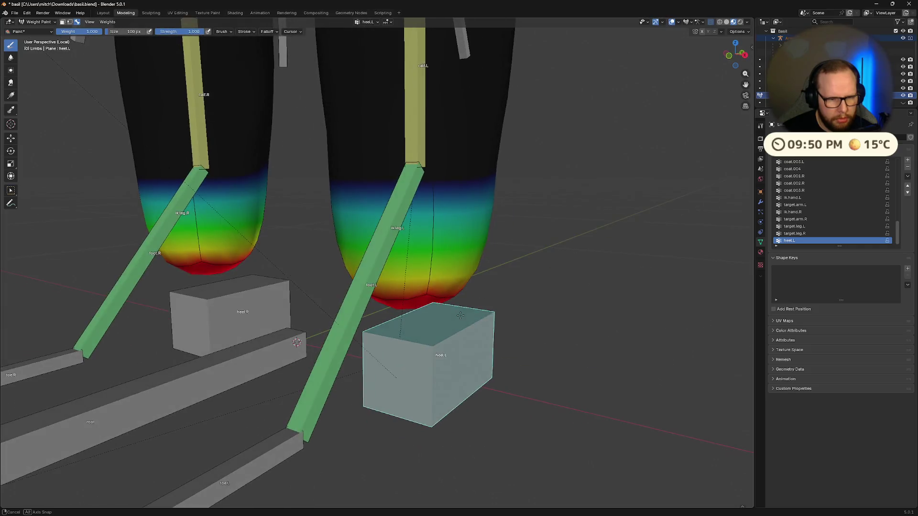
Zoom into the feet and turn on Topology Mirror in the Tool tab's Symmetry panel
scroll(487, 307, "up", 6)
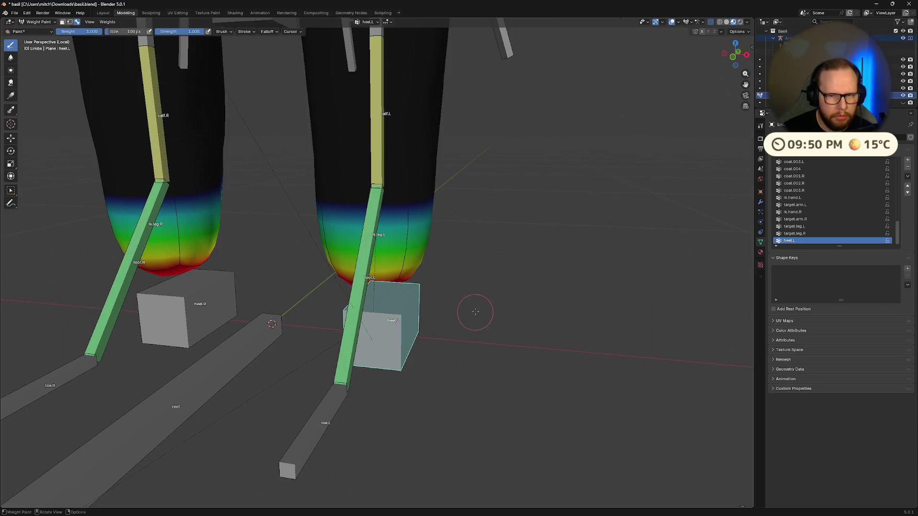
left_click(760, 126)
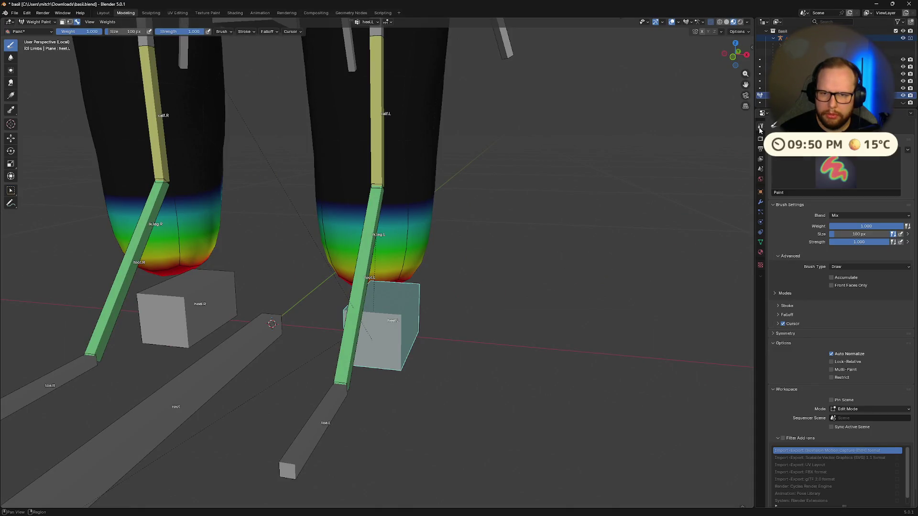
scroll(801, 309, "down", 1)
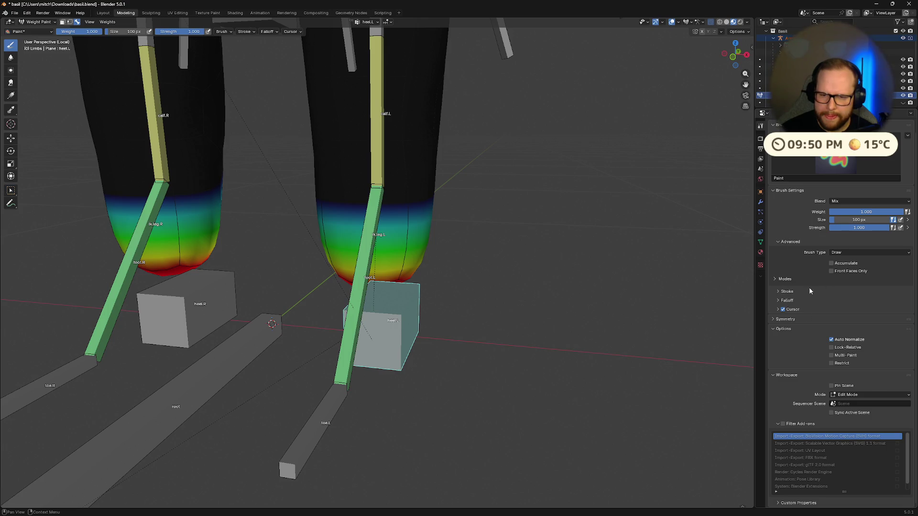
left_click(785, 319)
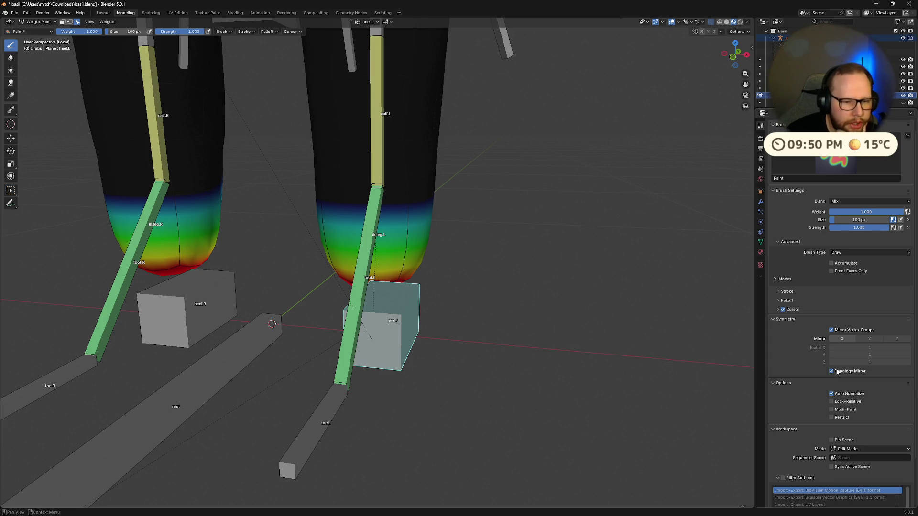
left_click(837, 372)
Set the paint weight to 0 and erase the lower-leg weights with mirroring
middle_click_drag(467, 308, 440, 298)
left_click_drag(421, 293, 430, 299, "ctrl")
mouse_move(427, 289)
middle_mouse_down()
mouse_move(416, 287)
mouse_move(452, 300)
middle_mouse_up()
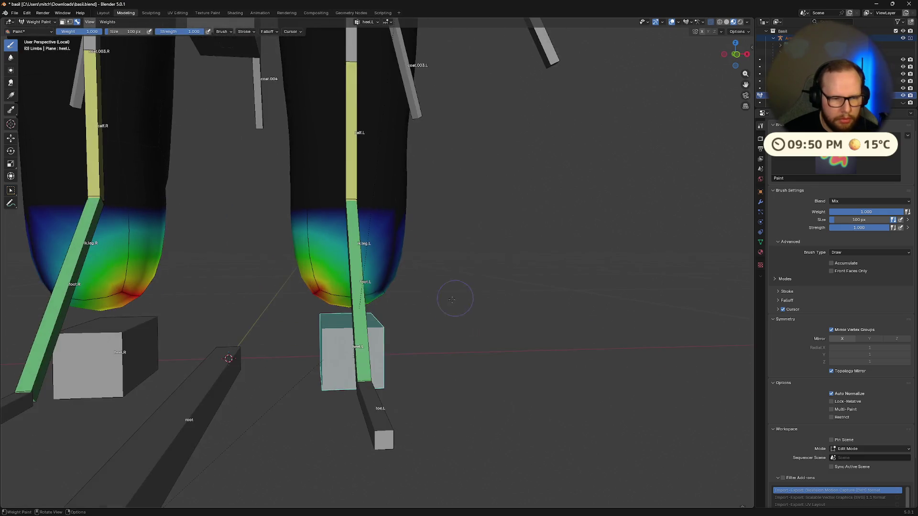
key("ctrl+z")
mouse_move(322, 284)
middle_mouse_down()
mouse_move(335, 268)
mouse_move(370, 289)
middle_mouse_up()
mouse_move(445, 253)
middle_mouse_down()
mouse_move(413, 281)
mouse_move(391, 273)
middle_mouse_up()
left_click(88, 33)
type("0")
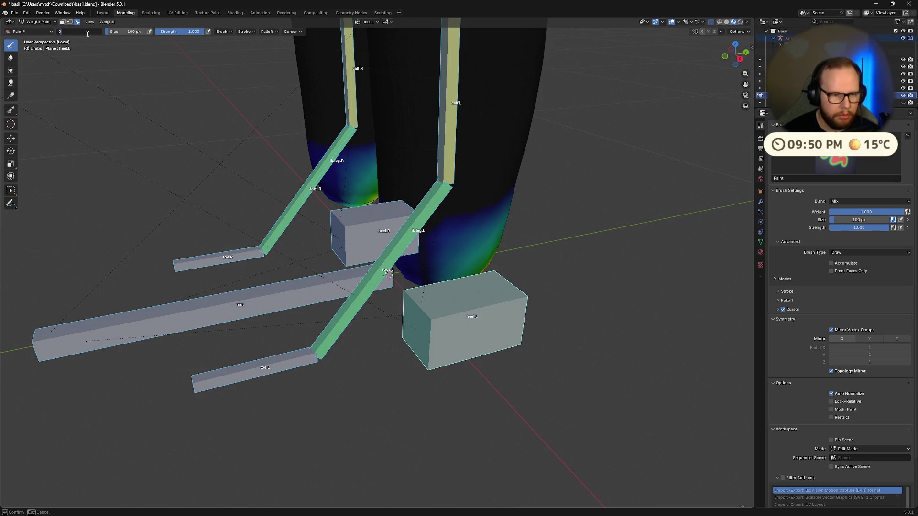
key("Return")
left_click_drag(471, 239, 484, 174)
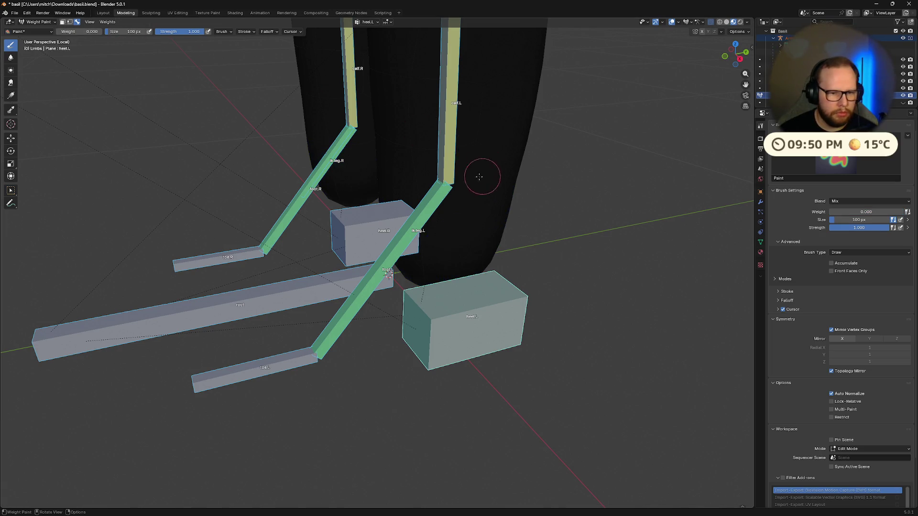
middle_click_drag(483, 174, 344, 126)
Set the paint weight back to 1 and paint weight onto both feet, mirrored
left_click_drag(77, 32, 125, 36)
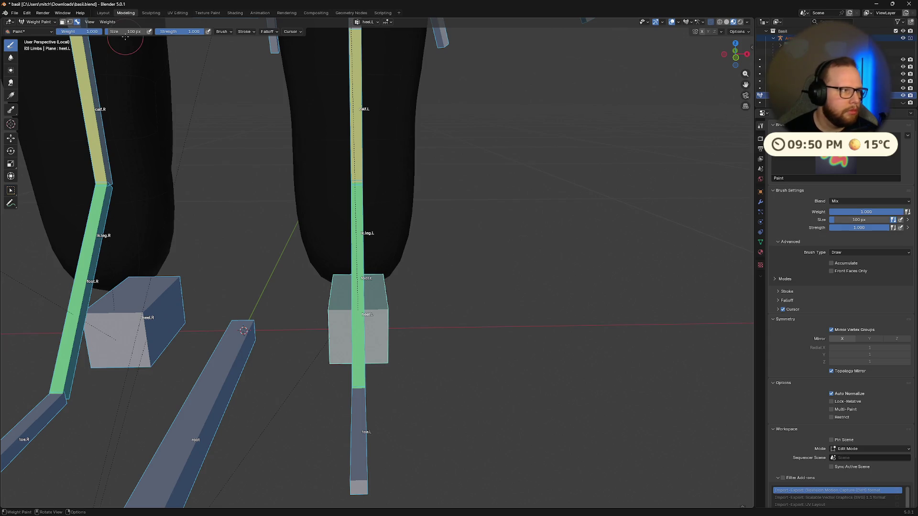
middle_click_drag(126, 39, 410, 293)
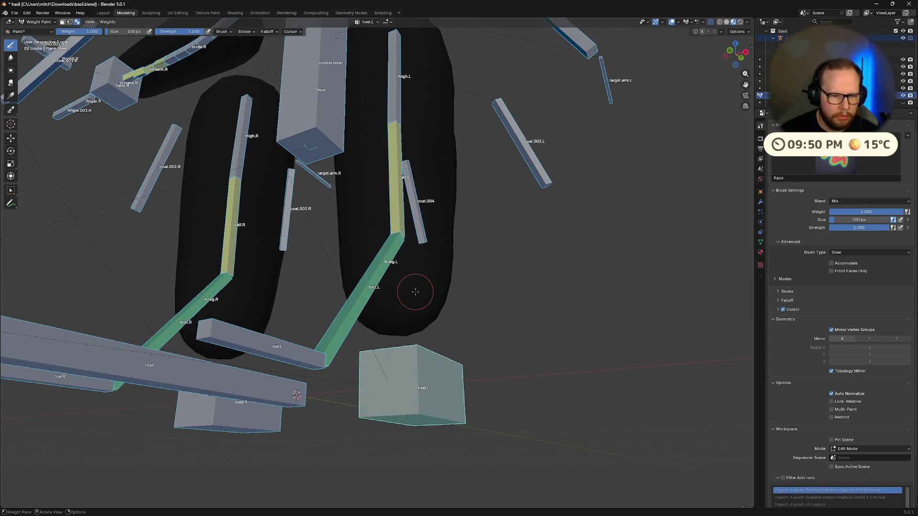
left_click_drag(389, 314, 479, 315)
middle_click_drag(479, 315, 428, 292)
left_click_drag(428, 292, 432, 294)
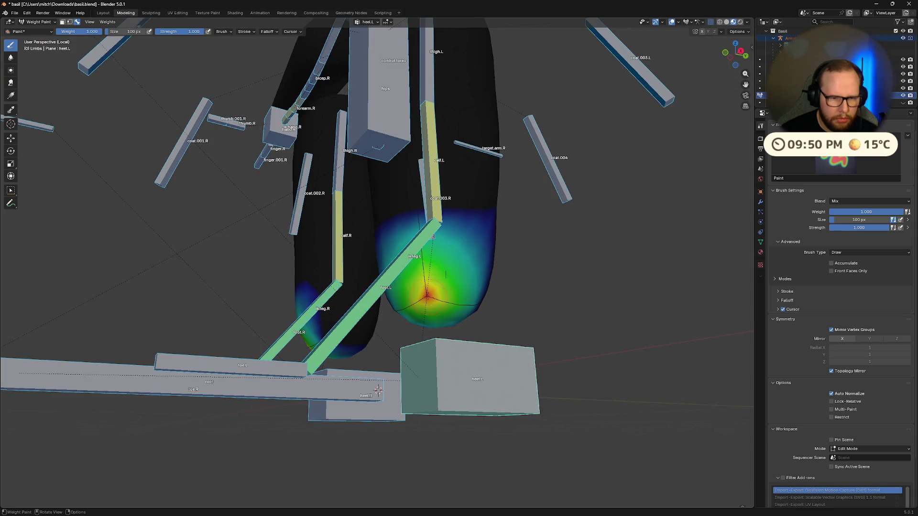
middle_click_drag(431, 294, 458, 369)
Deselect the bones and compare the foot.R and heel.L weights on the lower legs
key("alt+a")
mouse_move(551, 404)
middle_mouse_down()
mouse_move(453, 361)
mouse_move(405, 383)
mouse_move(417, 388)
middle_mouse_up()
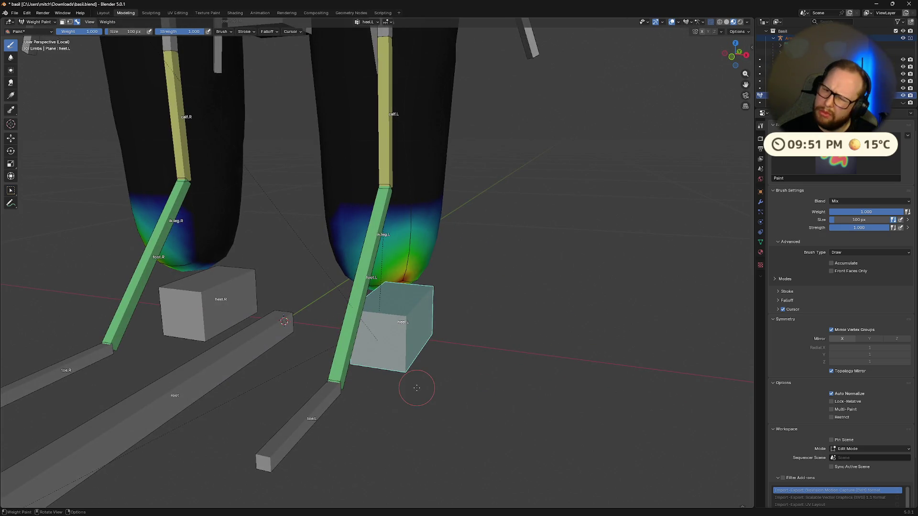
scroll(417, 388, "down", 5)
key("a")
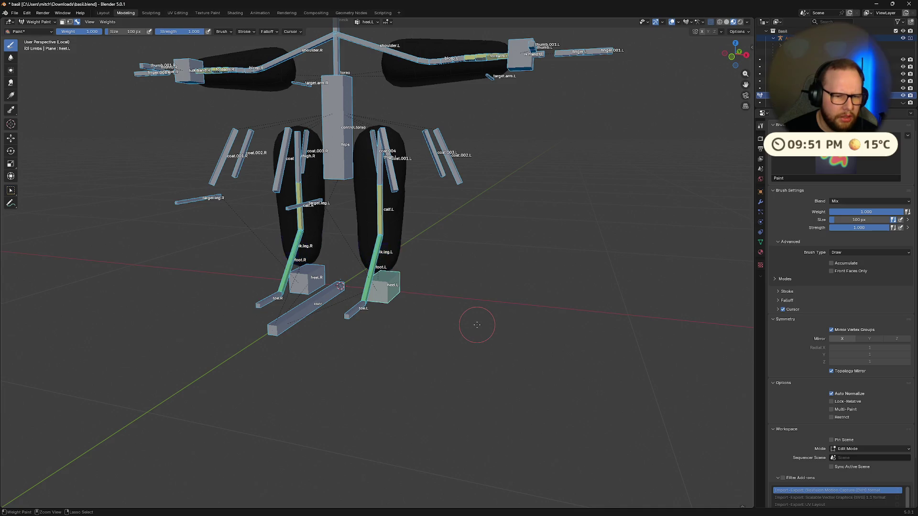
key("alt+a")
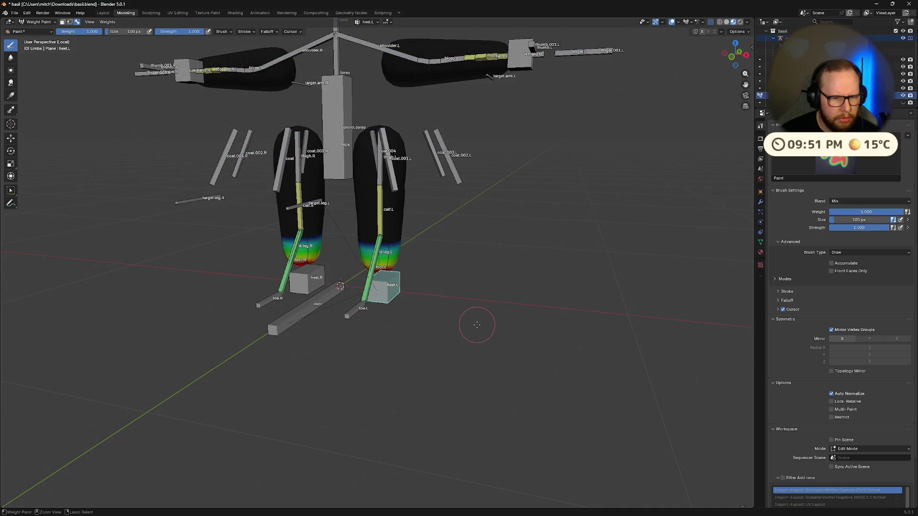
key("ctrl+z")
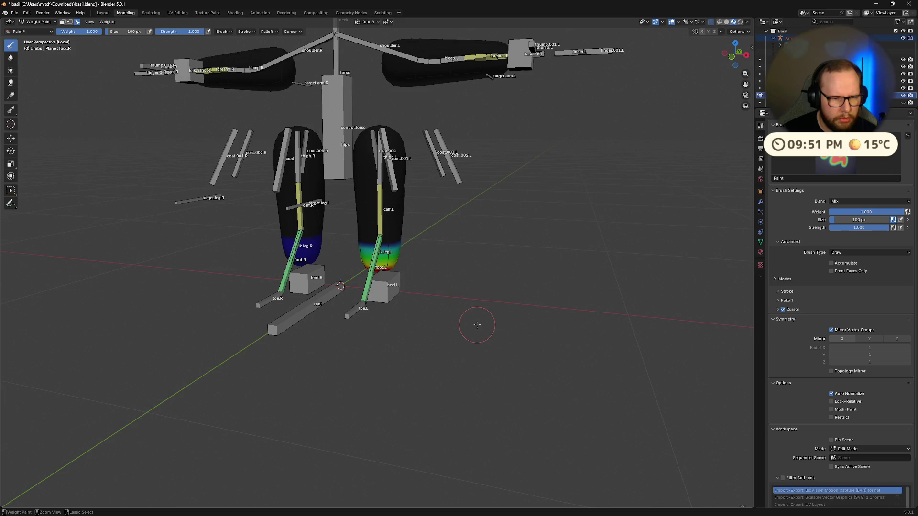
key("ctrl+z")
key("ctrl+z")
key("ctrl+z")
key("ctrl+z")
key("ctrl+z")
key("ctrl+z")
mouse_move(477, 324)
middle_mouse_down()
mouse_move(435, 318)
mouse_move(498, 349)
mouse_move(436, 322)
mouse_move(478, 334)
mouse_move(546, 331)
mouse_move(441, 334)
mouse_move(452, 301)
mouse_move(494, 304)
mouse_move(405, 289)
mouse_move(550, 368)
mouse_move(440, 329)
mouse_move(448, 330)
middle_mouse_up()
scroll(507, 330, "up", 3)
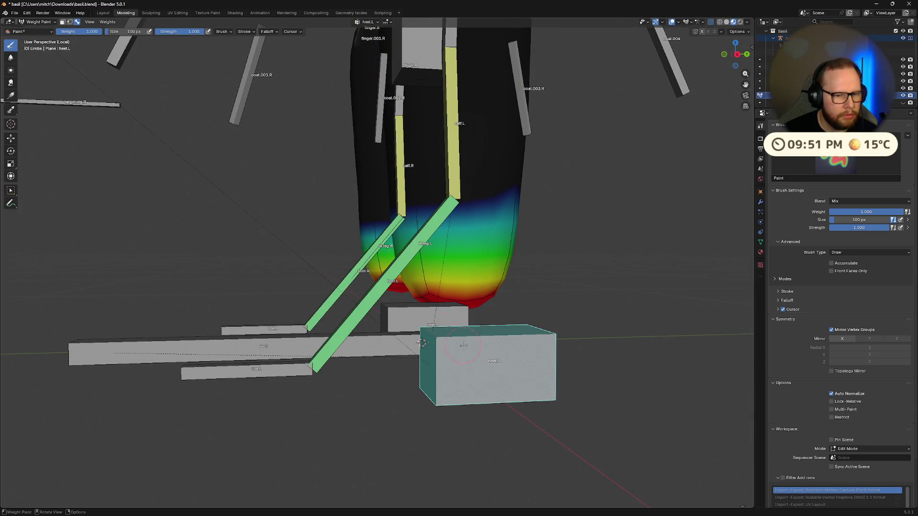
mouse_move(507, 377)
middle_mouse_down()
mouse_move(545, 373)
mouse_move(483, 358)
mouse_move(378, 287)
mouse_move(407, 172)
middle_mouse_up()
Make heel.L active again and fill both legs with full heel.L weight
left_click(378, 287, "alt")
left_click(459, 354, "alt")
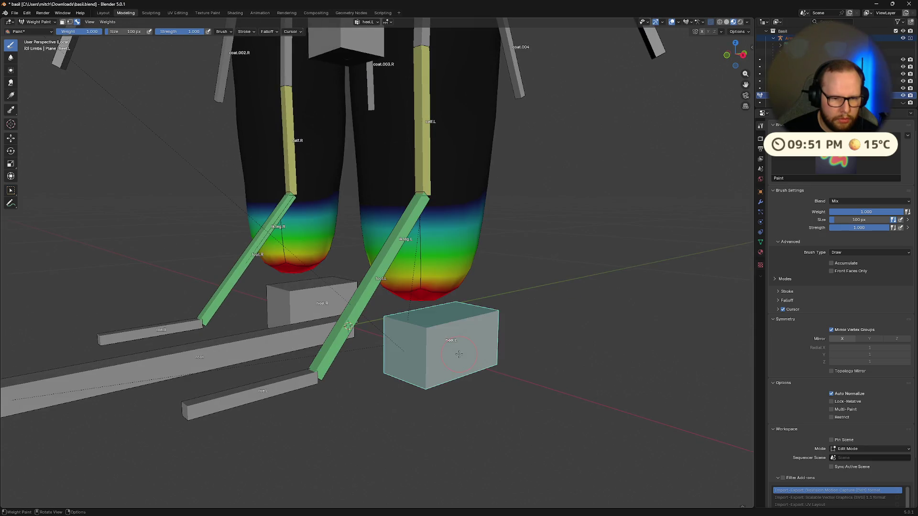
key("super")
key("super")
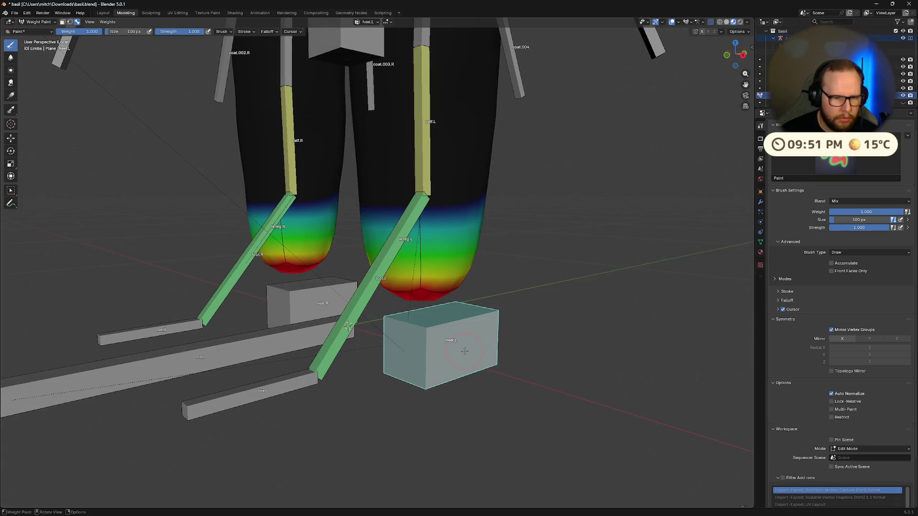
key("ctrl+x")
mouse_move(479, 349)
middle_mouse_down()
mouse_move(500, 360)
mouse_move(456, 322)
mouse_move(471, 273)
mouse_move(527, 287)
middle_mouse_up()
scroll(471, 273, "up", 5)
Set Weight to 0 and fill the heel.L group with it so both legs turn black
middle_click_drag(546, 329, 567, 348)
left_click(85, 30)
key("Return")
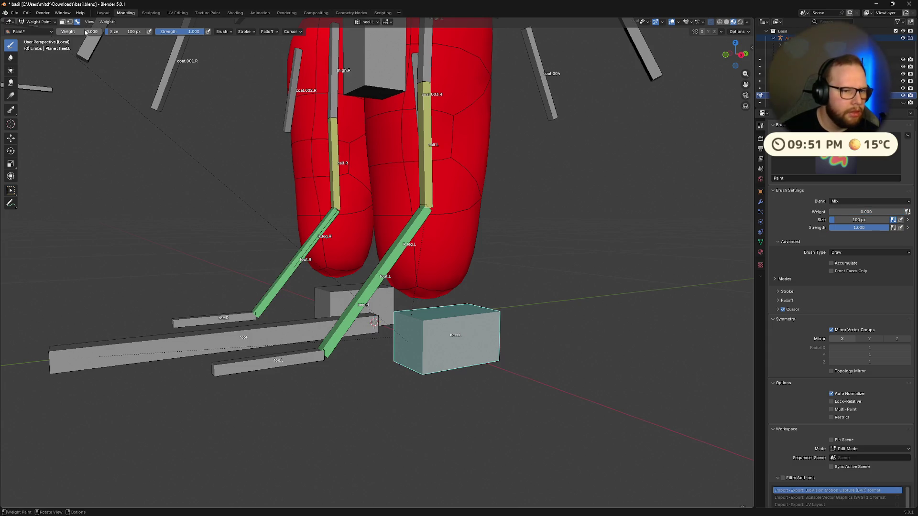
middle_click_drag(472, 345, 403, 294)
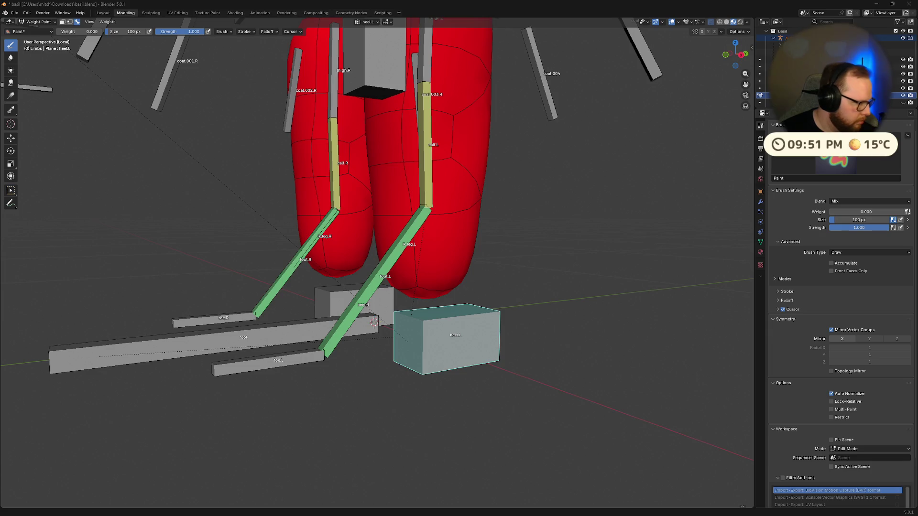
mouse_move(411, 433)
middle_mouse_down()
mouse_move(517, 369)
mouse_move(489, 355)
mouse_move(479, 334)
mouse_move(445, 406)
mouse_move(387, 432)
middle_mouse_up()
key("KP_3")
key("g")
left_click(433, 350)
key("ctrl+Tab")
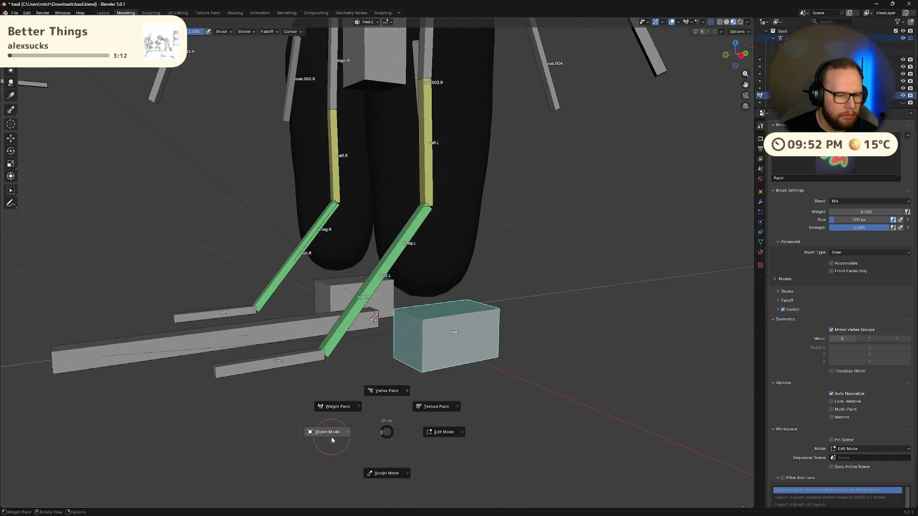
Stay in Weight Paint and set the paint weight back to 1
key("Escape")
middle_click_drag(478, 326, 514, 306)
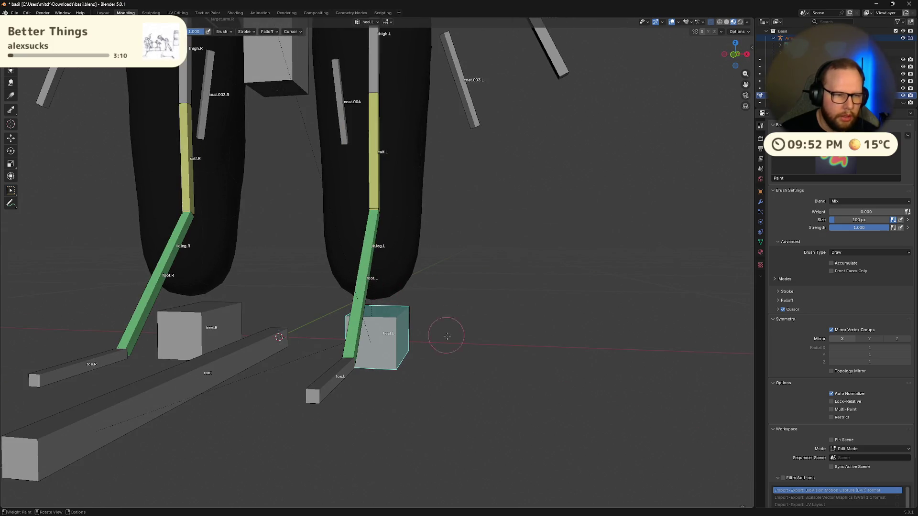
scroll(454, 306, "up", 5)
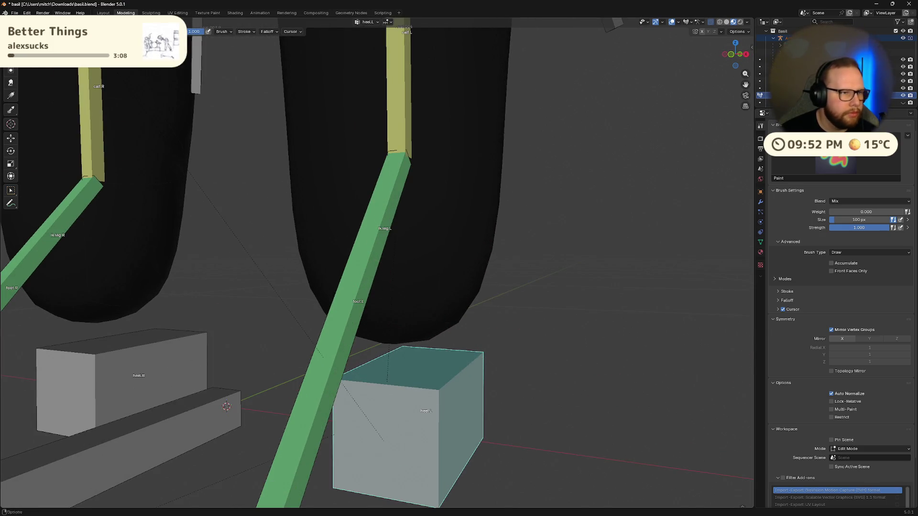
key("shift+x")
middle_click_drag(431, 335, 449, 354)
mouse_move(483, 389)
middle_mouse_down()
mouse_move(521, 365)
mouse_move(564, 372)
middle_mouse_up()
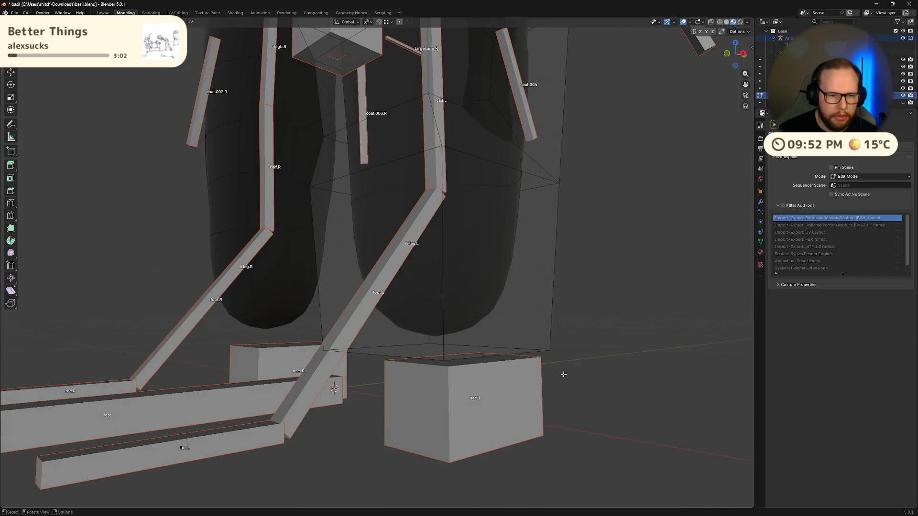
Switch to Object Mode and then back into Weight Paint mode on the legs
key("ctrl+Tab")
left_click(496, 378)
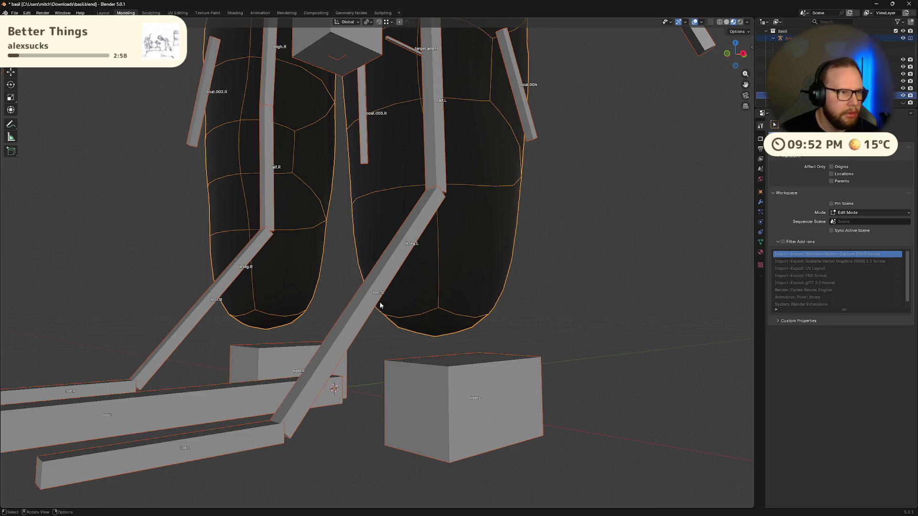
key("ctrl+Tab")
left_click(129, 134)
mouse_move(435, 305)
middle_mouse_down()
mouse_move(496, 315)
mouse_move(330, 328)
mouse_move(305, 316)
mouse_move(484, 294)
mouse_move(529, 307)
middle_mouse_up()
scroll(432, 328, "down", 3)
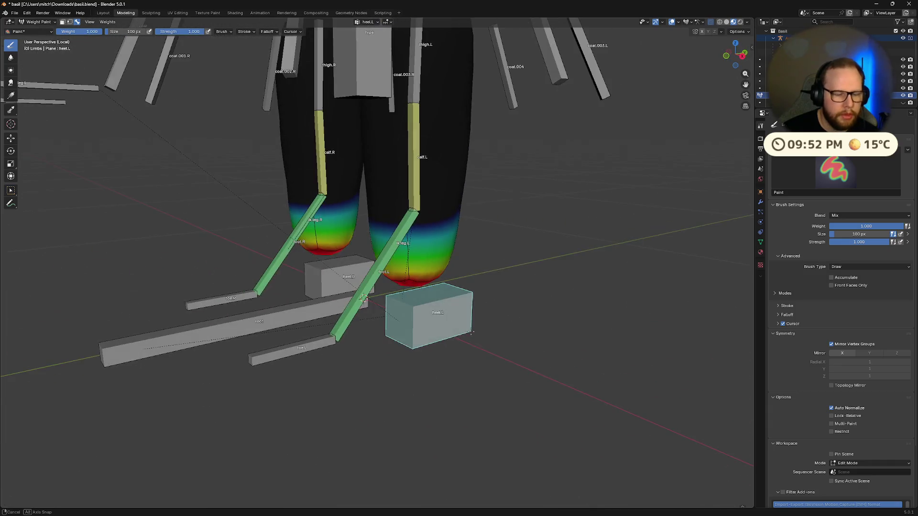
Put the armature in Pose Mode and move heel.L beside heel.R
mouse_move(432, 328)
middle_mouse_down()
mouse_move(335, 230)
mouse_move(163, 173)
middle_mouse_up()
key("ctrl+Tab")
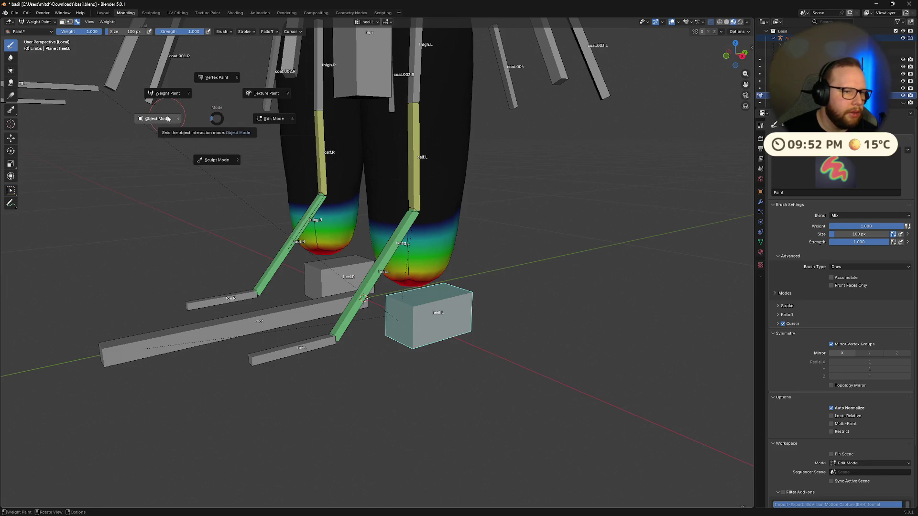
left_click(162, 119)
left_click(430, 326)
key("ctrl+Tab")
key("g")
left_click(373, 287)
Leave Local view with numpad / so the whole character shows again
mouse_move(373, 286)
middle_mouse_down()
mouse_move(550, 314)
mouse_move(478, 296)
middle_mouse_up()
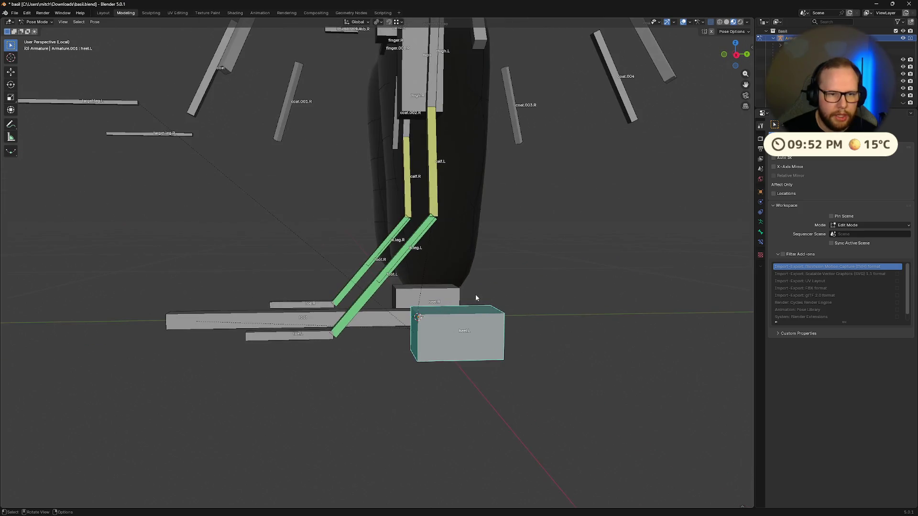
scroll(478, 295, "down", 5)
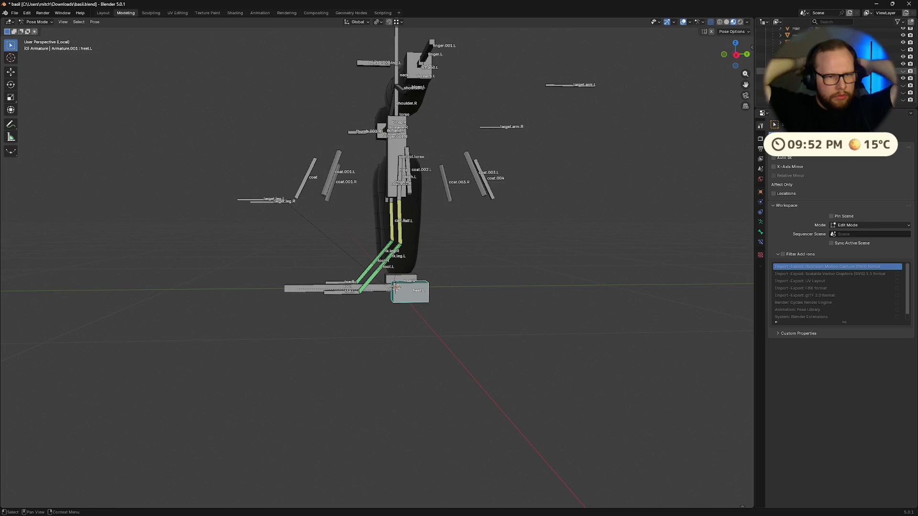
left_click(789, 49)
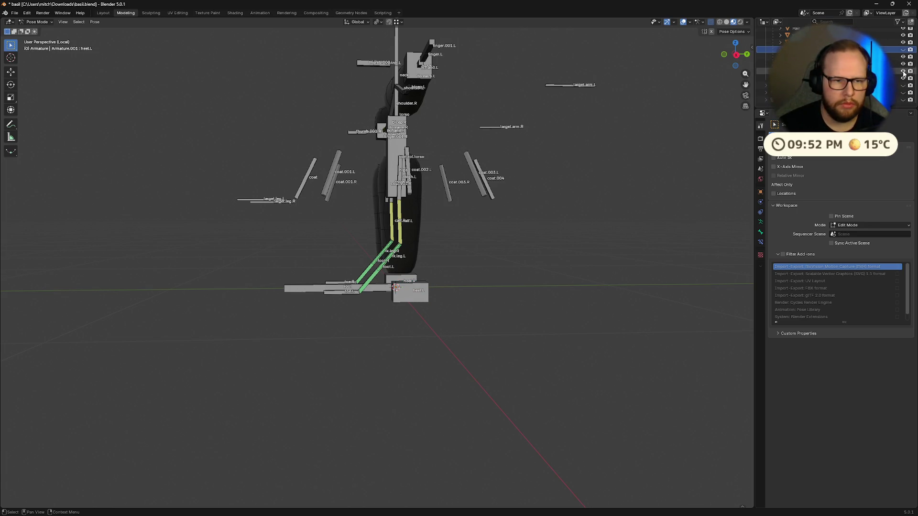
key("KP_Divide")
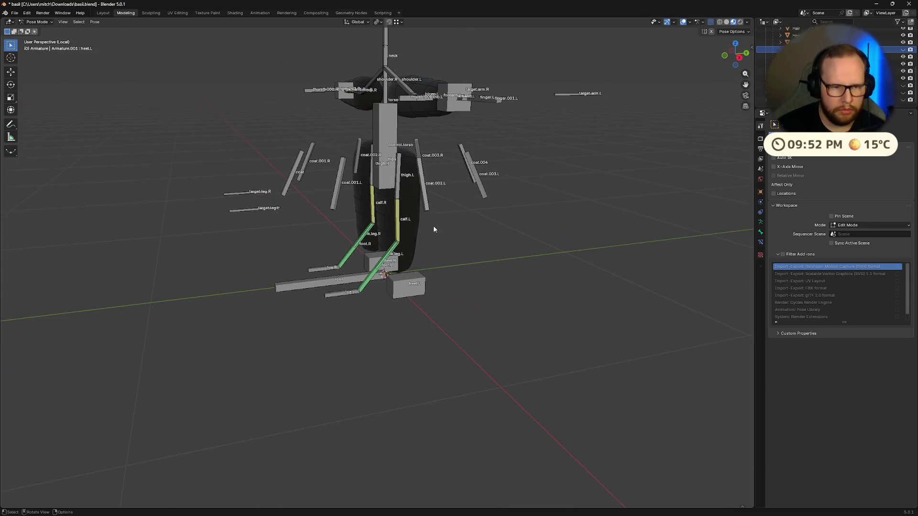
scroll(431, 224, "up", 5)
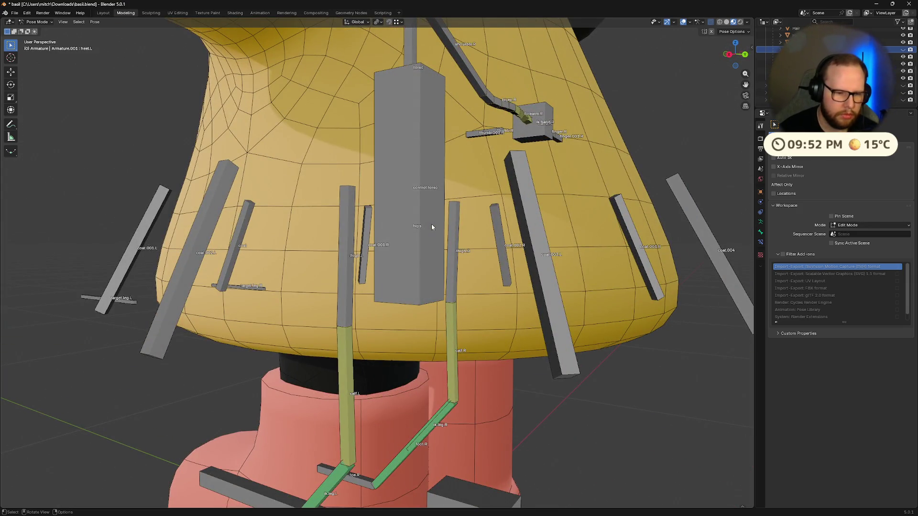
scroll(445, 318, "down", 8)
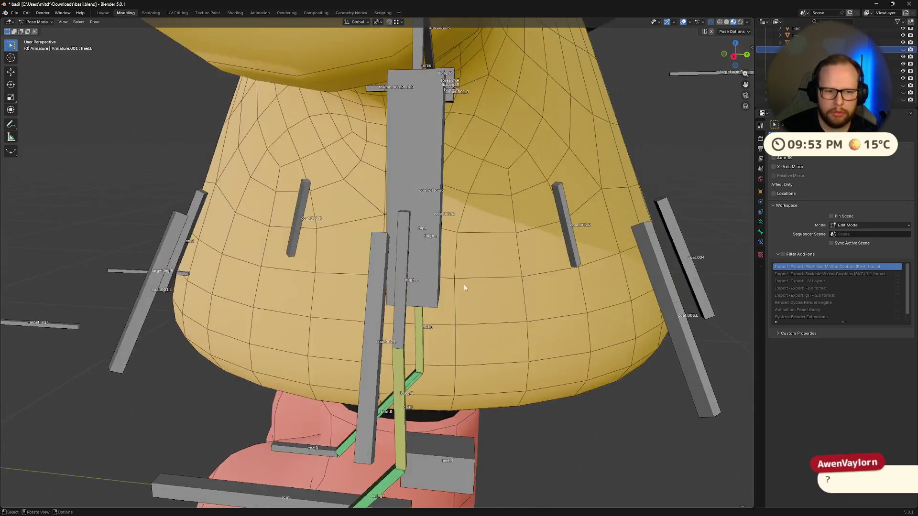
Select then deselect heel.L and return the armature from Pose Mode to Object Mode
mouse_move(410, 401)
middle_mouse_down()
mouse_move(435, 394)
mouse_move(429, 411)
mouse_move(439, 360)
middle_mouse_up()
left_click(439, 361)
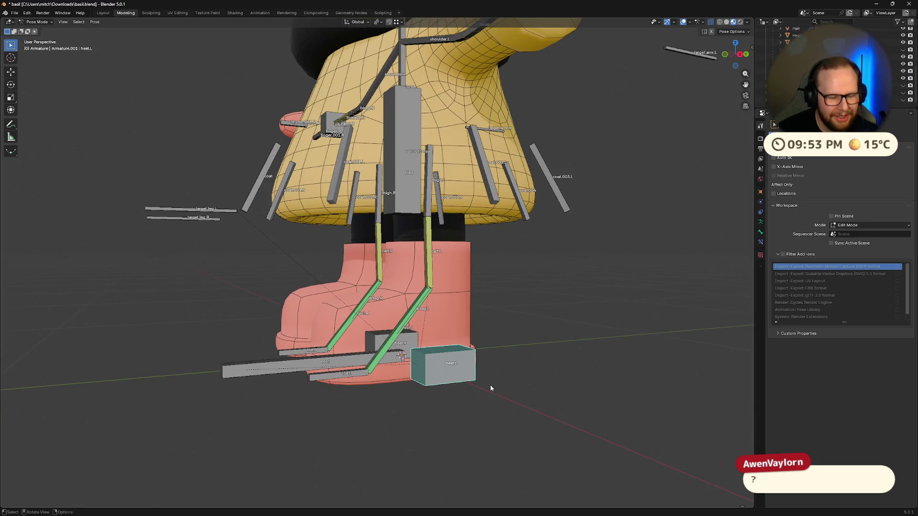
mouse_move(422, 321)
middle_mouse_down()
mouse_move(448, 291)
mouse_move(452, 244)
middle_mouse_up()
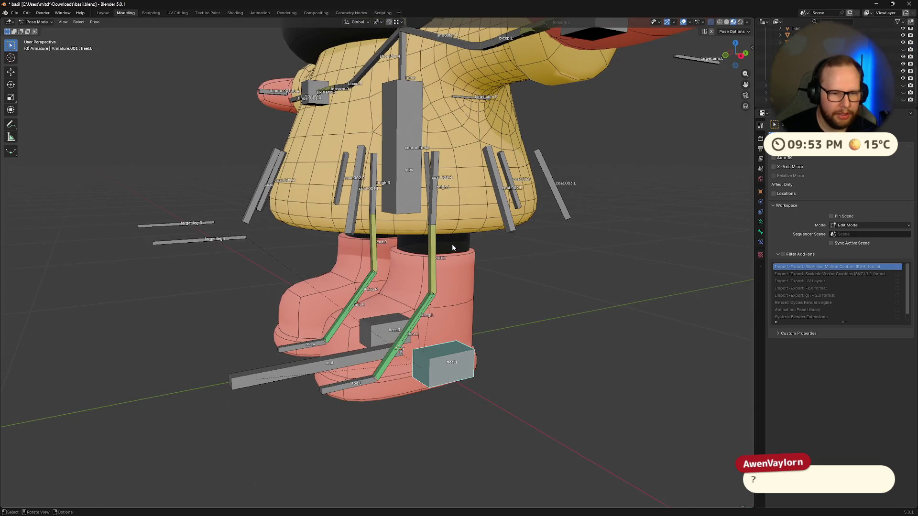
left_click(504, 352)
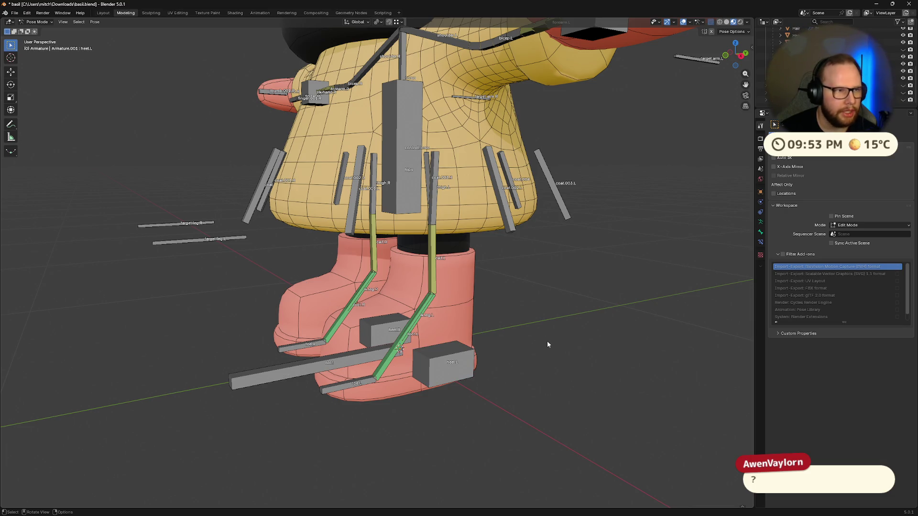
key("Tab")
key("Tab")
key("ctrl+Tab")
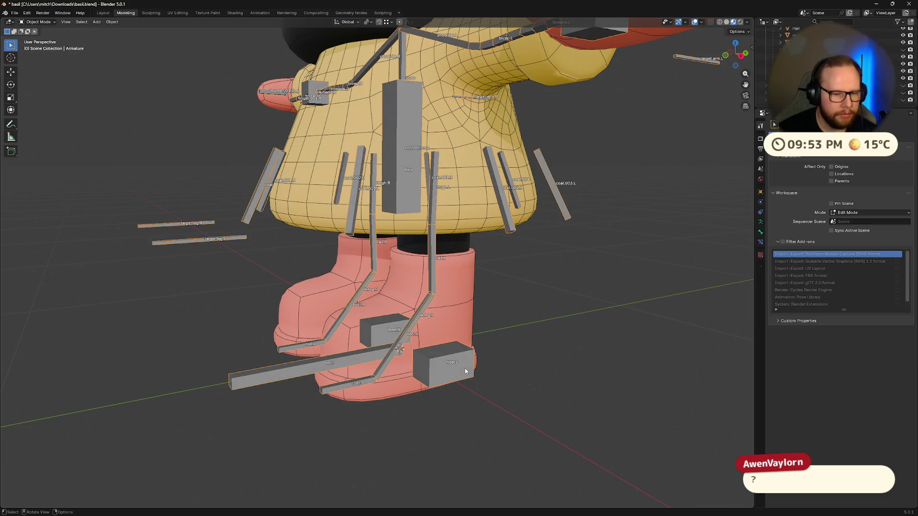
Make the Limbs mesh active, switch it to Weight Paint and isolate it in Local view
left_click(460, 263)
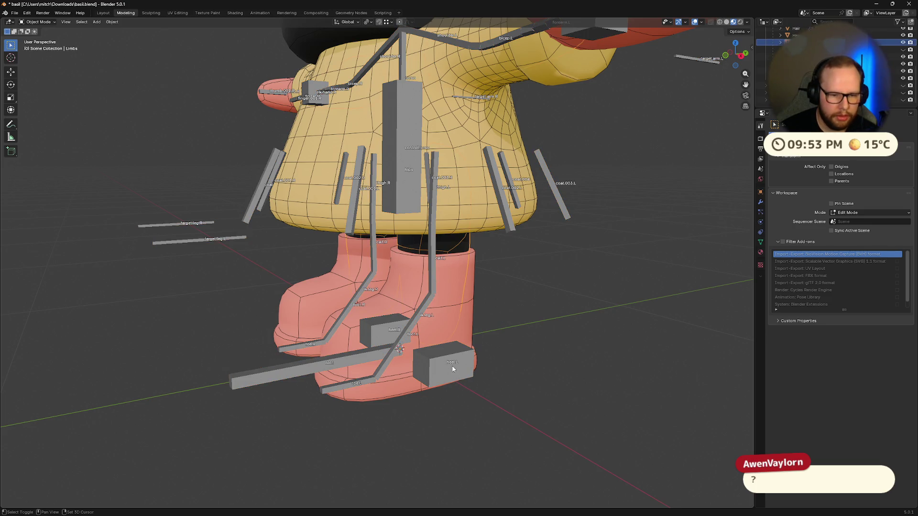
left_click(445, 363, "shift")
left_click(454, 242, "shift")
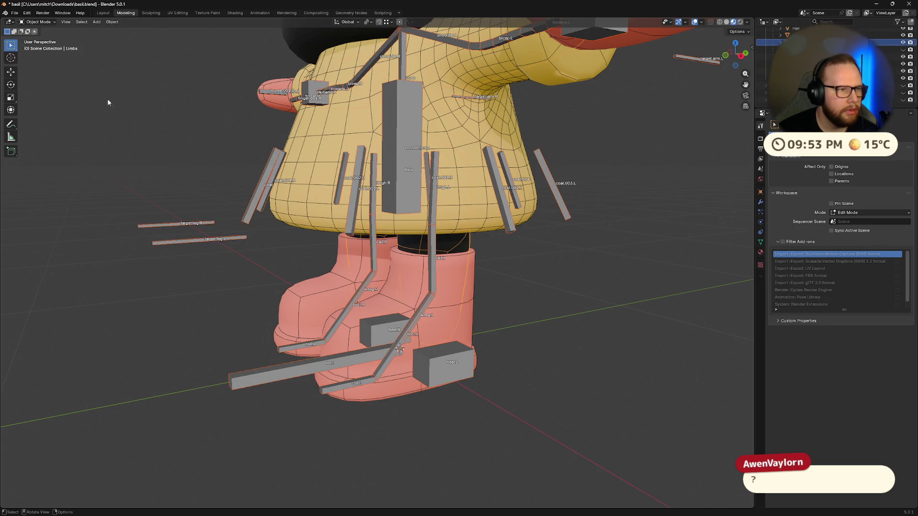
key("ctrl+Tab")
left_click(44, 33)
key("KP_Divide")
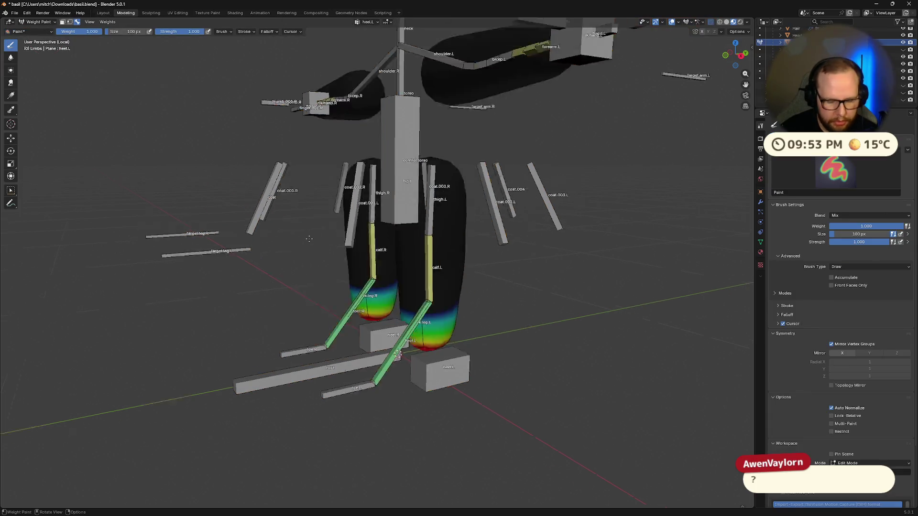
scroll(476, 403, "up", 5)
Test-move heel.L to check the foot deformation, then undo the move
middle_click_drag(475, 403, 203, 245)
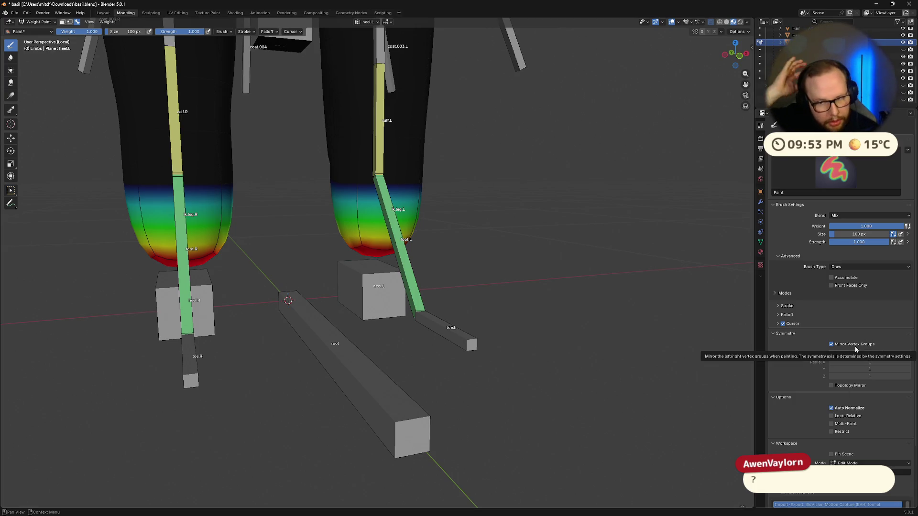
mouse_move(498, 301)
middle_mouse_down()
mouse_move(474, 262)
mouse_move(224, 178)
middle_mouse_up()
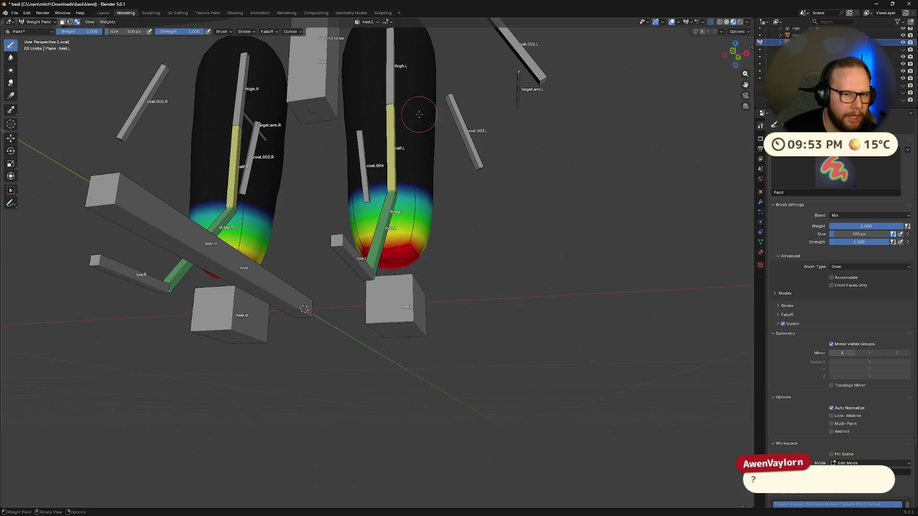
middle_click_drag(420, 106, 235, 266)
middle_click_drag(381, 248, 472, 309)
left_click(426, 309, "ctrl")
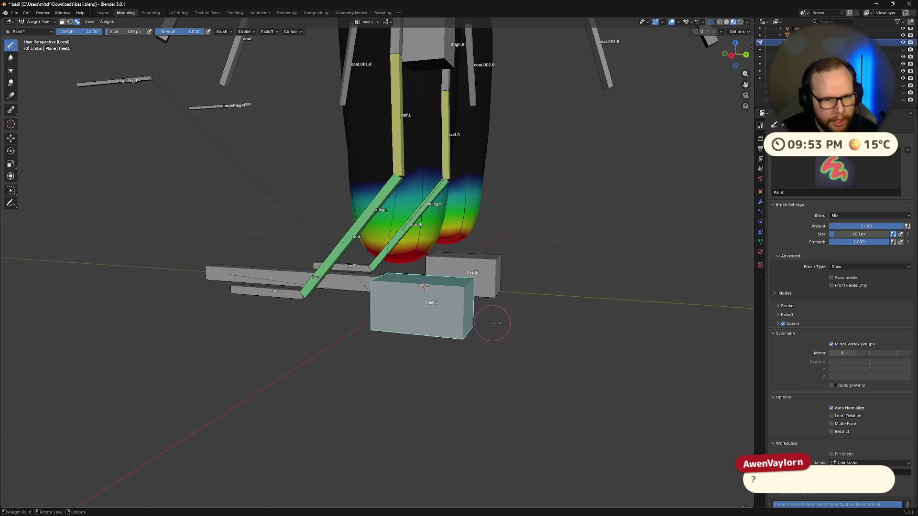
key("g")
left_click(403, 247)
scroll(403, 247, "down", 5)
mouse_move(475, 254)
middle_mouse_down()
mouse_move(447, 239)
mouse_move(441, 245)
middle_mouse_up()
key("ctrl+z")
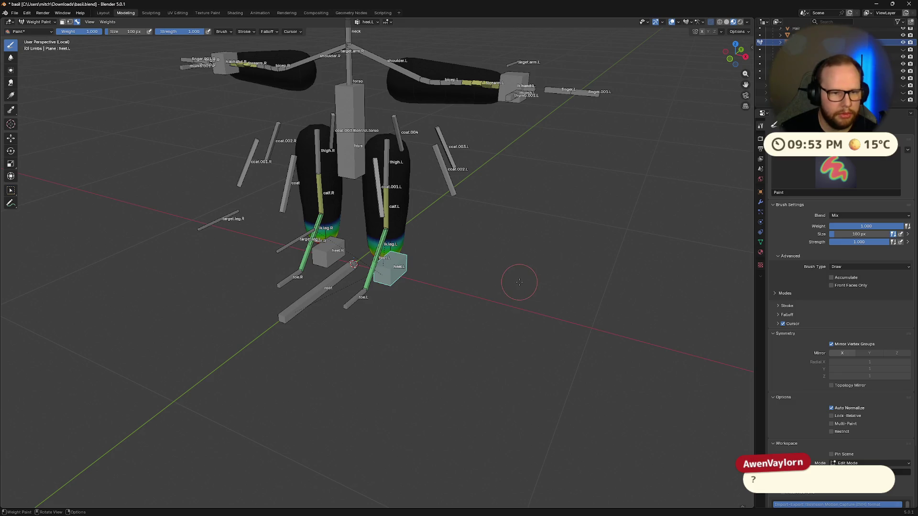
Return to Object Mode, select the leg mesh and show its Mirror, Subdivision and Armature modifiers
key("Tab")
key("Tab")
key("Tab")
key("Tab")
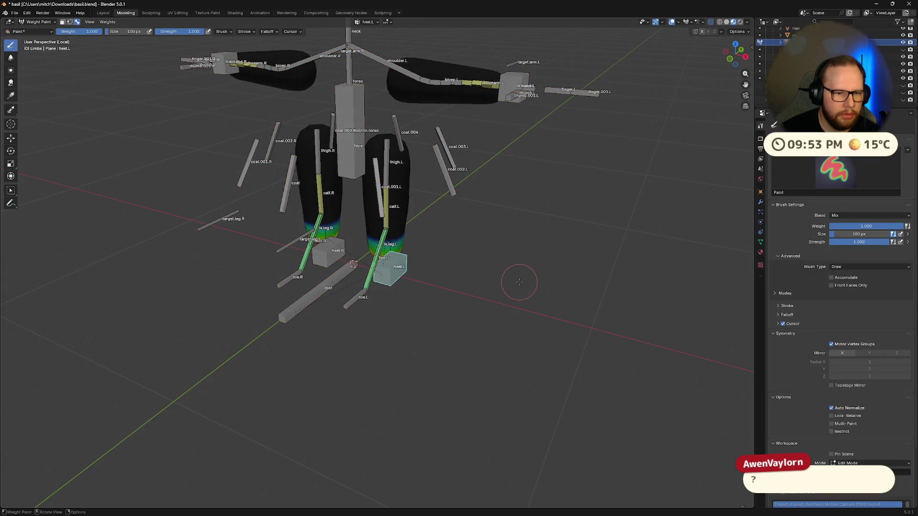
key("a")
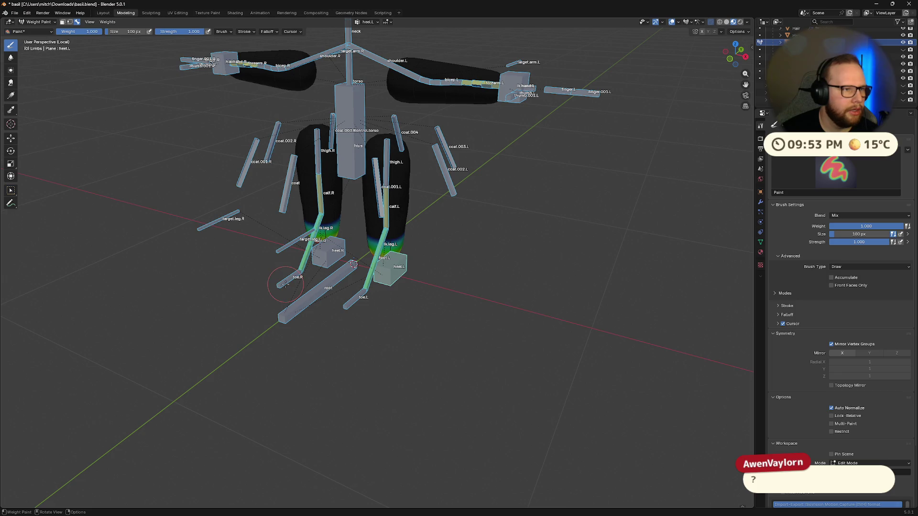
key("ctrl+Tab")
left_click(229, 283)
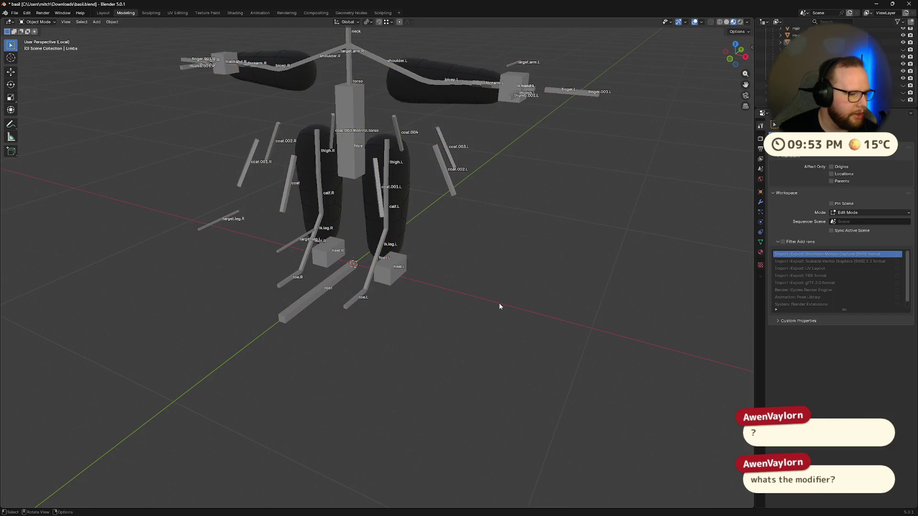
mouse_move(500, 306)
middle_mouse_down()
mouse_move(463, 308)
mouse_move(521, 285)
mouse_move(422, 300)
mouse_move(417, 230)
middle_mouse_up()
left_click(417, 230)
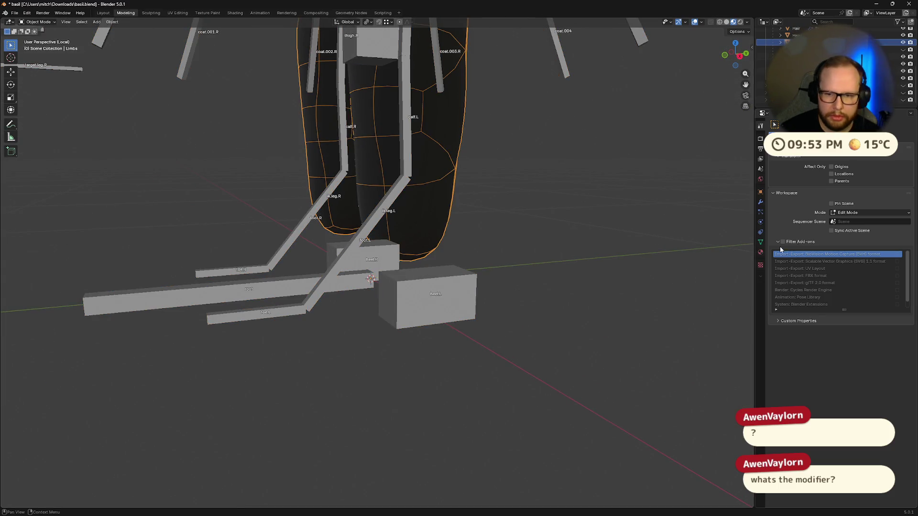
left_click(761, 203)
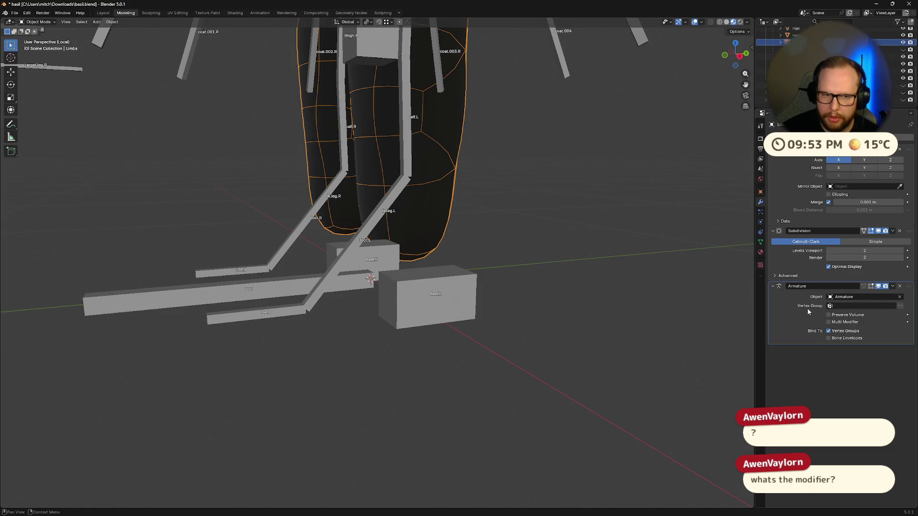
Check the Armature modifier's vertex group list and leave it empty
mouse_move(461, 312)
middle_mouse_down()
mouse_move(473, 288)
mouse_move(395, 227)
middle_mouse_up()
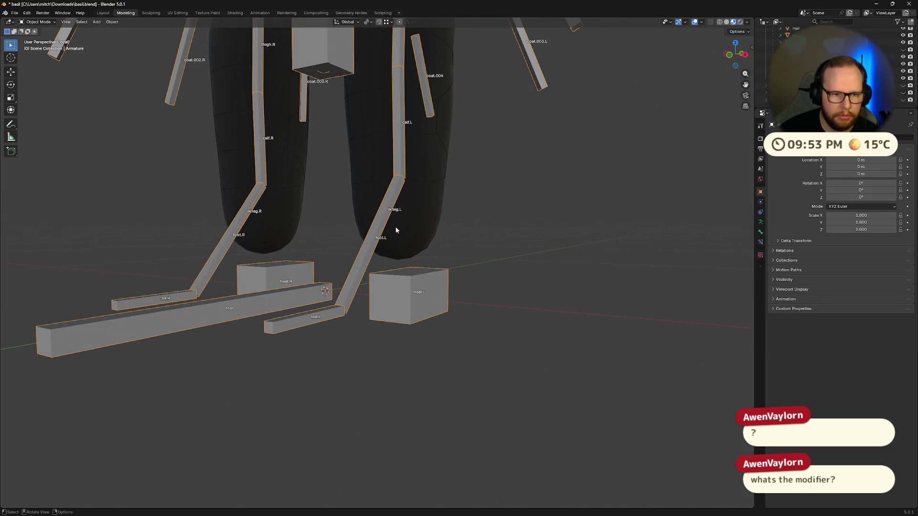
left_click(851, 305)
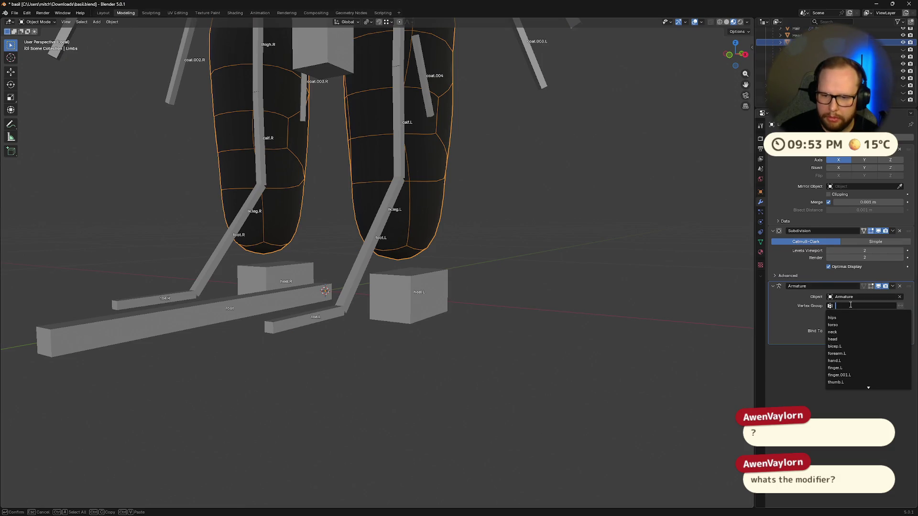
left_click(772, 402)
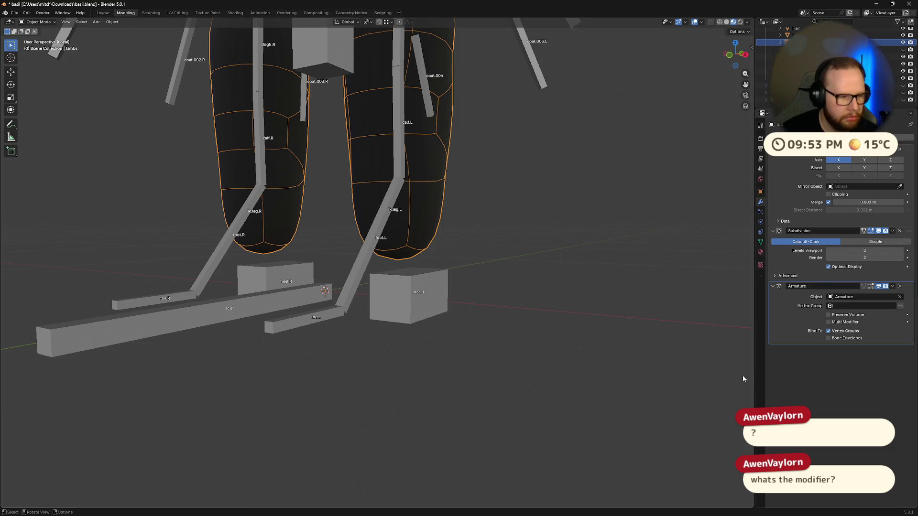
scroll(452, 309, "down", 3)
middle_click_drag(540, 242, 455, 248)
Exit Local view, select Wellies, the character meshes and the Armature, then press Ctrl+P
key("KP_Divide")
left_click(453, 279)
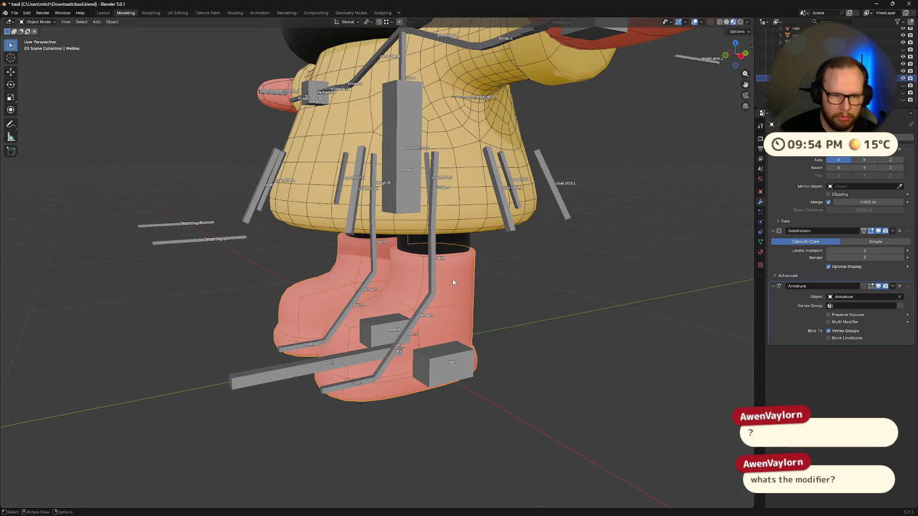
middle_click_drag(683, 330, 563, 330)
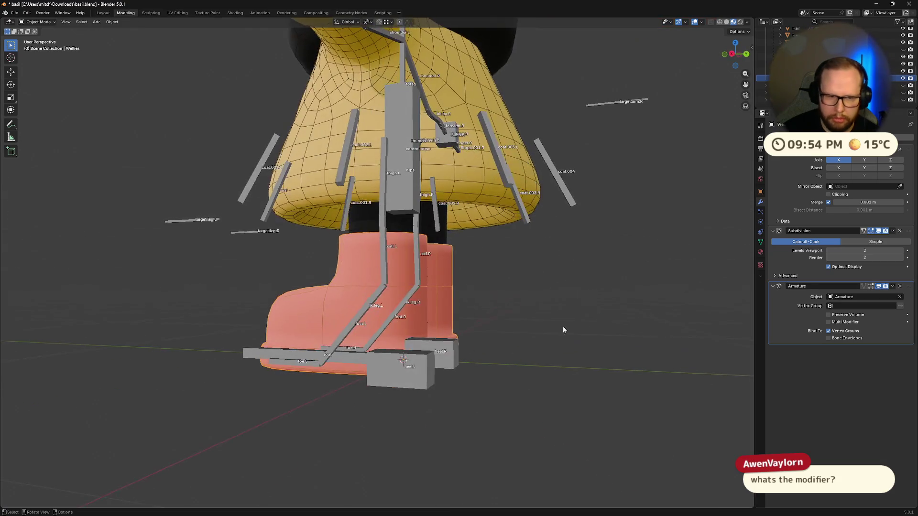
left_click(398, 226)
middle_click_drag(399, 226, 467, 377)
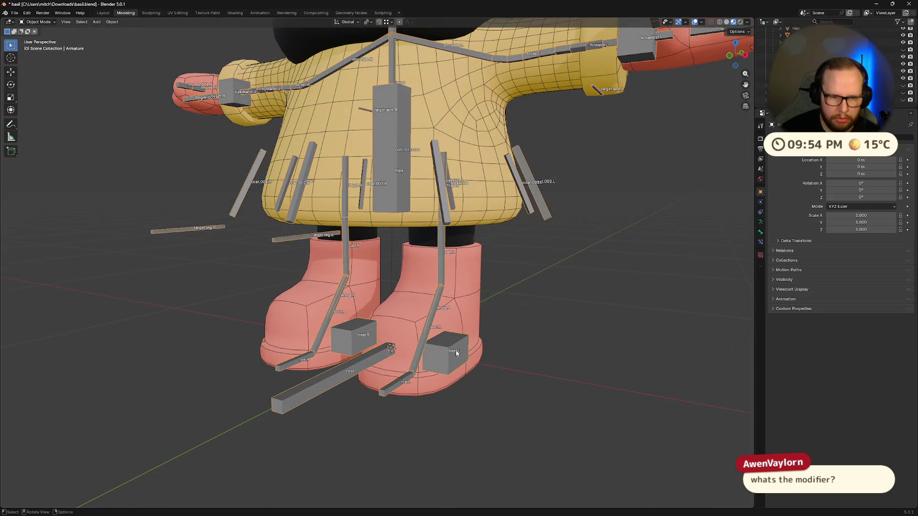
mouse_move(580, 357)
middle_mouse_down()
mouse_move(498, 361)
mouse_move(529, 368)
middle_mouse_up()
key("a")
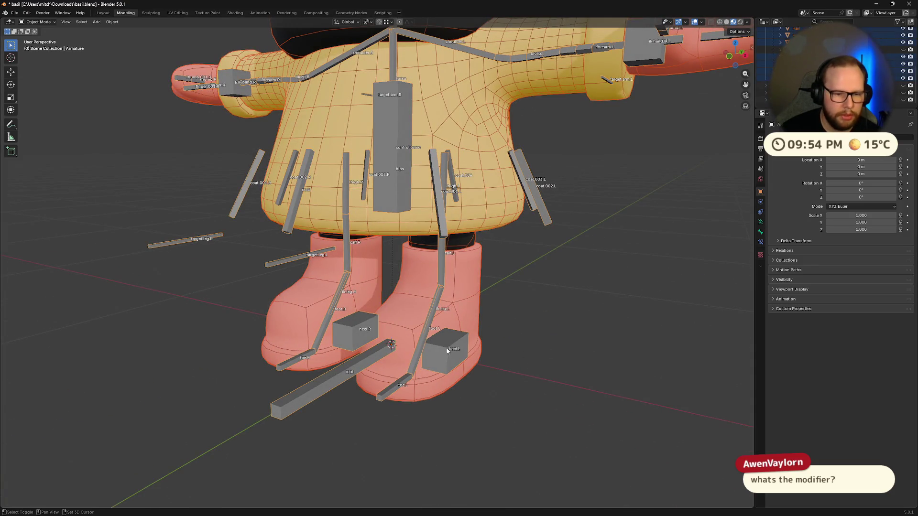
key("ctrl+p")
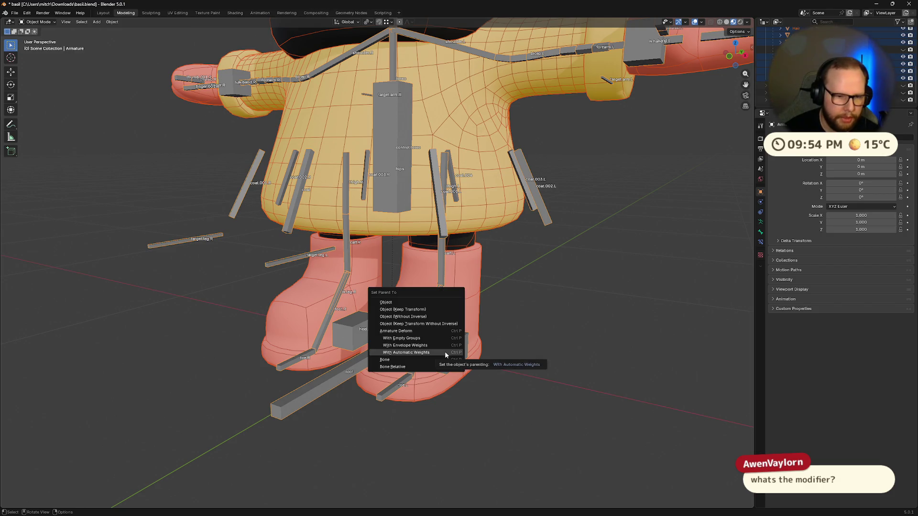
Enter Pose Mode and move the heel.L bone to test the boot deformation
left_click(445, 352)
key("ctrl+Tab")
mouse_move(557, 367)
middle_mouse_down()
mouse_move(436, 375)
mouse_move(484, 403)
mouse_move(608, 233)
middle_mouse_up()
left_click(436, 375)
key("g")
left_click(485, 367)
Isolate the selection in Local View and inspect the boots from low and frontal angles
scroll(542, 357, "up", 1)
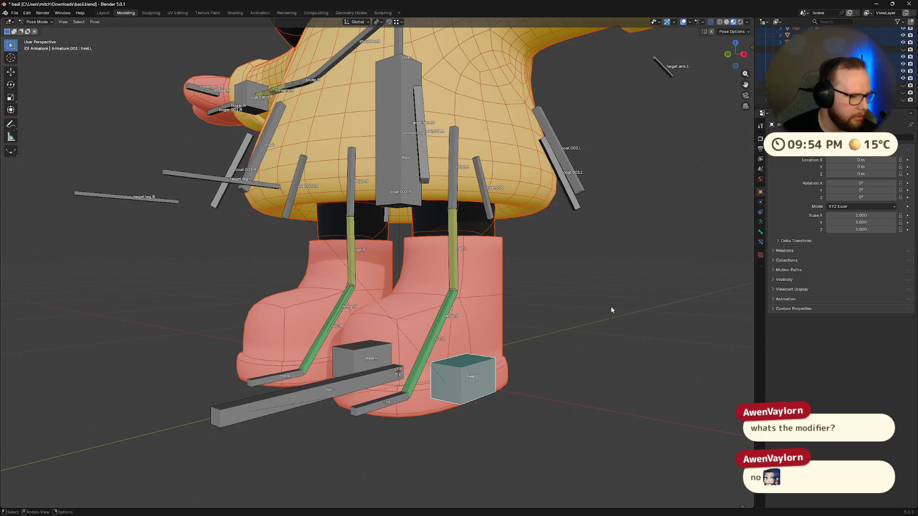
mouse_move(613, 310)
middle_mouse_down()
mouse_move(519, 341)
mouse_move(549, 300)
middle_mouse_up()
key("KP_Divide")
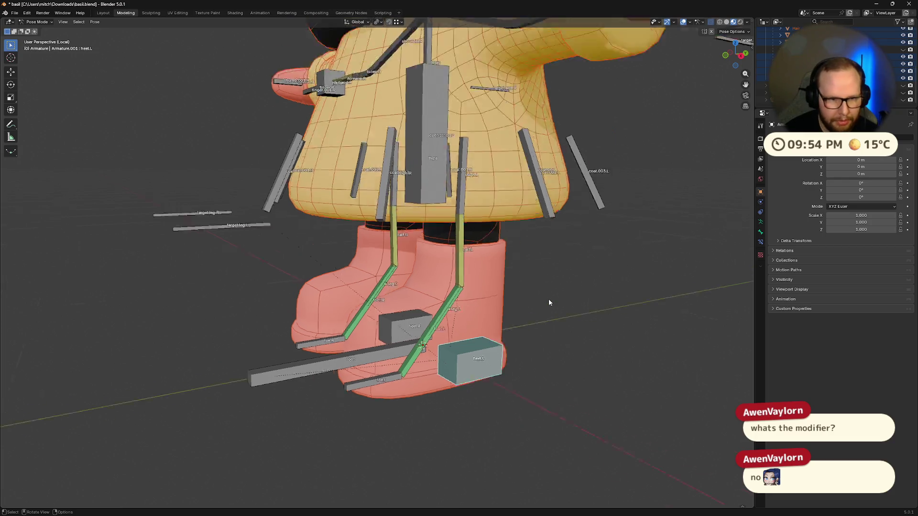
middle_click_drag(508, 361, 506, 176, "shift")
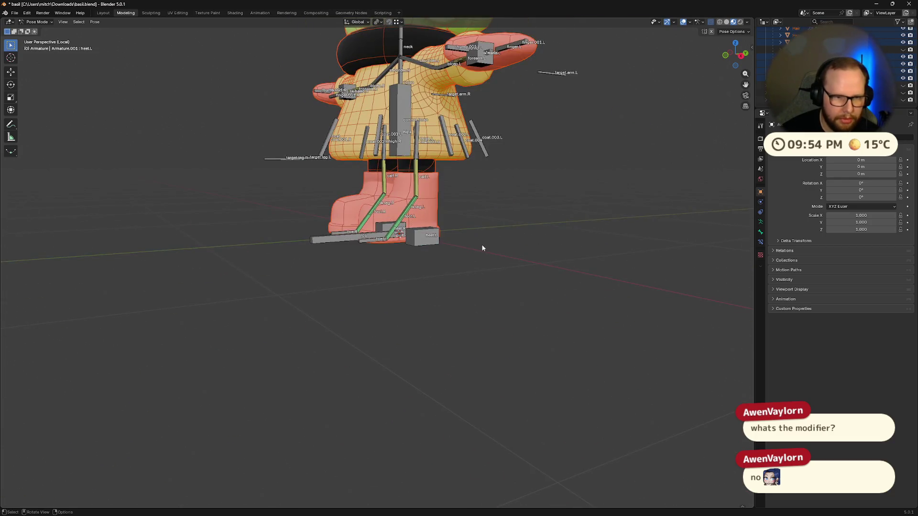
scroll(482, 248, "up", 5)
middle_click_drag(484, 238, 461, 317)
scroll(461, 318, "down", 1)
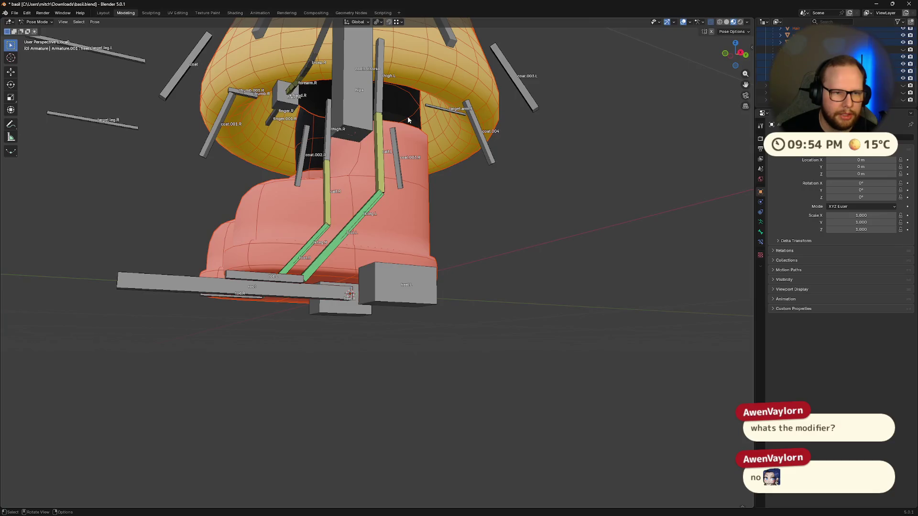
middle_click_drag(515, 281, 484, 272)
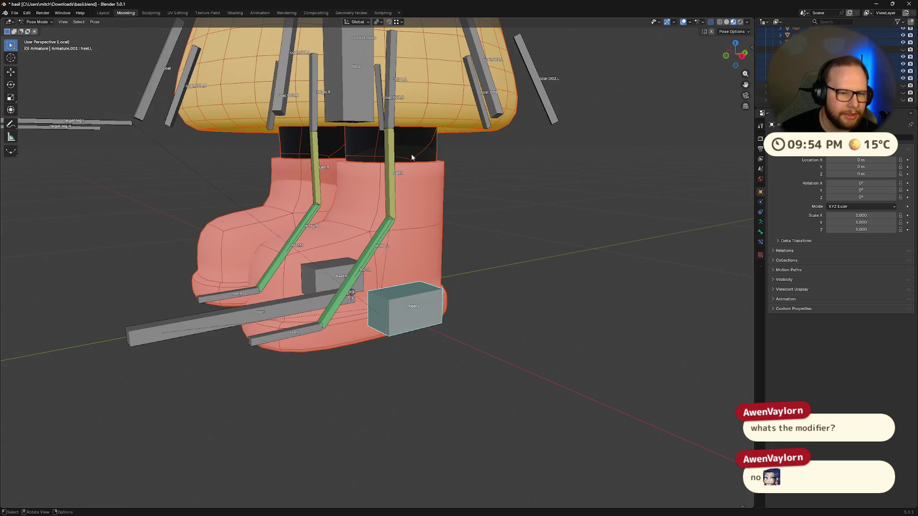
middle_click_drag(456, 237, 432, 161)
Deselect all bones and take the armature out of Pose Mode into Object Mode
left_click(423, 165)
key("alt+a")
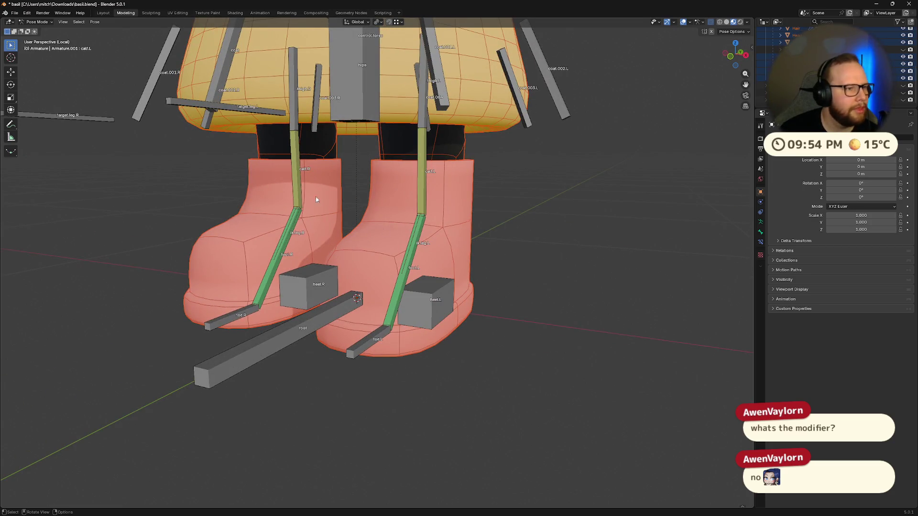
left_click(37, 22)
left_click(34, 48)
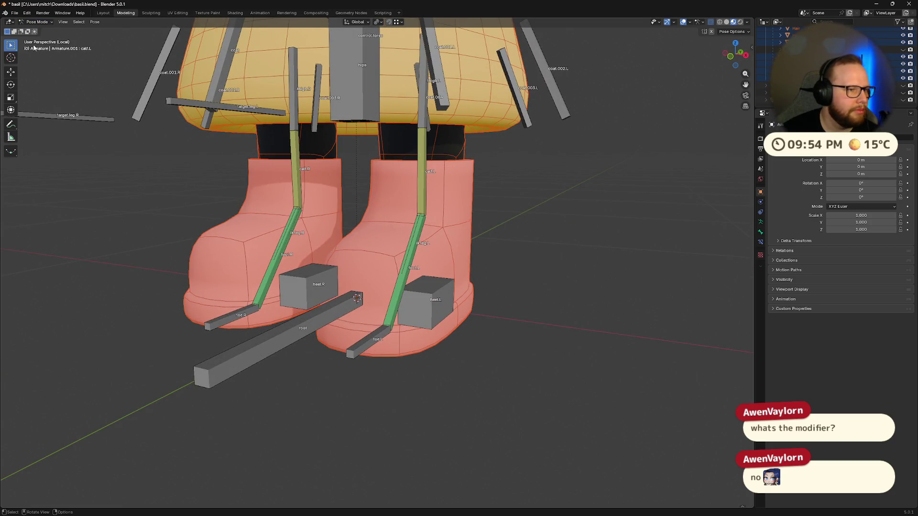
key("ctrl+Tab")
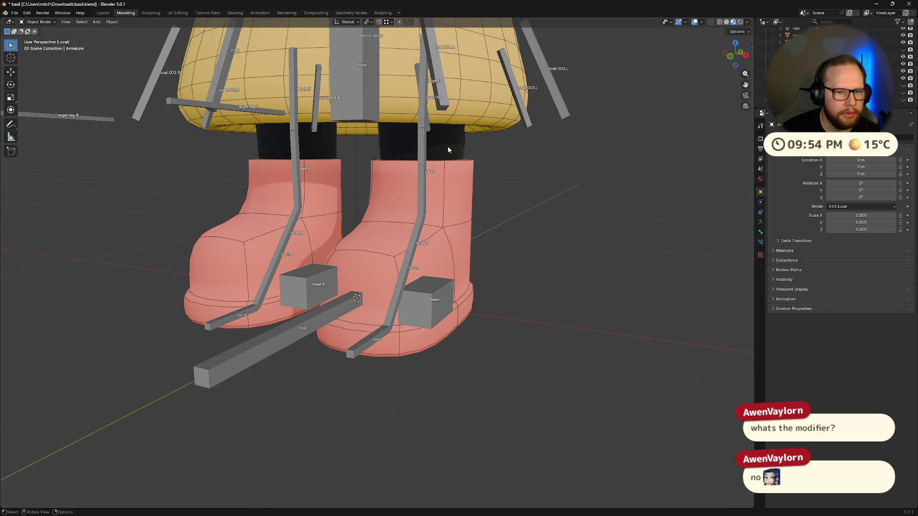
left_click(392, 289)
key("ctrl+Tab")
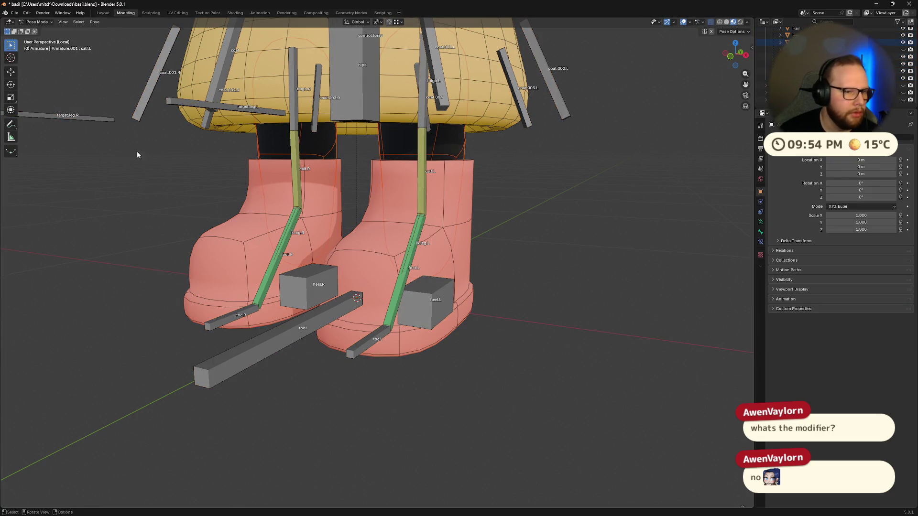
key("ctrl+Tab")
Select the Limbs leg mesh and choose Weight Paint from the mode pie menu
left_click(539, 296)
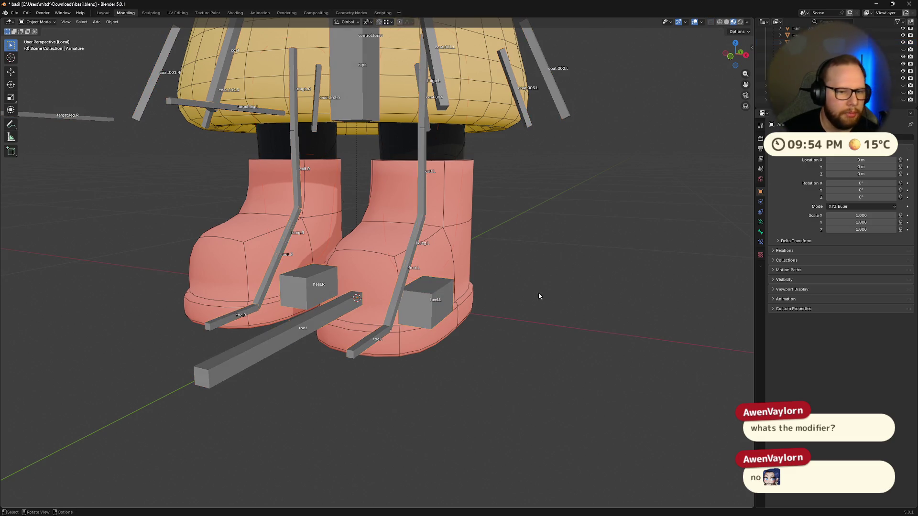
left_click(448, 155)
key("ctrl+Tab")
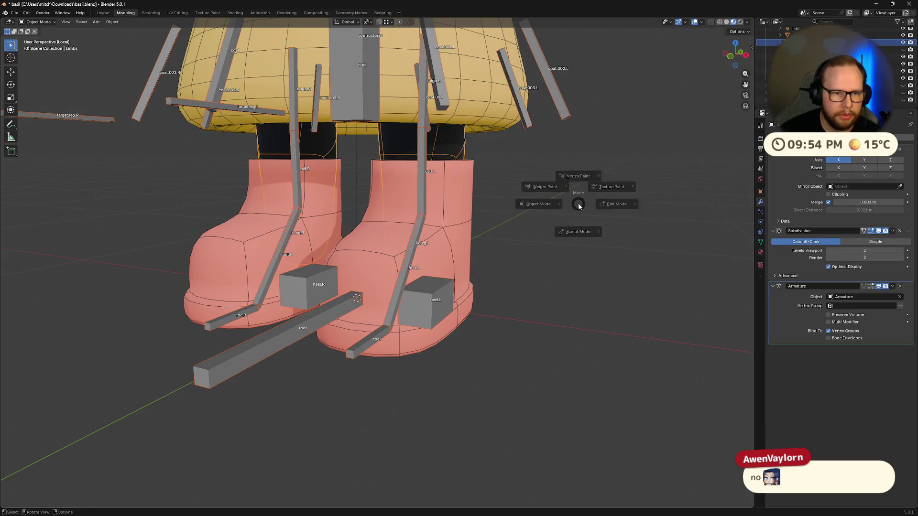
left_click(526, 197)
Orbit and zoom around the boots to inspect them
mouse_move(481, 303)
middle_mouse_down()
mouse_move(445, 300)
mouse_move(482, 302)
middle_mouse_up()
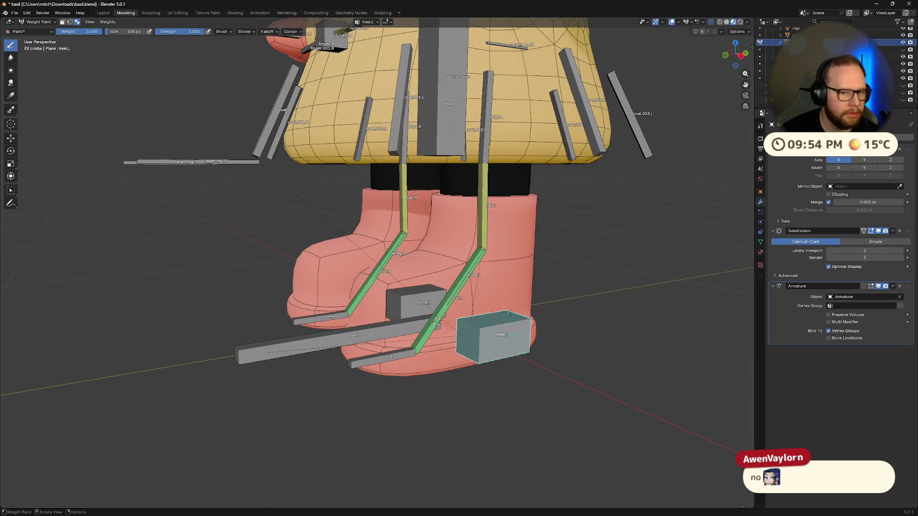
mouse_move(568, 364)
middle_mouse_down()
mouse_move(508, 312)
mouse_move(709, 207)
middle_mouse_up()
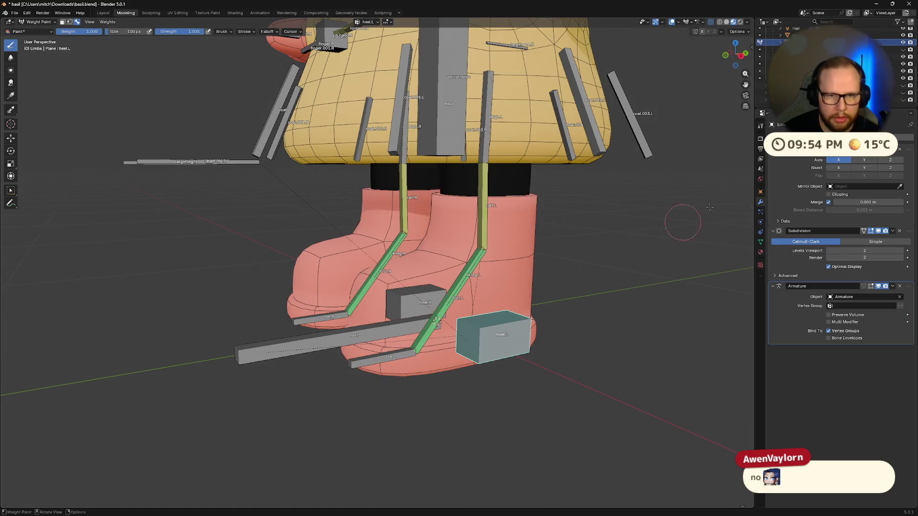
middle_click_drag(536, 226, 497, 183)
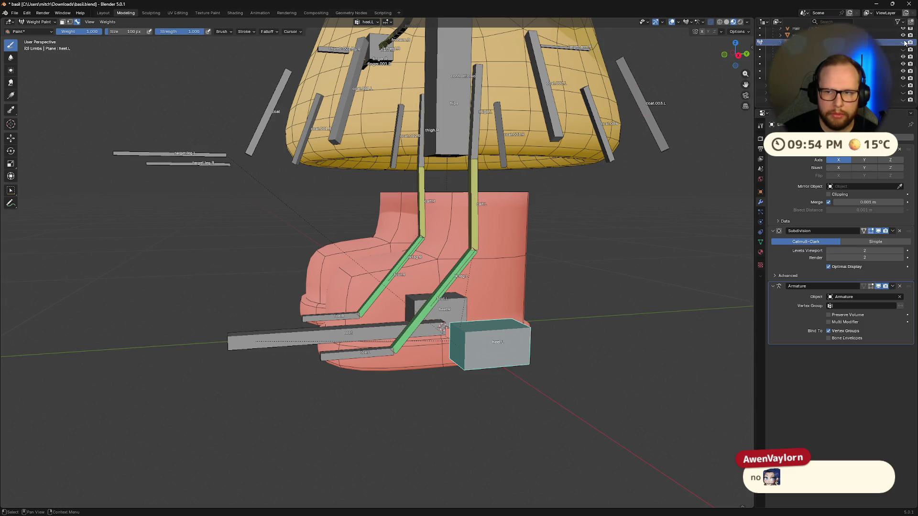
scroll(591, 179, "down", 5)
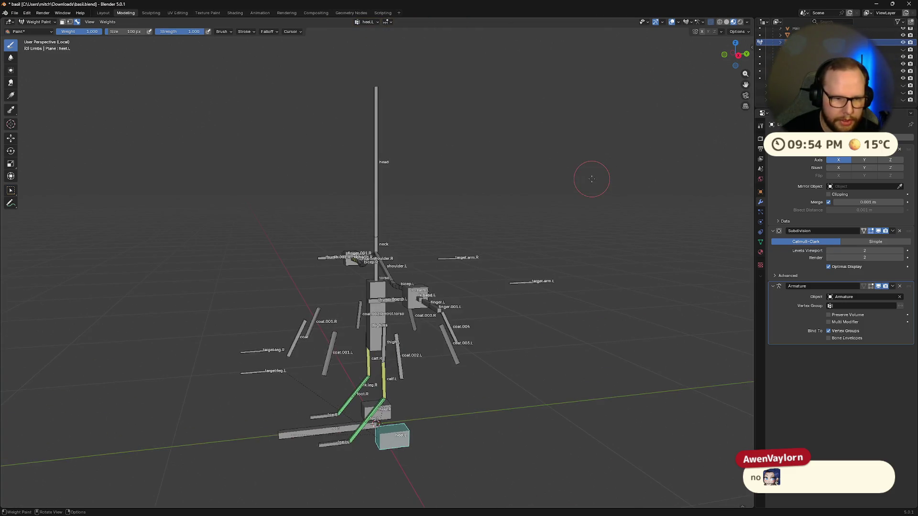
scroll(592, 179, "up", 5)
scroll(591, 178, "down", 4)
scroll(591, 179, "up", 4)
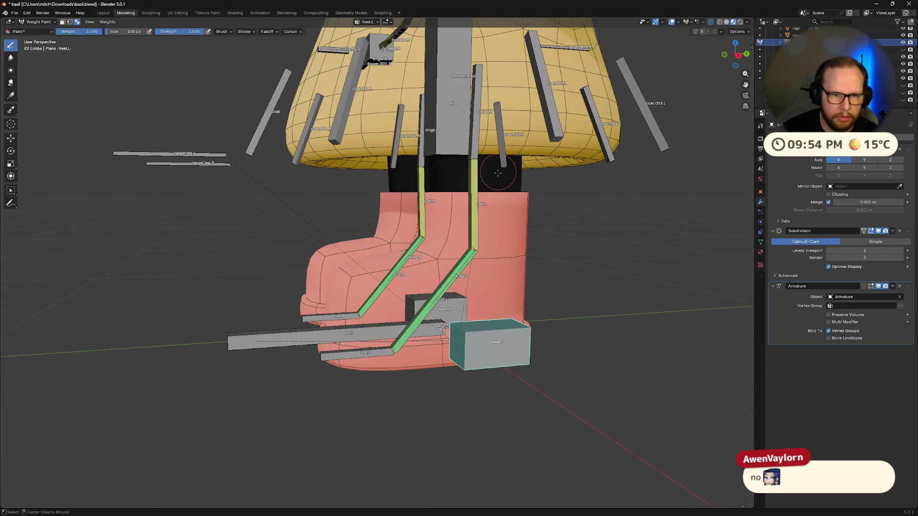
scroll(497, 176, "down", 3)
scroll(498, 176, "up", 2)
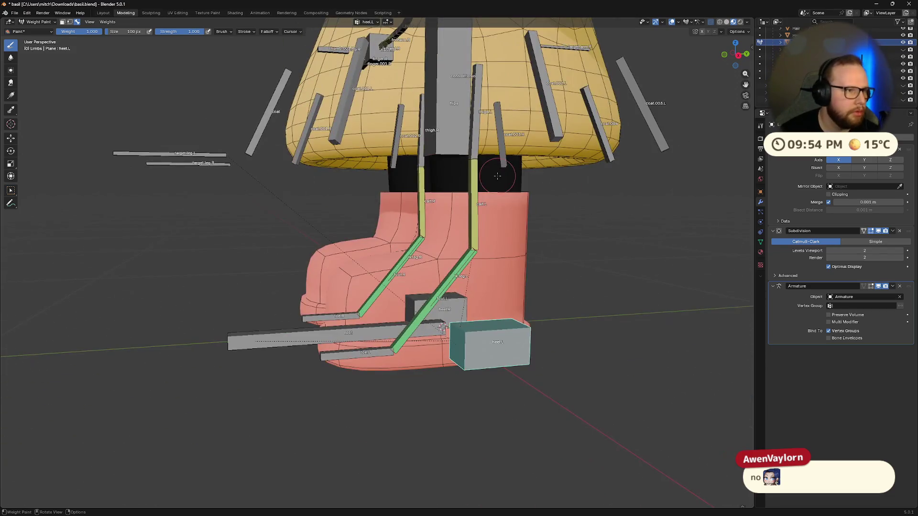
Toggle the leg mesh into Edit Mode and back, dismissing the system start panel
key("Tab")
scroll(500, 231, "up", 2)
mouse_move(558, 314)
middle_mouse_down()
mouse_move(494, 302)
mouse_move(477, 326)
middle_mouse_up()
key("Tab")
key("Tab")
key("Tab")
key("super")
key("Escape")
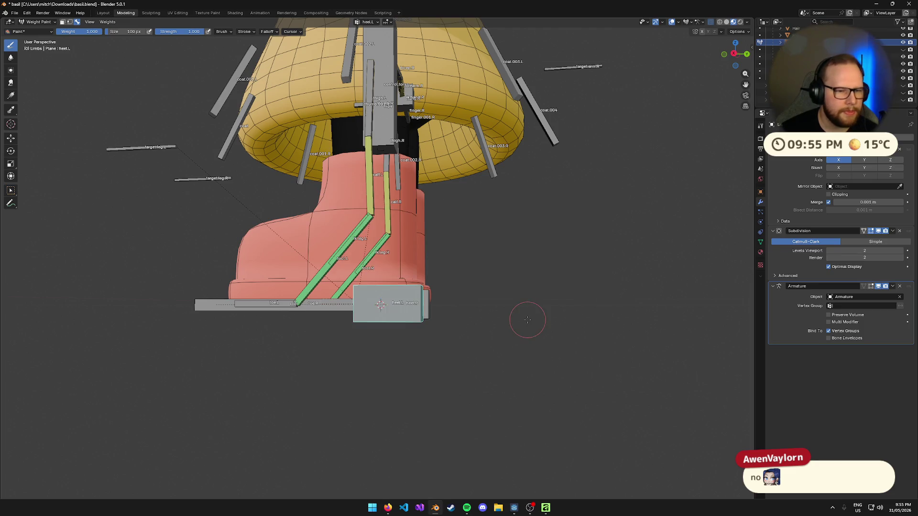
Return to Object Mode and reframe the view on the boots
key("ctrl+Tab")
left_click(470, 318)
key("KP_Decimal")
mouse_move(527, 338)
middle_mouse_down()
mouse_move(521, 311)
mouse_move(531, 322)
mouse_move(515, 320)
middle_mouse_up()
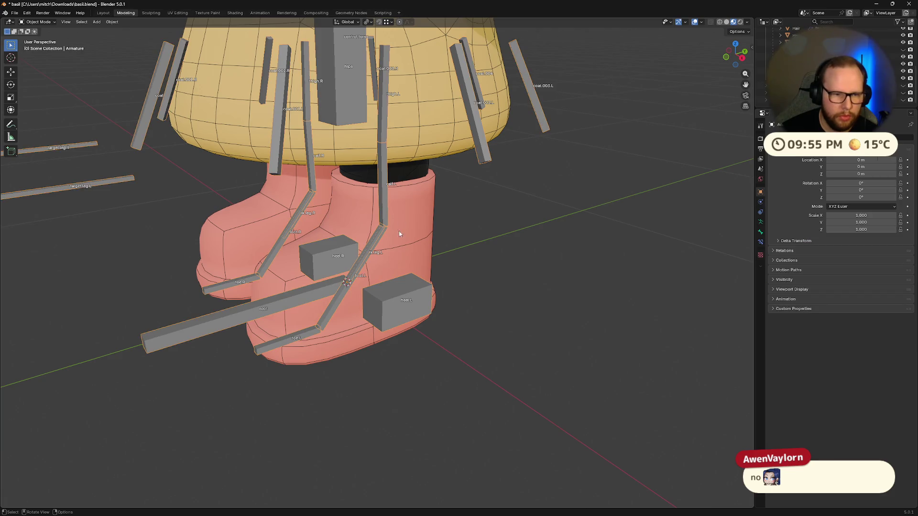
Put the leg mesh in Weight Paint and isolate it with the armature in Local View
left_click(401, 175)
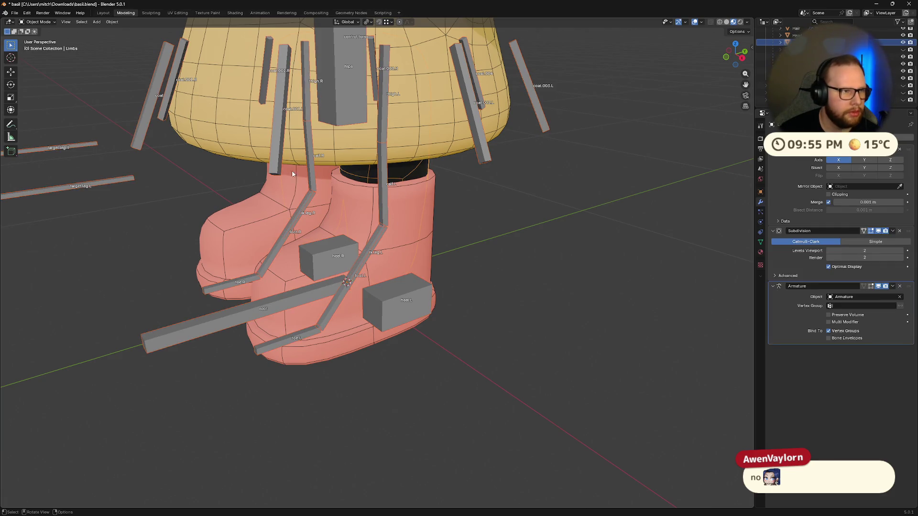
left_click(38, 22)
left_click(38, 62)
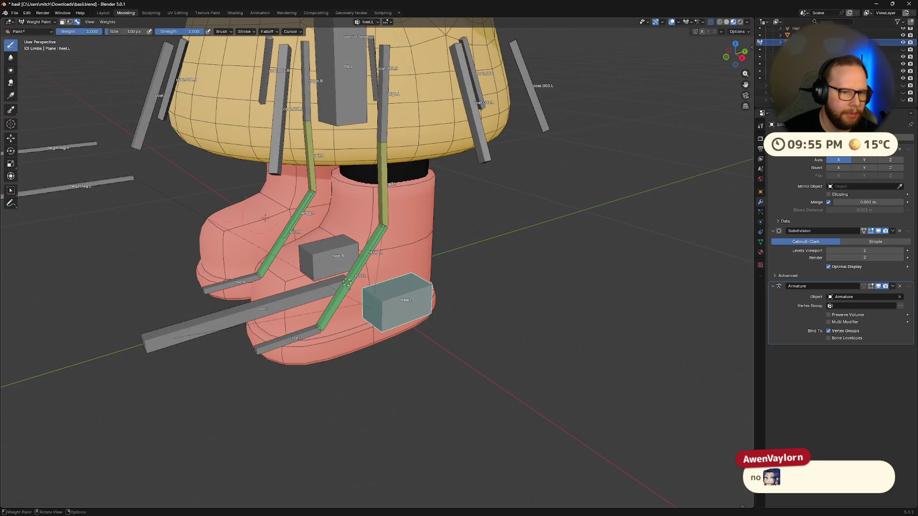
key("KP_Divide")
middle_click_drag(526, 371, 498, 246)
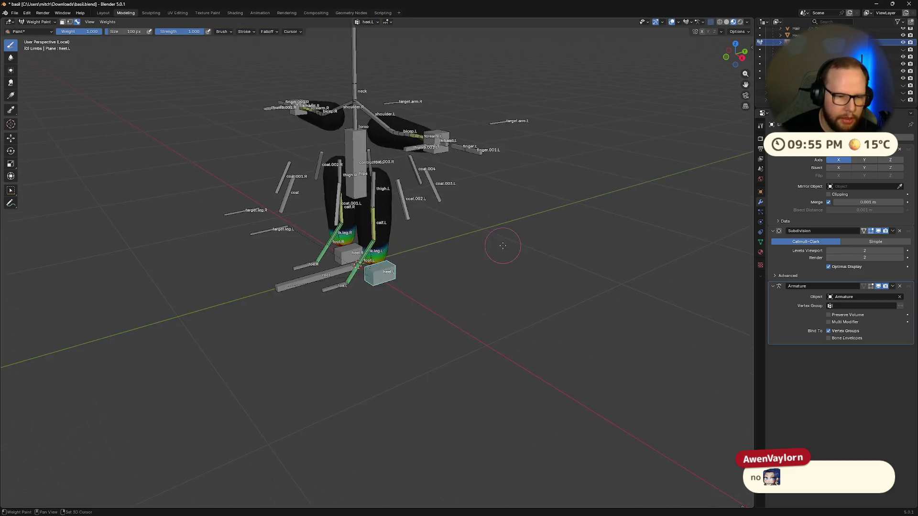
scroll(538, 353, "up", 8)
mouse_move(538, 353)
middle_mouse_down()
mouse_move(531, 335)
mouse_move(569, 287)
mouse_move(507, 283)
mouse_move(558, 282)
middle_mouse_up()
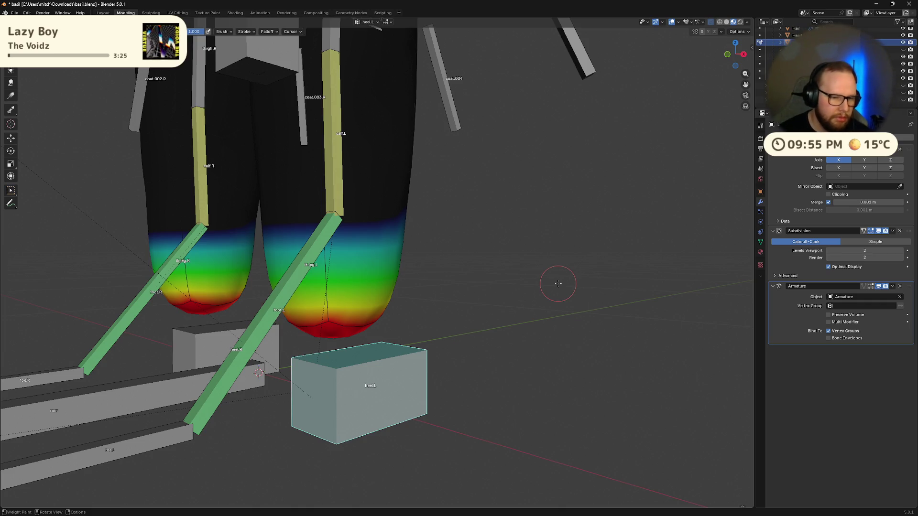
Orbit past the feet and Ctrl+click calf.L to make it the active weight group
mouse_move(317, 324)
middle_mouse_down()
mouse_move(411, 297)
mouse_move(472, 341)
mouse_move(483, 330)
mouse_move(459, 335)
mouse_move(333, 295)
mouse_move(554, 280)
mouse_move(521, 230)
mouse_move(513, 236)
mouse_move(506, 158)
mouse_move(511, 223)
mouse_move(491, 207)
mouse_move(479, 302)
mouse_move(447, 295)
mouse_move(397, 320)
mouse_move(438, 313)
middle_mouse_up()
left_click(447, 294, "ctrl")
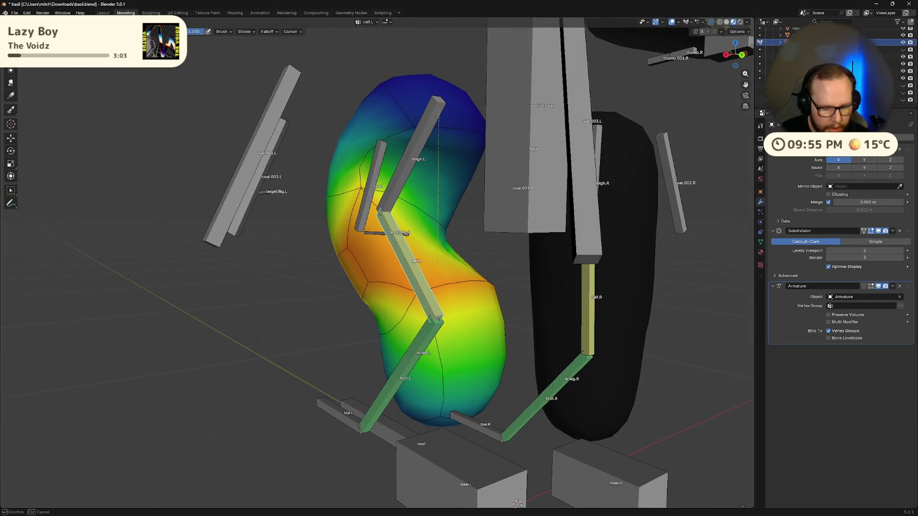
Paint the left leg's calf.L area down to 0.5 weight while orbiting the legs
middle_click_drag(523, 256, 530, 283)
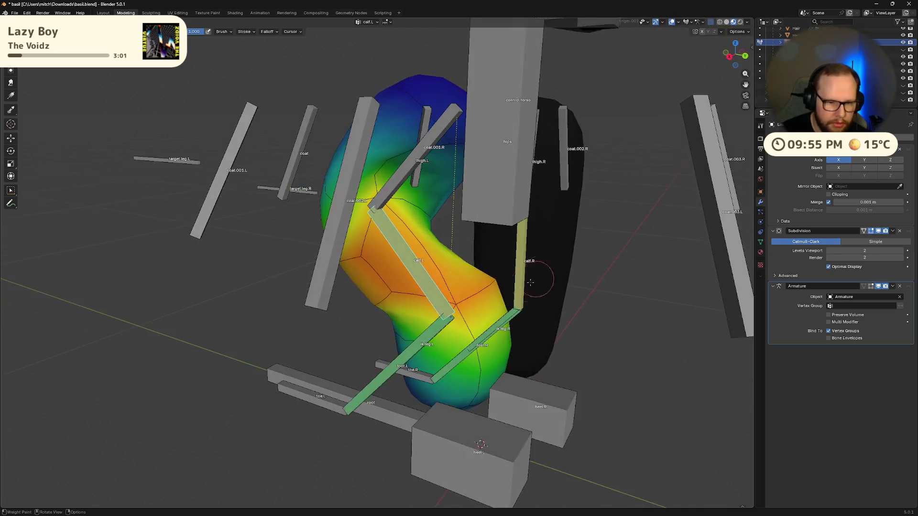
mouse_move(454, 305)
middle_mouse_down()
mouse_move(489, 276)
mouse_move(405, 306)
mouse_move(425, 245)
middle_mouse_up()
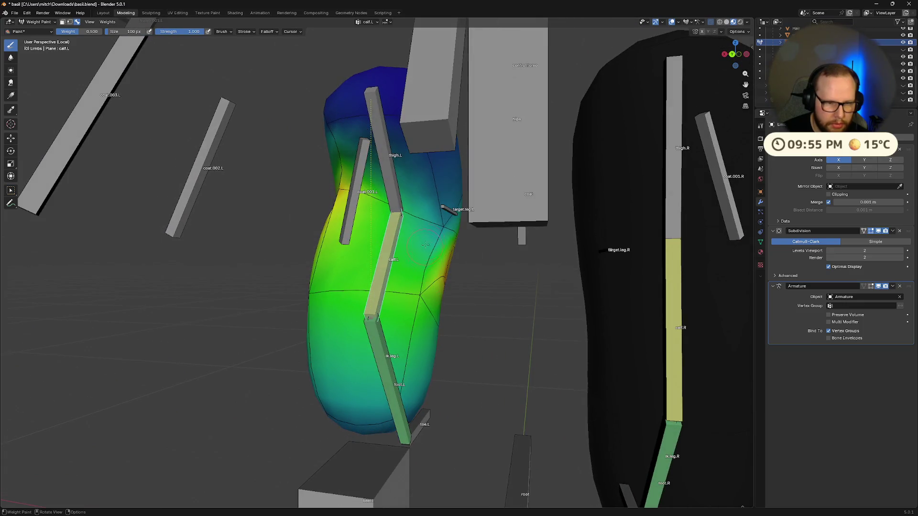
mouse_move(440, 207)
middle_mouse_down()
mouse_move(386, 203)
mouse_move(402, 194)
mouse_move(535, 197)
mouse_move(590, 81)
mouse_move(413, 486)
middle_mouse_up()
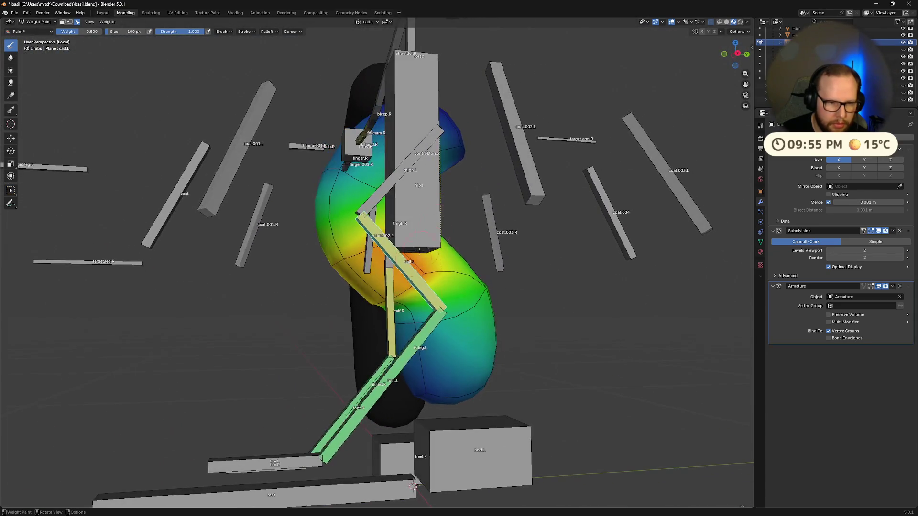
middle_click_drag(330, 241, 327, 297)
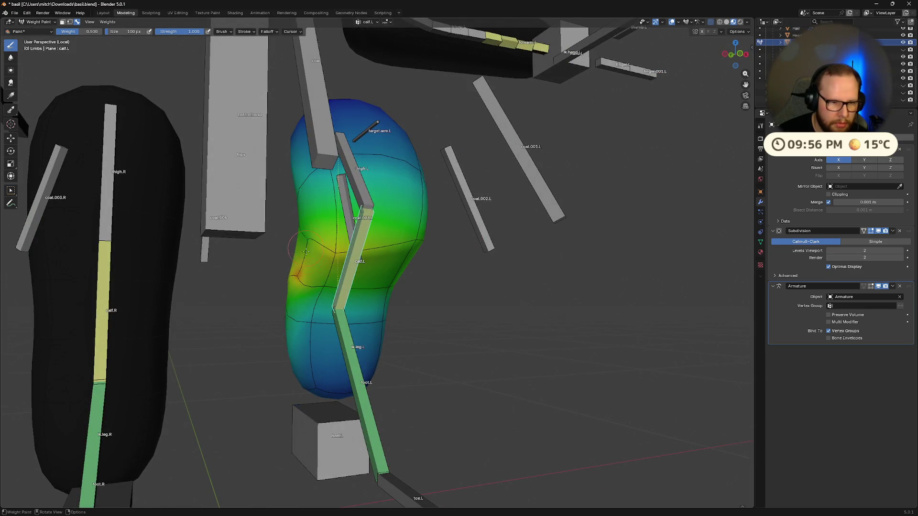
middle_click_drag(384, 254, 338, 239)
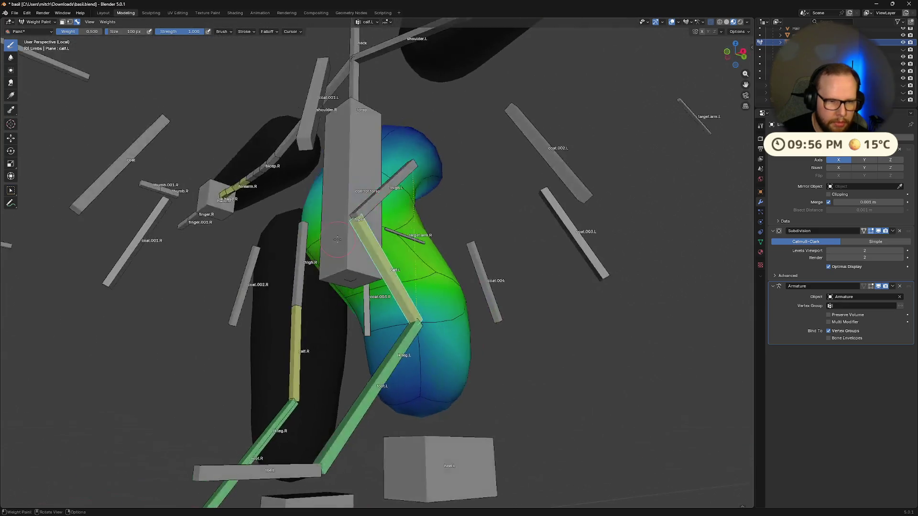
mouse_move(399, 232)
middle_mouse_down()
mouse_move(373, 243)
mouse_move(351, 235)
mouse_move(378, 268)
mouse_move(428, 263)
middle_mouse_up()
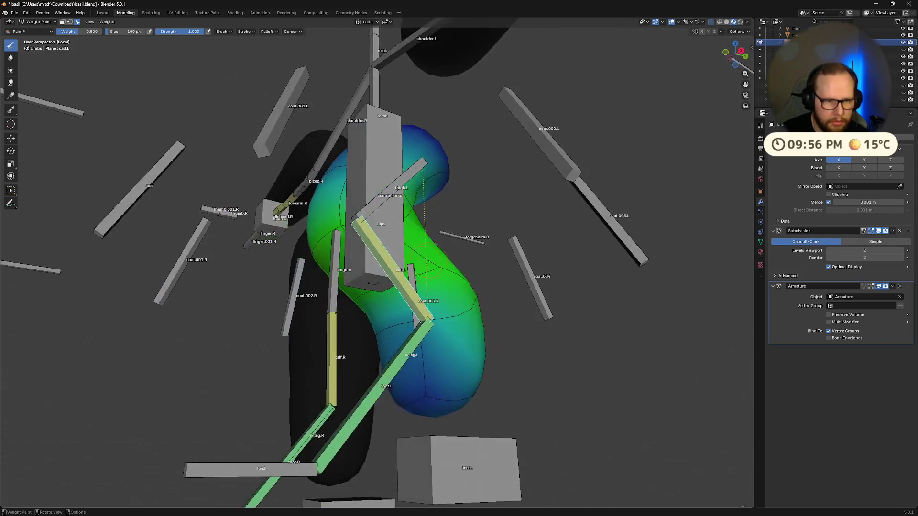
middle_click_drag(355, 293, 360, 275)
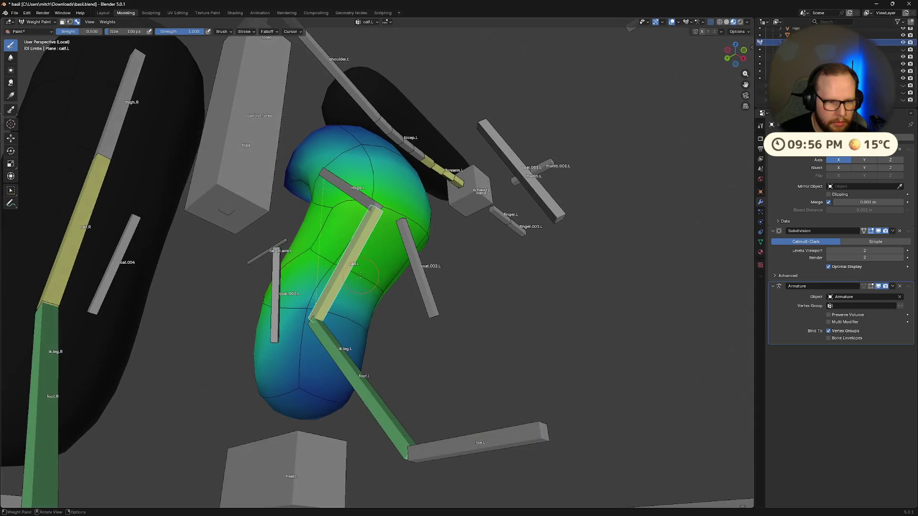
Bring the right leg into view and show the thigh.L weights
middle_click_drag(328, 225, 410, 305)
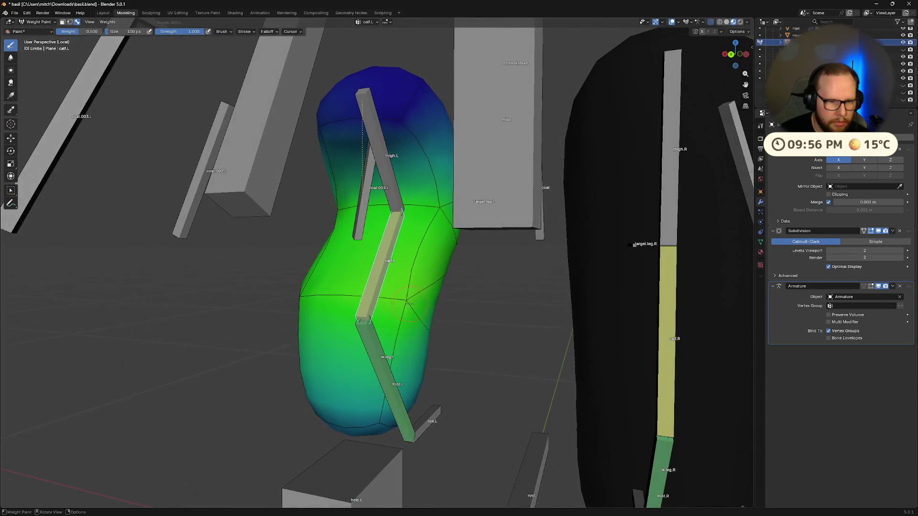
middle_click_drag(290, 300, 387, 294)
middle_click_drag(445, 262, 466, 242)
left_click(416, 206, "ctrl")
mouse_move(416, 205)
middle_mouse_down()
mouse_move(585, 164)
mouse_move(684, 195)
mouse_move(635, 236)
middle_mouse_up()
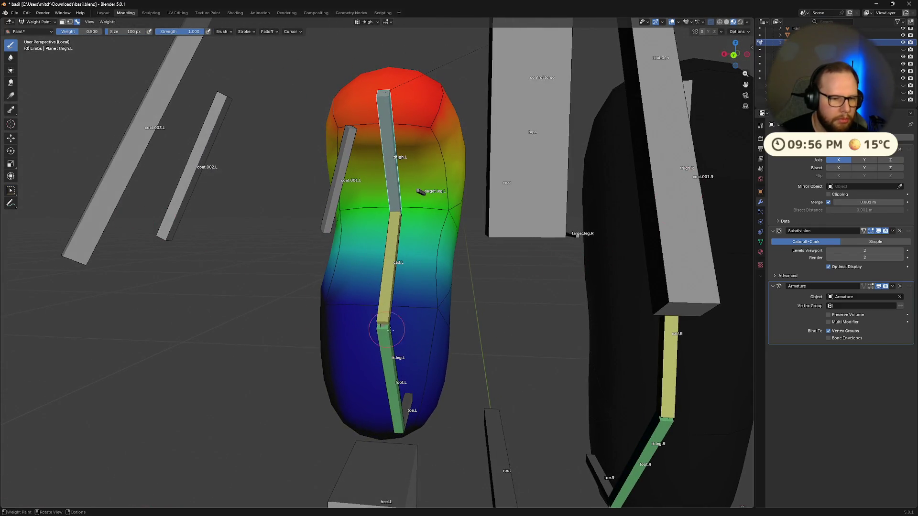
Set the paint weight to 1.000 and orbit around the left thigh
key("ctrl+f")
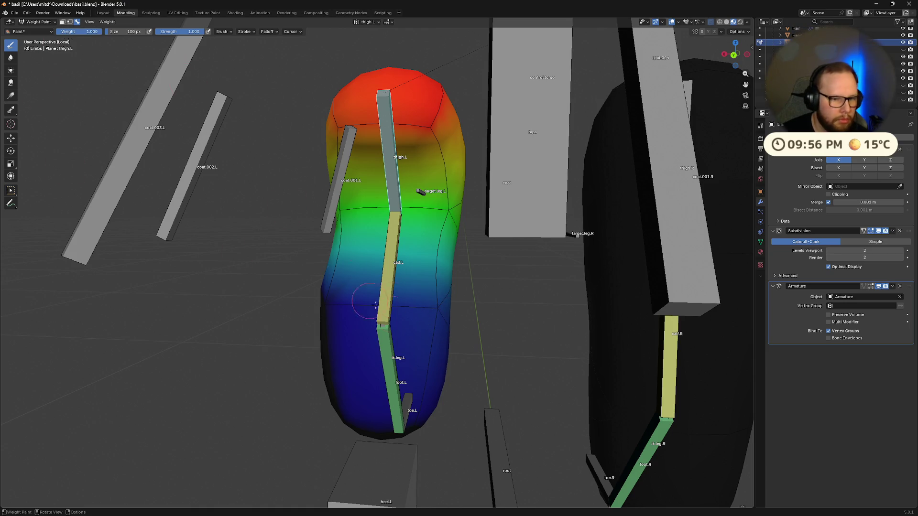
mouse_move(437, 309)
middle_mouse_down()
mouse_move(170, 312)
mouse_move(105, 300)
middle_mouse_up()
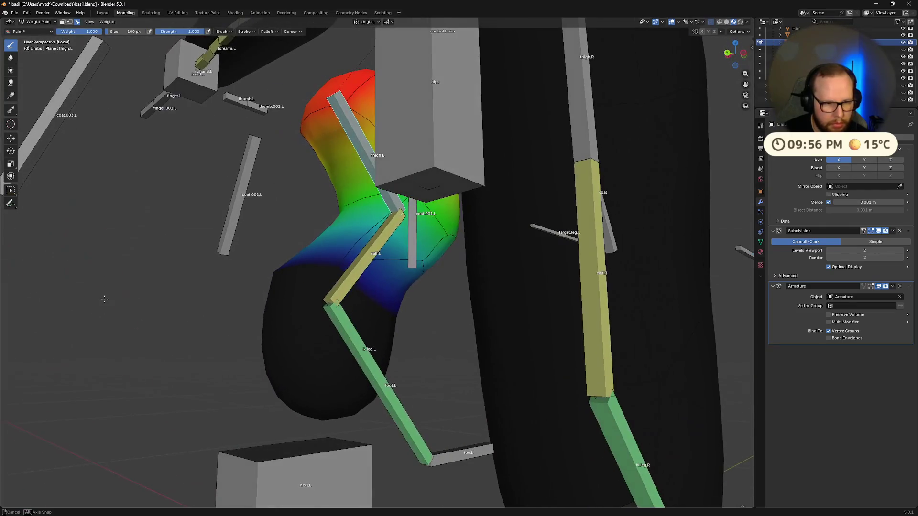
mouse_move(368, 291)
middle_mouse_down()
mouse_move(484, 290)
mouse_move(334, 306)
mouse_move(480, 292)
middle_mouse_up()
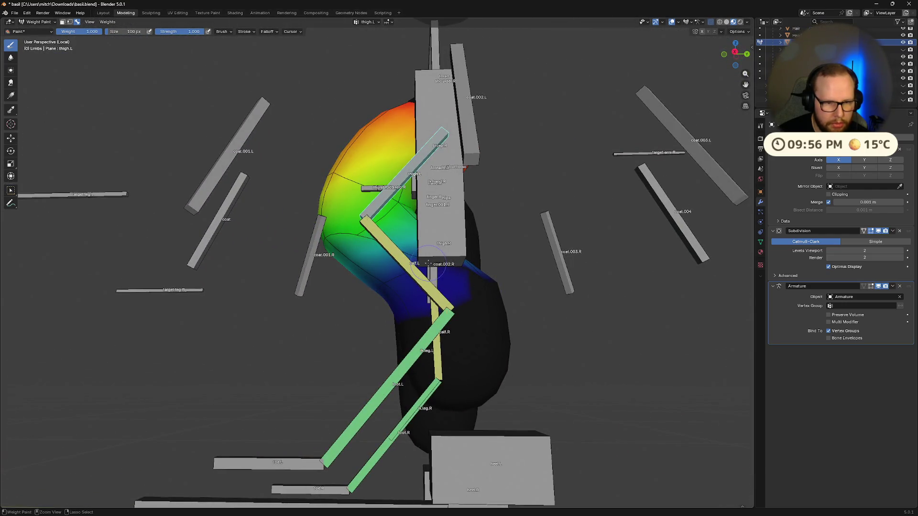
mouse_move(428, 264)
middle_mouse_down()
mouse_move(441, 304)
mouse_move(418, 302)
mouse_move(435, 305)
middle_mouse_up()
mouse_move(382, 319)
middle_mouse_down("shift")
mouse_move(455, 236)
mouse_move(608, 234)
middle_mouse_up("shift")
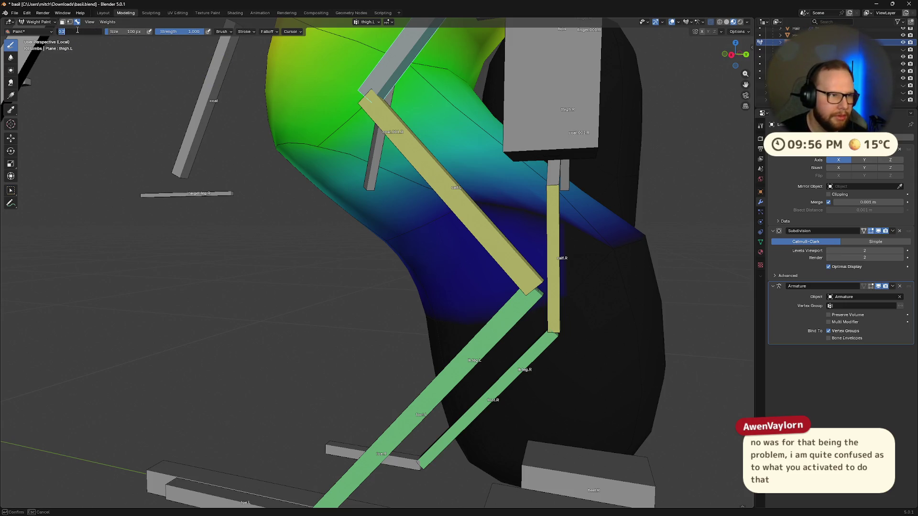
Lower the paint weight and review both legs' thigh.L weights from the front
mouse_move(280, 113)
middle_mouse_down()
mouse_move(459, 210)
mouse_move(533, 211)
mouse_move(531, 201)
mouse_move(473, 199)
mouse_move(410, 212)
mouse_move(425, 212)
middle_mouse_up()
left_click(491, 205)
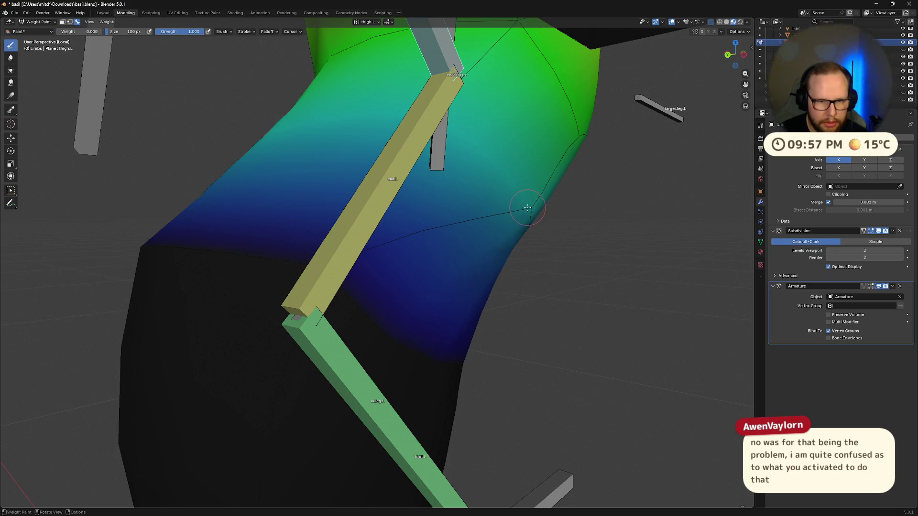
mouse_move(223, 204)
middle_mouse_down()
mouse_move(482, 206)
mouse_move(524, 193)
mouse_move(465, 206)
mouse_move(426, 281)
mouse_move(453, 279)
mouse_move(410, 314)
middle_mouse_up()
scroll(465, 206, "down", 6)
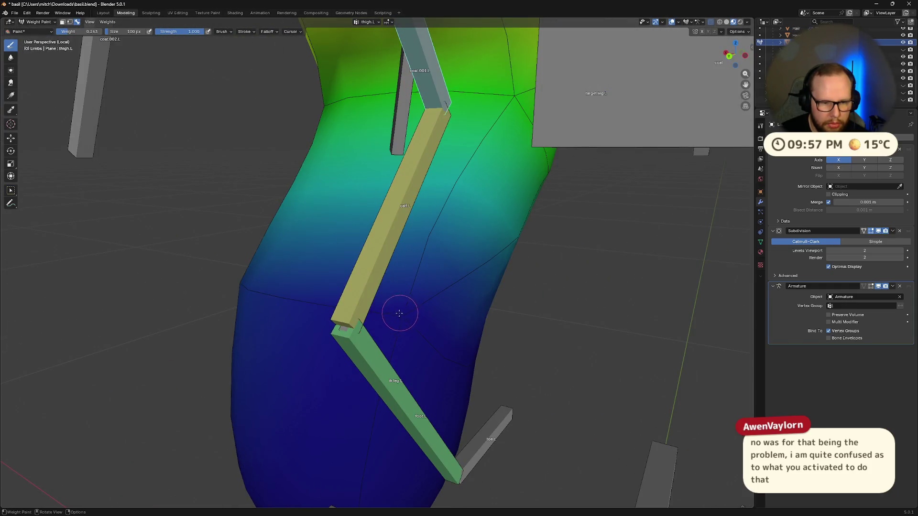
scroll(399, 313, "down", 5)
mouse_move(525, 277)
middle_mouse_down()
mouse_move(441, 301)
mouse_move(415, 291)
middle_mouse_up()
scroll(415, 291, "up", 5)
mouse_move(474, 320)
middle_mouse_down()
mouse_move(478, 277)
mouse_move(413, 287)
middle_mouse_up()
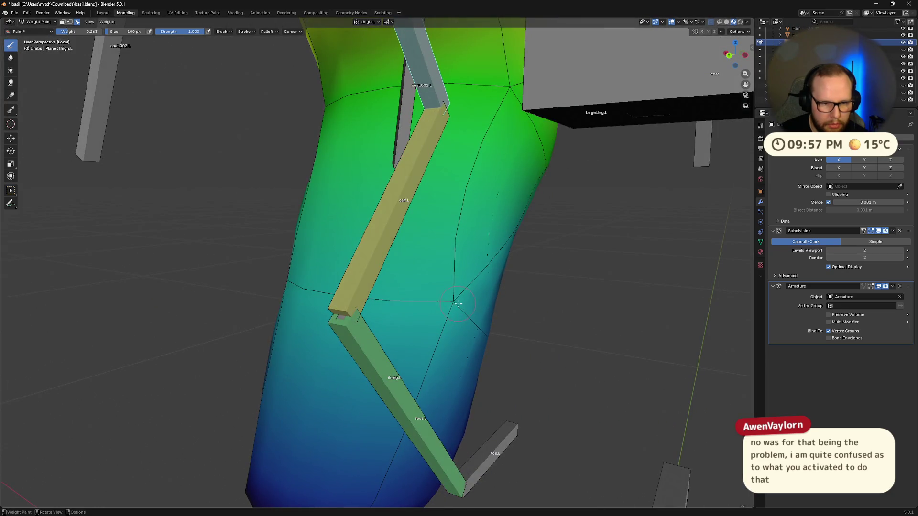
scroll(458, 308, "down", 5)
mouse_move(458, 308)
middle_mouse_down()
mouse_move(537, 275)
mouse_move(555, 316)
mouse_move(512, 293)
middle_mouse_up()
scroll(426, 335, "up", 5)
Inspect the left thigh and calf up close, then bring the whole character back into view
mouse_move(426, 334)
middle_mouse_down()
mouse_move(403, 311)
mouse_move(433, 302)
middle_mouse_up()
scroll(432, 302, "down", 5)
scroll(510, 308, "up", 3)
mouse_move(511, 309)
middle_mouse_down()
mouse_move(495, 292)
mouse_move(515, 285)
mouse_move(545, 310)
mouse_move(431, 307)
mouse_move(382, 287)
mouse_move(358, 255)
middle_mouse_up()
scroll(495, 292, "up", 2)
scroll(411, 306, "up", 3)
scroll(401, 306, "down", 3)
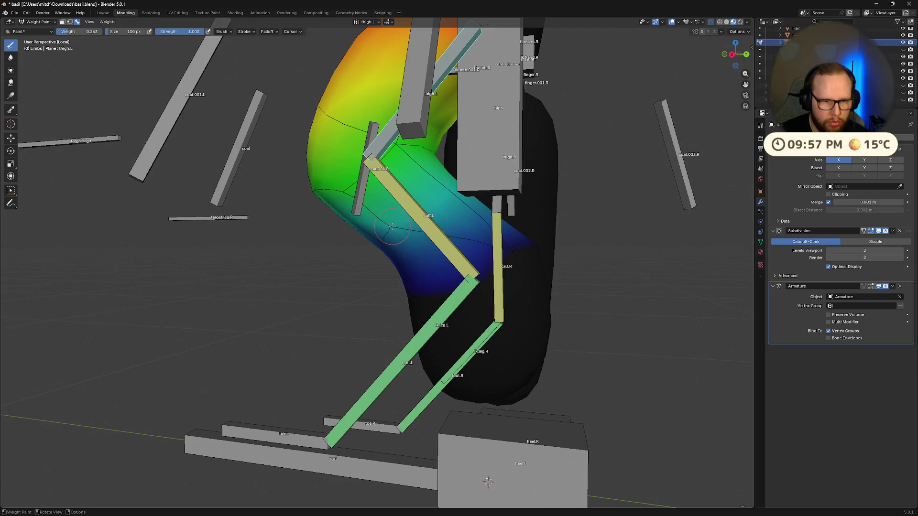
mouse_move(394, 229)
middle_mouse_down()
mouse_move(445, 233)
mouse_move(535, 207)
mouse_move(510, 268)
middle_mouse_up()
key("KP_Divide")
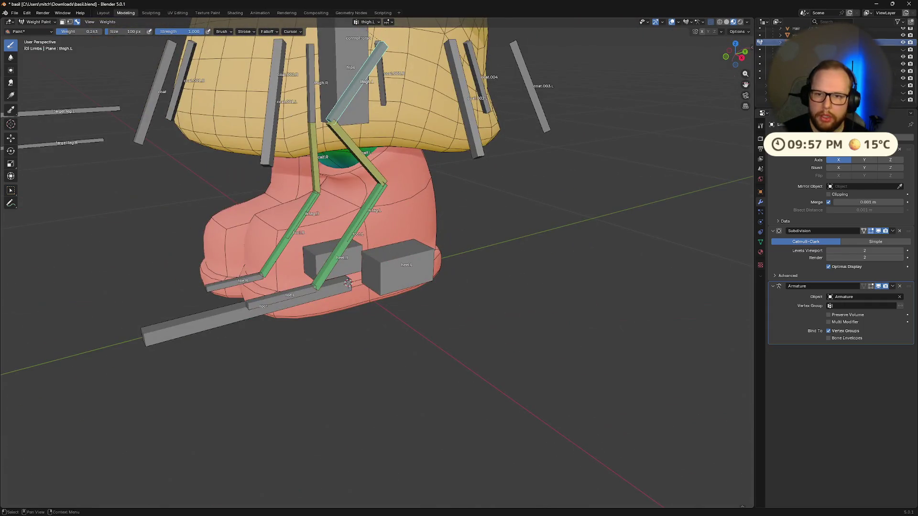
mouse_move(718, 134)
middle_mouse_down()
mouse_move(437, 178)
mouse_move(356, 152)
mouse_move(477, 331)
mouse_move(437, 312)
mouse_move(445, 303)
mouse_move(497, 311)
middle_mouse_up()
scroll(363, 160, "up", 6)
Soften the lower thigh weights from green to teal, then show the toe.L weights
left_click_drag(497, 311, 520, 314)
scroll(520, 314, "down", 4)
mouse_move(520, 315)
middle_mouse_down()
mouse_move(598, 295)
mouse_move(444, 430)
mouse_move(426, 397)
mouse_move(414, 403)
middle_mouse_up()
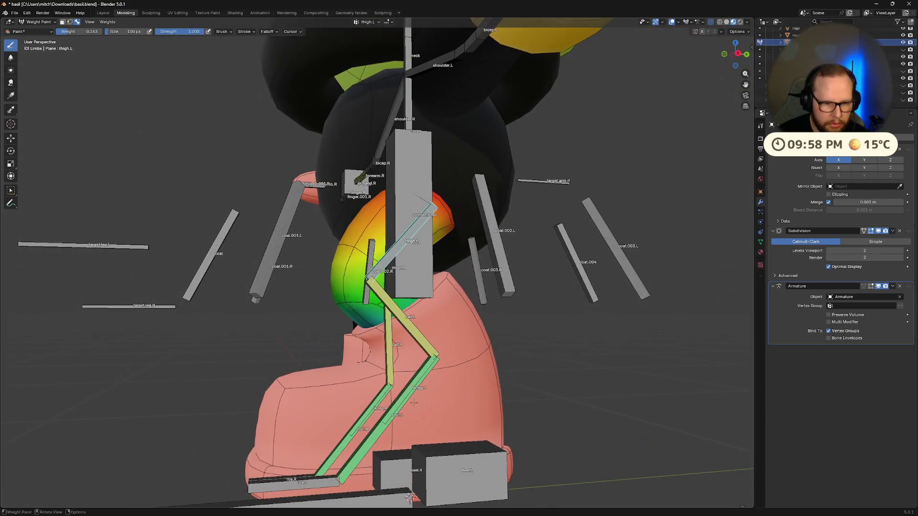
left_click(317, 484, "alt")
middle_click_drag(318, 484, 462, 460)
Isolate the leg mesh and rig in Local View and make calf.L the active weight group
key("KP_Divide")
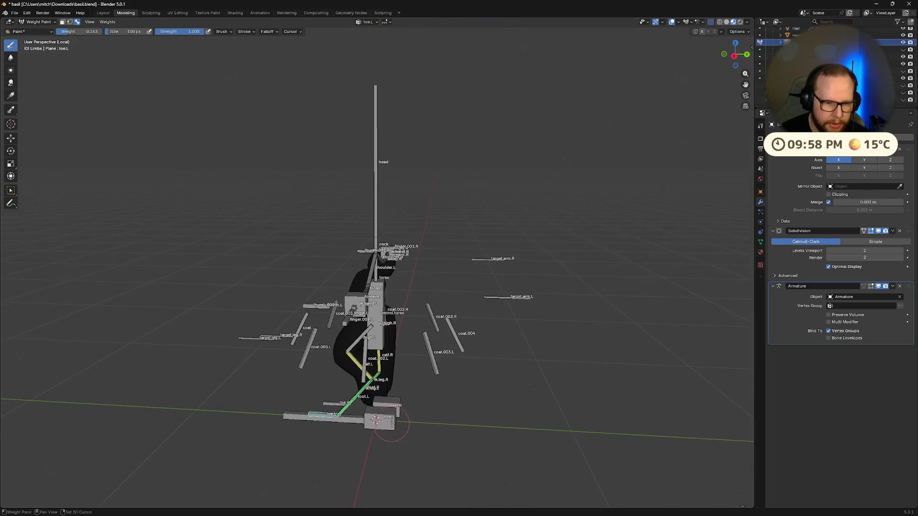
scroll(375, 298, "up", 6)
left_click(337, 72, "ctrl")
mouse_move(337, 72)
middle_mouse_down()
mouse_move(364, 212)
mouse_move(349, 317)
mouse_move(289, 321)
mouse_move(333, 321)
middle_mouse_up()
scroll(353, 290, "up", 4)
scroll(349, 317, "down", 4)
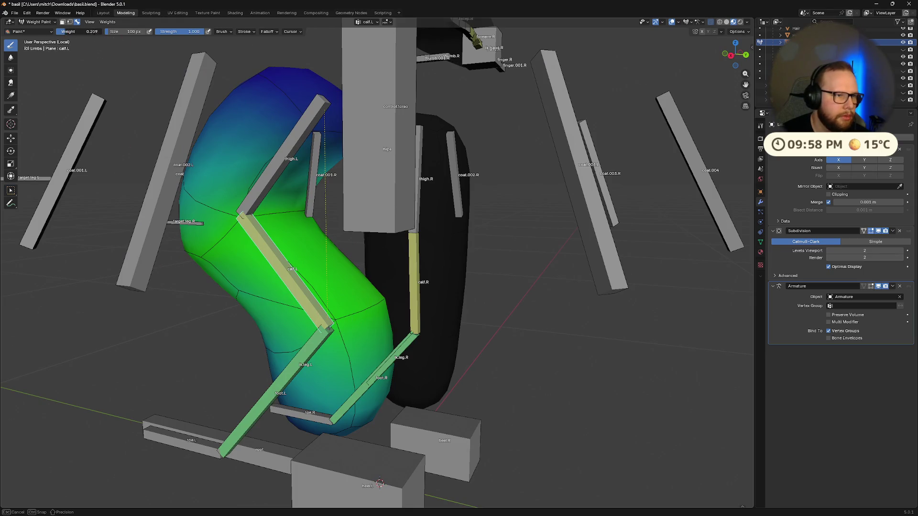
middle_click_drag(333, 323, 377, 321)
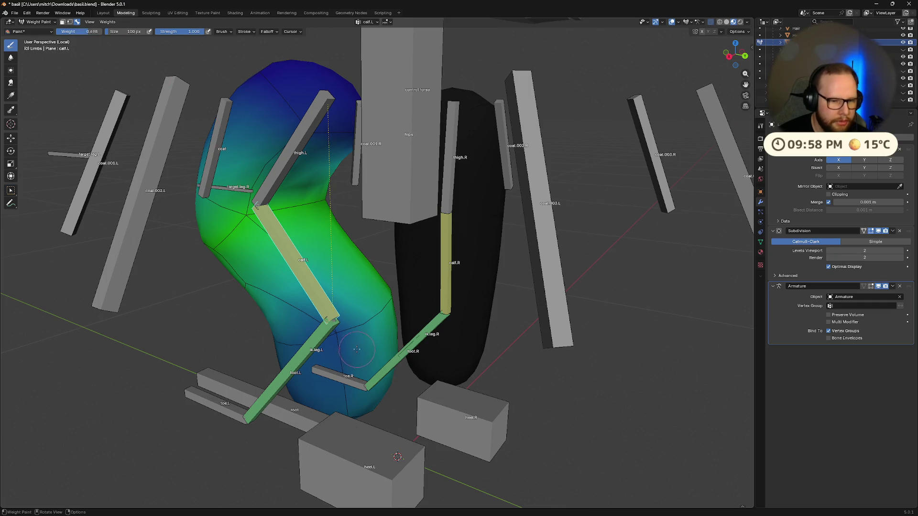
Paint calf weight onto the lower left leg, then show thigh.L weights and zoom out
left_click_drag(356, 349, 337, 329)
mouse_move(392, 289)
middle_mouse_down()
mouse_move(408, 291)
mouse_move(373, 239)
mouse_move(301, 170)
middle_mouse_up()
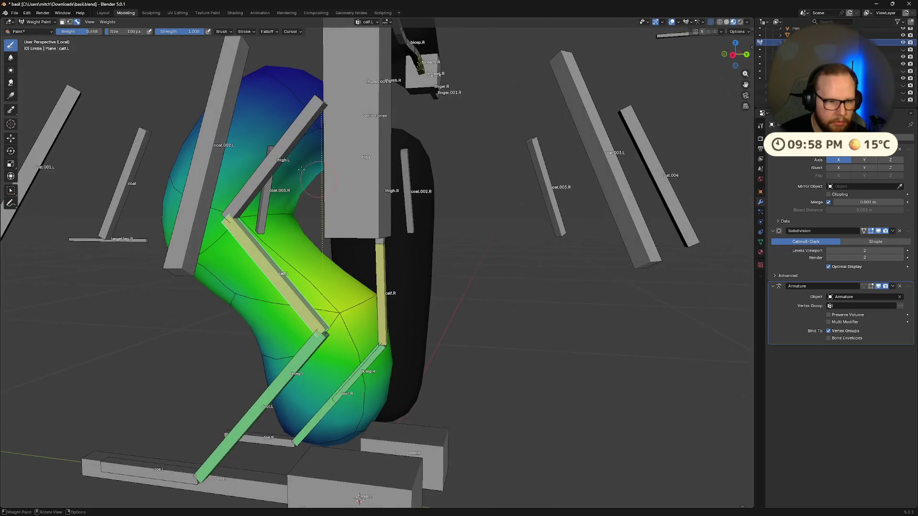
mouse_move(398, 318)
middle_mouse_down()
mouse_move(421, 280)
mouse_move(410, 259)
middle_mouse_up()
mouse_move(243, 223)
middle_mouse_down()
mouse_move(322, 192)
mouse_move(317, 166)
middle_mouse_up()
mouse_move(402, 226)
middle_mouse_down()
mouse_move(369, 233)
mouse_move(439, 217)
middle_mouse_up()
left_click(289, 147, "ctrl")
mouse_move(289, 148)
middle_mouse_down()
mouse_move(283, 193)
mouse_move(273, 185)
mouse_move(335, 181)
mouse_move(299, 198)
middle_mouse_up()
scroll(323, 316, "down", 2)
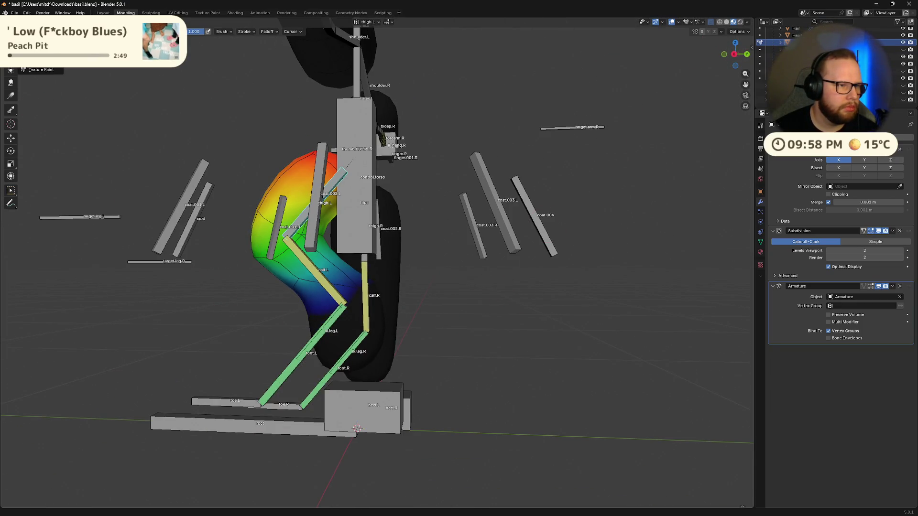
Return to Object Mode, select the armature, enter Pose Mode and select all bones
key("ctrl+Tab")
mouse_move(350, 264)
middle_mouse_down()
mouse_move(443, 317)
mouse_move(517, 283)
mouse_move(494, 365)
middle_mouse_up()
left_click(344, 358)
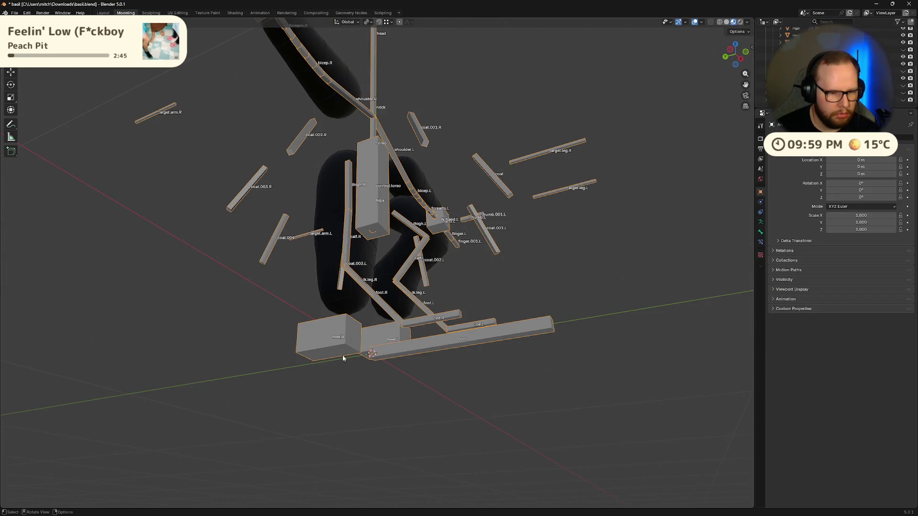
middle_click_drag(360, 366, 333, 400)
key("ctrl+Tab")
mouse_move(420, 389)
middle_mouse_down()
mouse_move(337, 386)
mouse_move(439, 407)
mouse_move(354, 375)
mouse_move(406, 377)
mouse_move(437, 398)
mouse_move(337, 391)
mouse_move(430, 353)
middle_mouse_up()
key("a")
Zoom in on the legs and view them from the right side
scroll(439, 407, "up", 5)
scroll(337, 391, "down", 5)
scroll(479, 338, "up", 6)
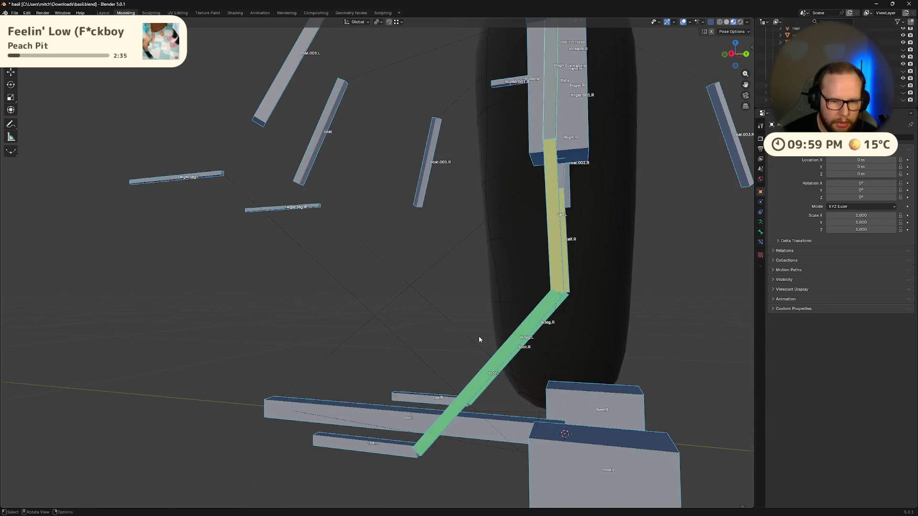
middle_click_drag(479, 338, 501, 332)
key("KP_3")
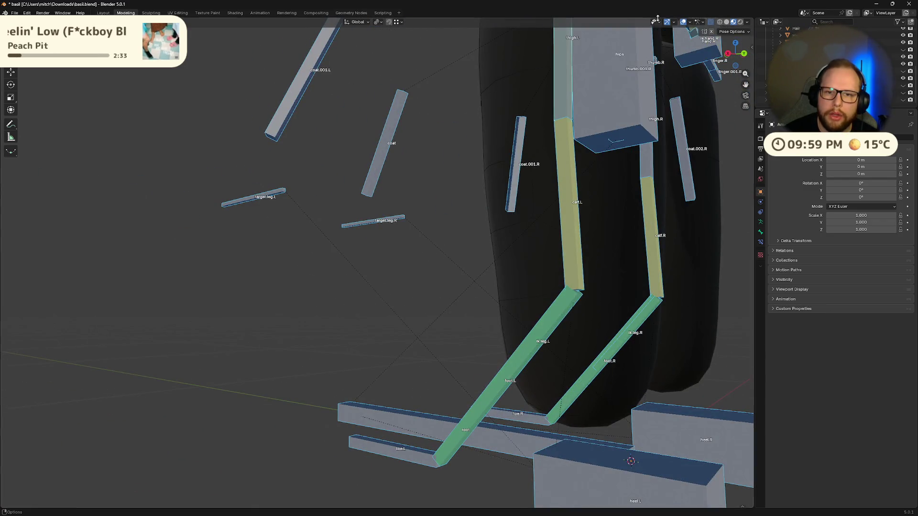
scroll(541, 332, "down", 4)
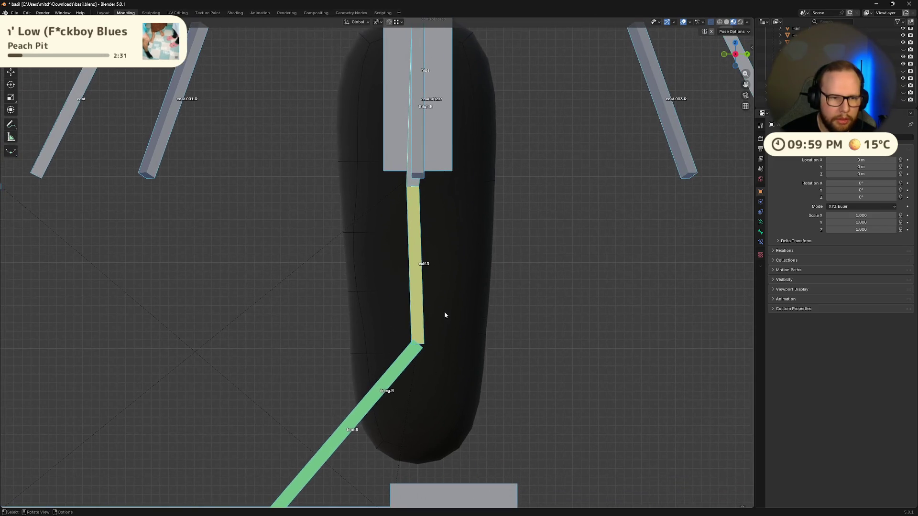
scroll(423, 270, "up", 1)
mouse_move(422, 270)
middle_mouse_down("shift")
mouse_move(444, 279)
mouse_move(411, 278)
mouse_move(449, 277)
mouse_move(373, 276)
middle_mouse_up("shift")
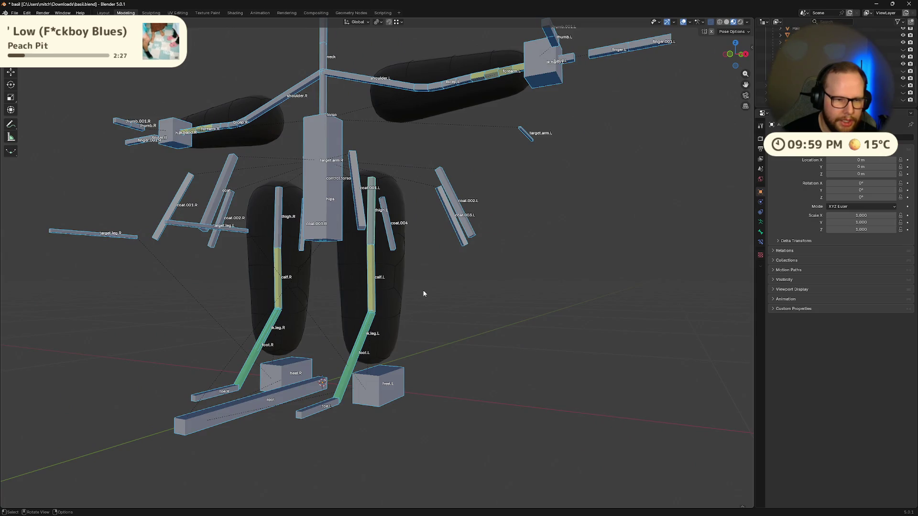
middle_click_drag(424, 293, 348, 295)
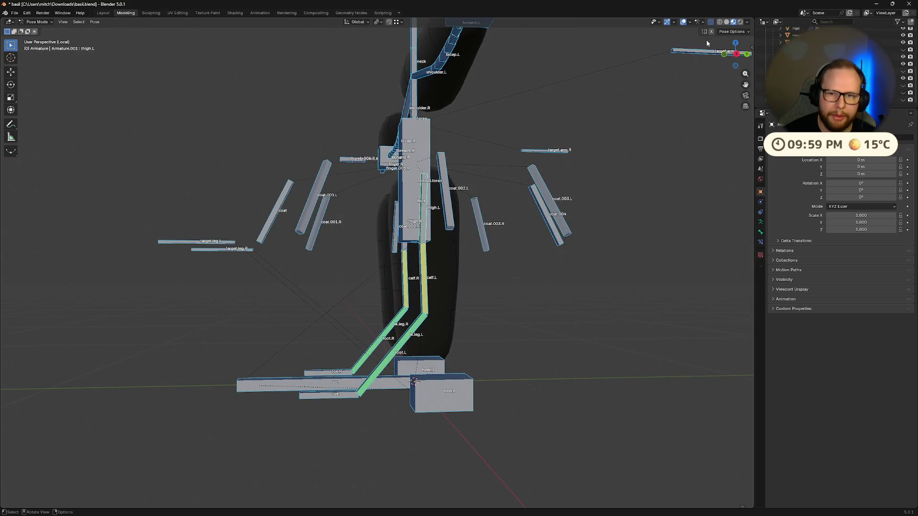
Switch to the right side view and put the armature into Edit Mode
left_click(737, 55)
scroll(505, 302, "up", 3)
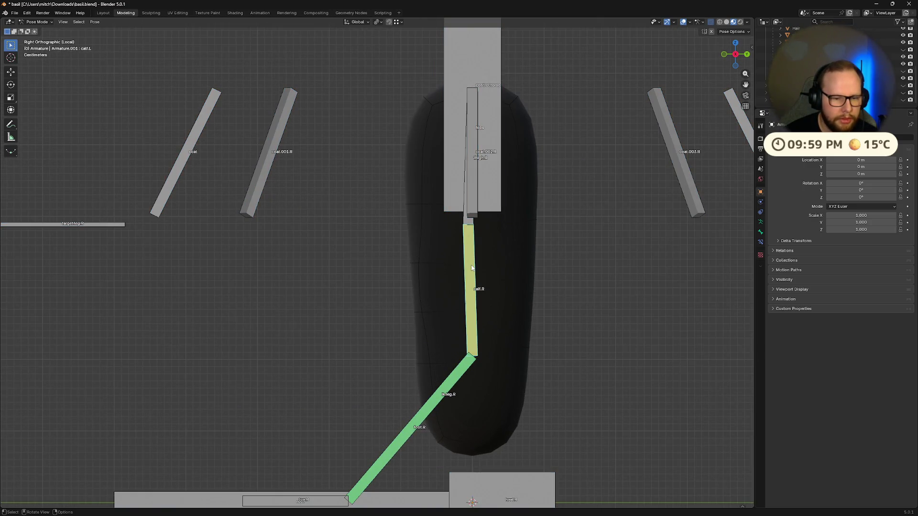
key("Tab")
mouse_move(481, 235)
middle_mouse_down()
mouse_move(428, 234)
mouse_move(448, 262)
middle_mouse_up()
Move the left knee joint vertically along Z twice, checking it from the right side view
key("g")
key("z")
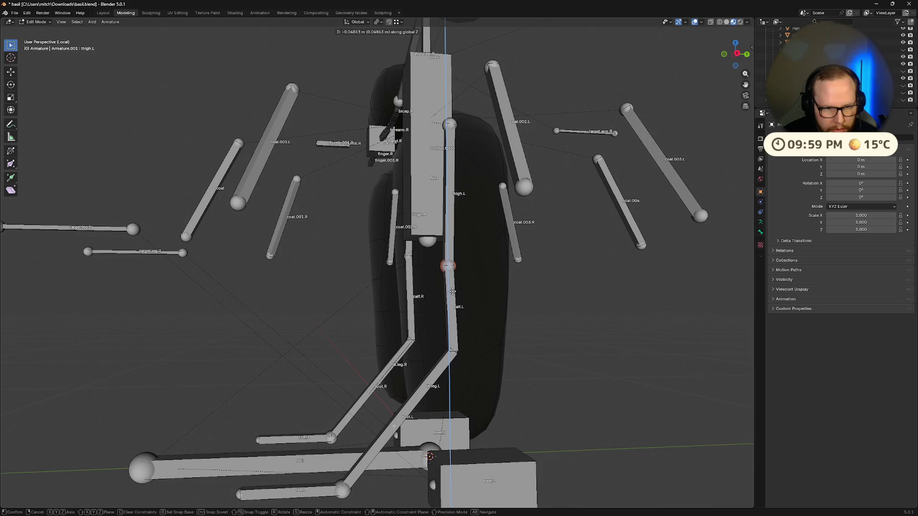
left_click(454, 312)
mouse_move(453, 312)
middle_mouse_down()
mouse_move(433, 316)
mouse_move(459, 311)
middle_mouse_up()
left_click(733, 55)
scroll(487, 306, "up", 4)
key("g")
key("z")
left_click(511, 326)
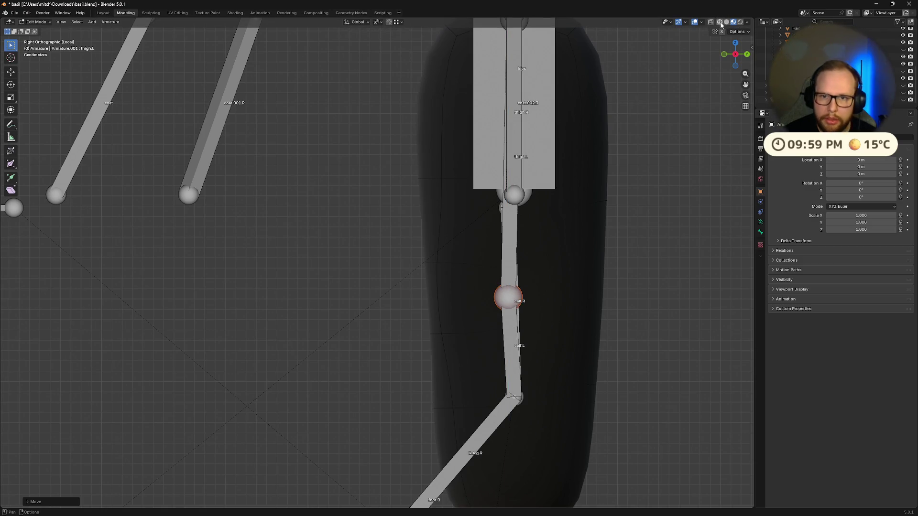
Switch to solid shading and try a vertical move of ik.leg.L, cancelling it
left_click(727, 22)
mouse_move(567, 368)
middle_mouse_down("shift")
mouse_move(536, 338)
mouse_move(504, 227)
middle_mouse_up("shift")
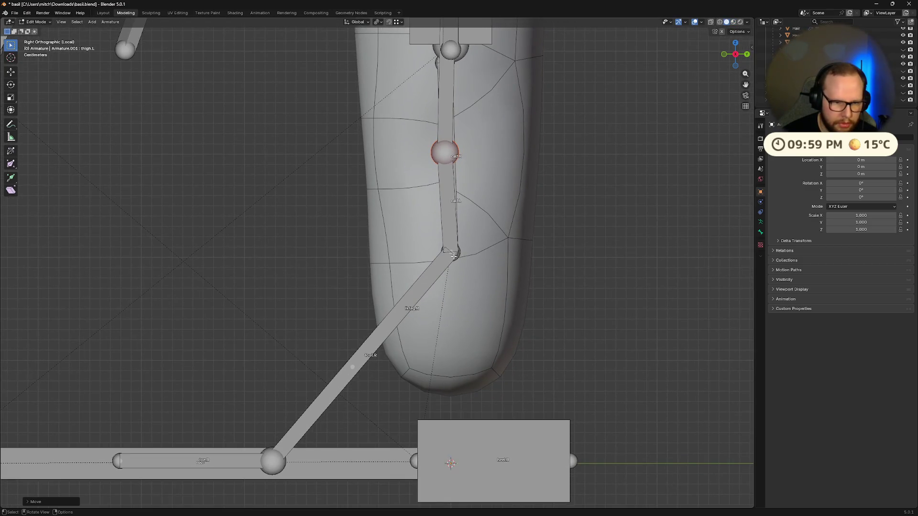
mouse_move(465, 263)
middle_mouse_down()
mouse_move(483, 261)
mouse_move(459, 255)
middle_mouse_up()
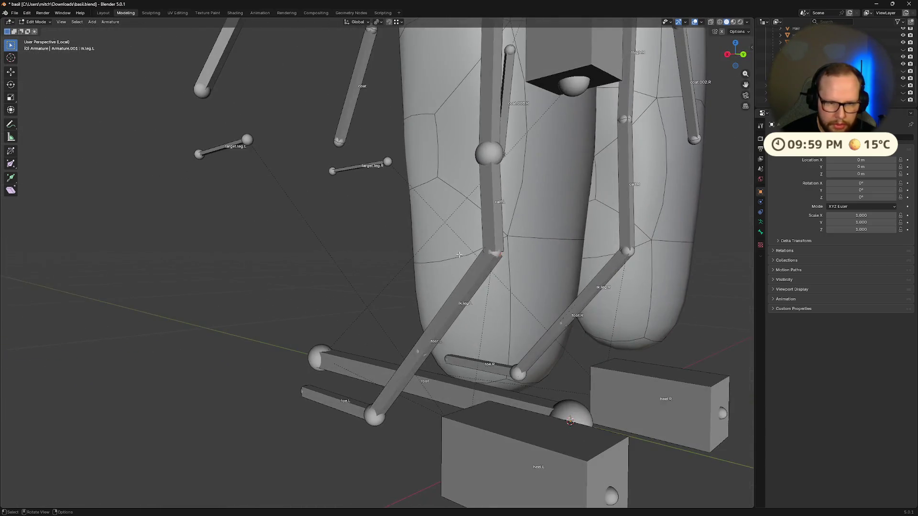
left_click(731, 54)
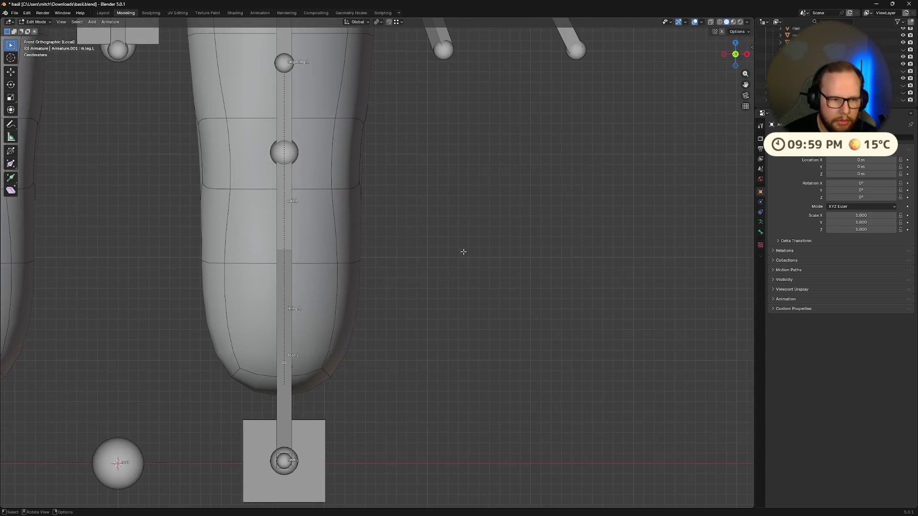
left_click(746, 54)
key("g")
key("z")
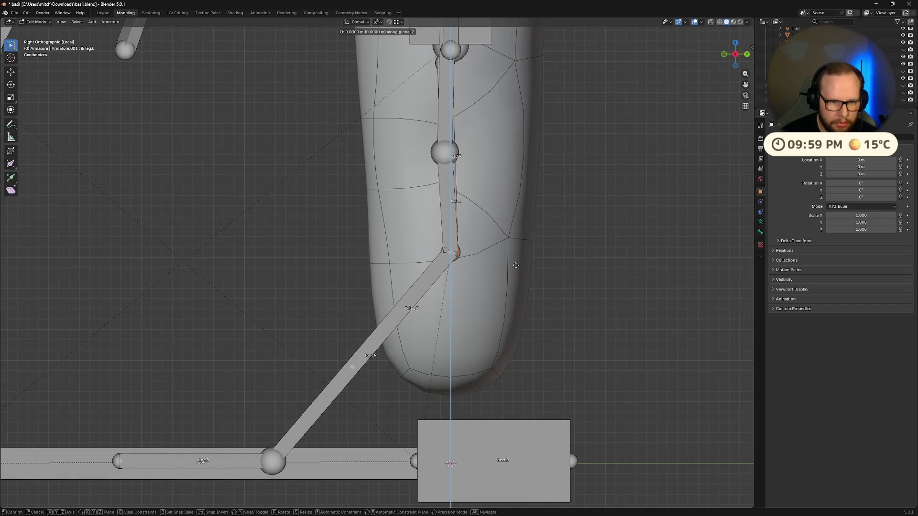
right_click(508, 353)
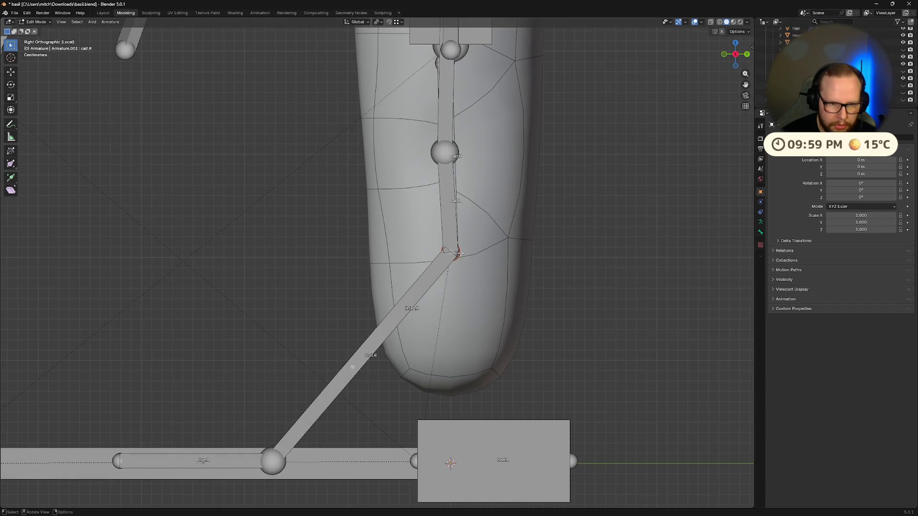
middle_click_drag(460, 261, 499, 254)
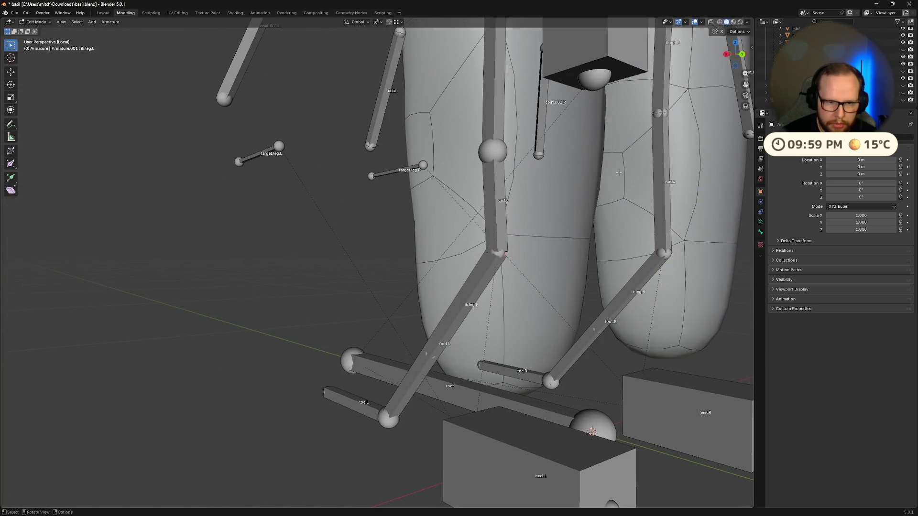
left_click(728, 53)
Lower the bone tip along Z and select the calf.L bone in side view
key("g")
key("z")
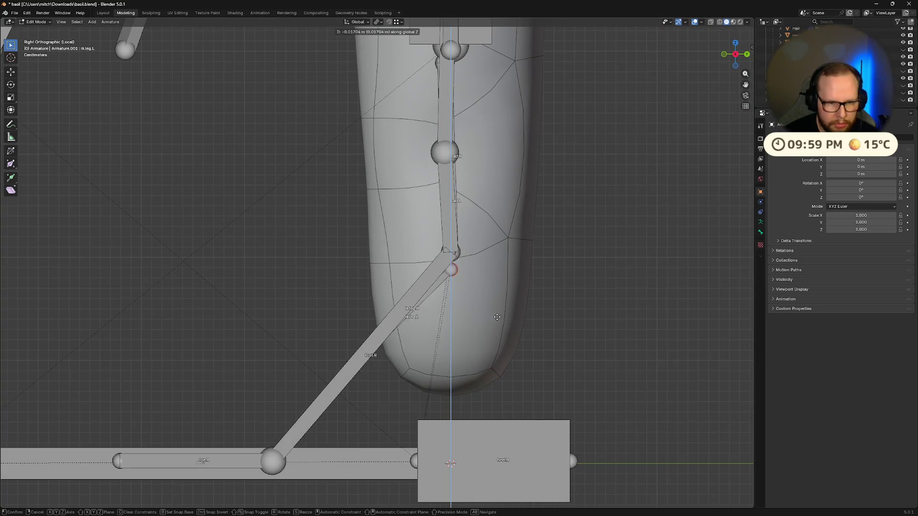
left_click(497, 406)
middle_click_drag(498, 406, 521, 236)
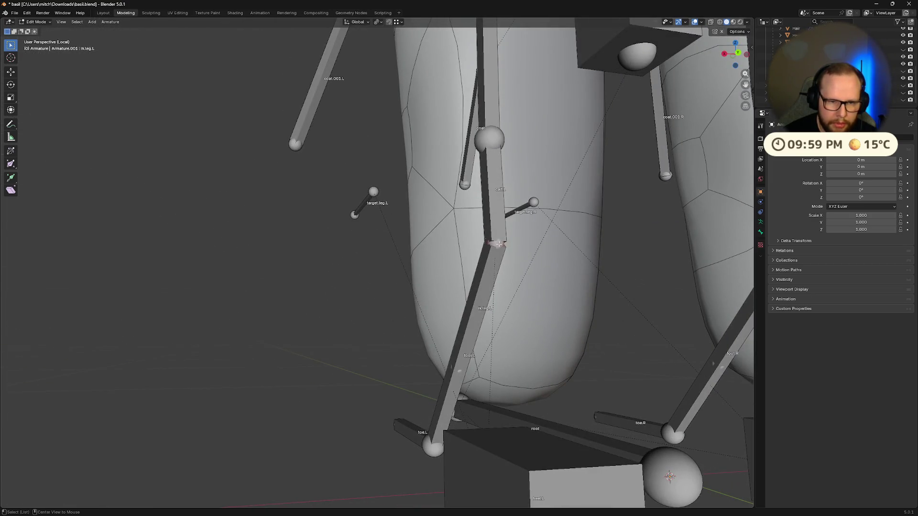
left_click(498, 243, "alt")
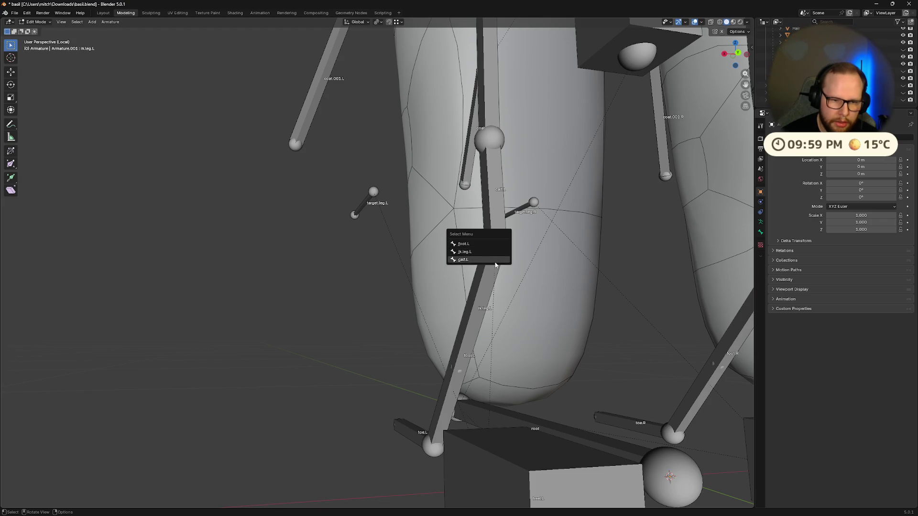
left_click(496, 260)
left_click(723, 53)
Try moving and scaling the bone, then set its length to 0.41992 m in the Transform sidebar
key("g")
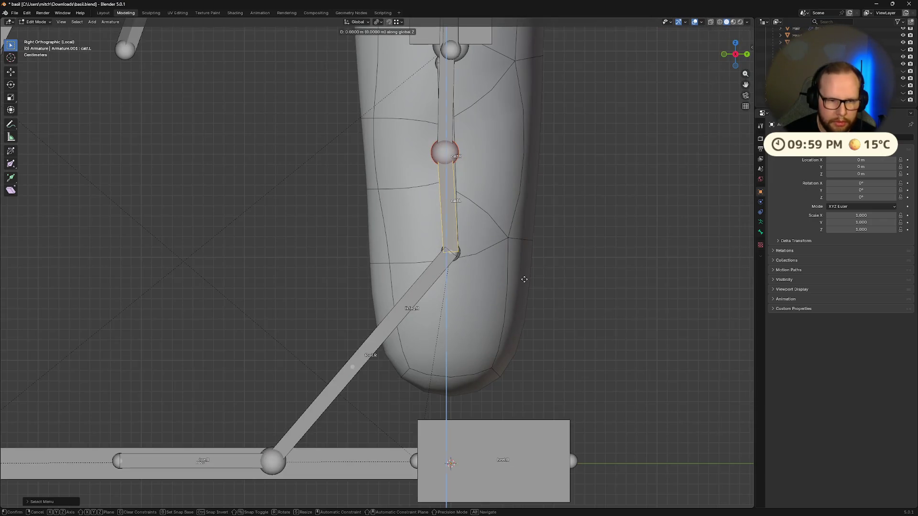
left_click(528, 332)
key("ctrl+z")
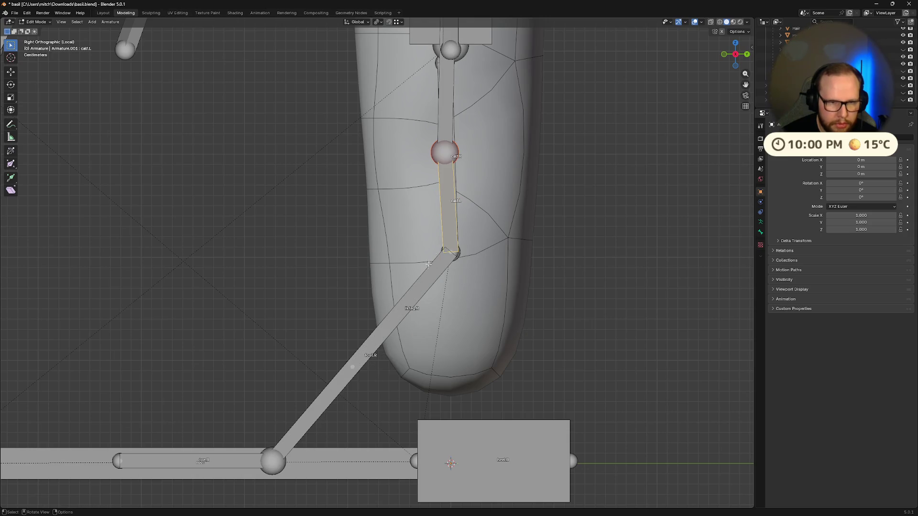
key("s")
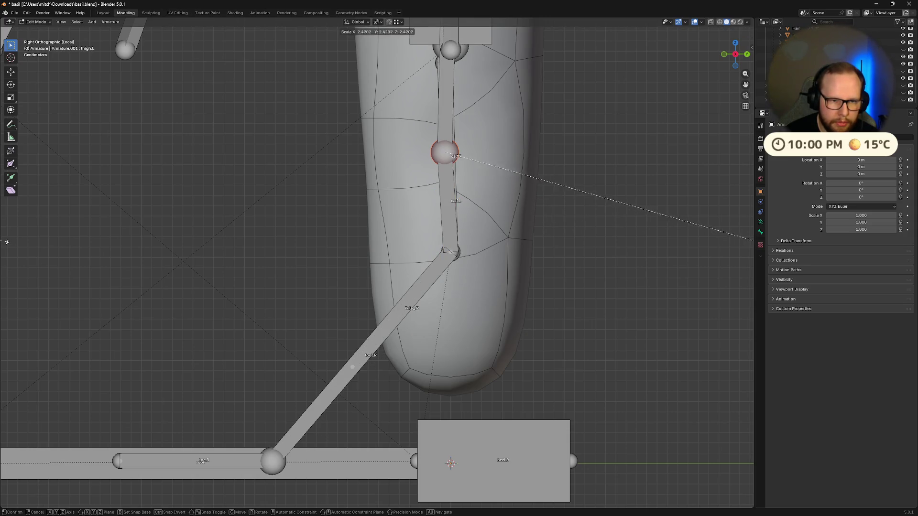
left_click(733, 237)
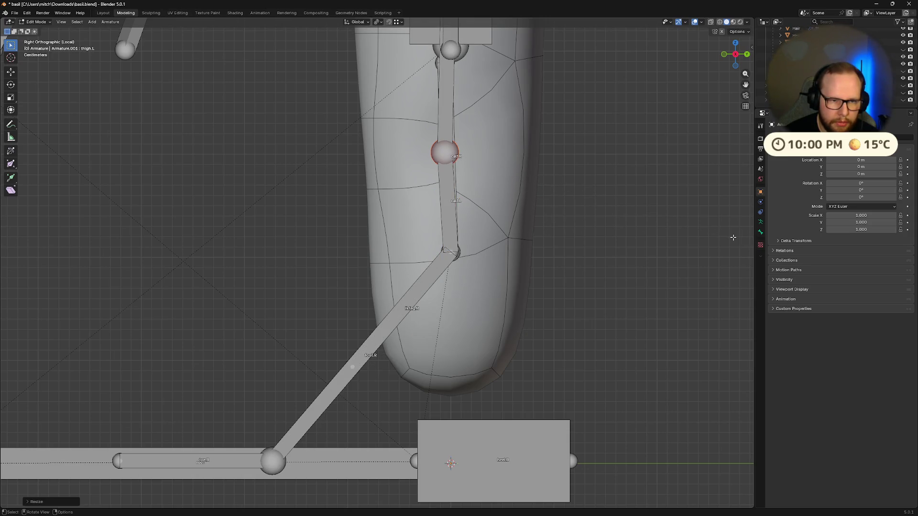
left_click(755, 46)
left_click_drag(682, 135, 691, 138)
key("Escape")
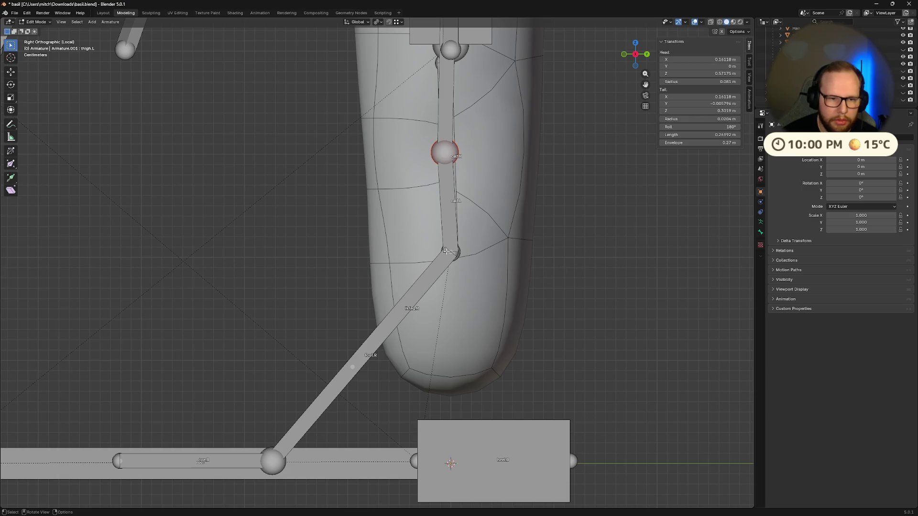
left_click_drag(681, 134, 685, 135)
mouse_move(488, 306)
middle_mouse_down()
mouse_move(516, 308)
mouse_move(501, 310)
mouse_move(483, 295)
mouse_move(474, 260)
mouse_move(496, 244)
middle_mouse_up()
key("ctrl+z")
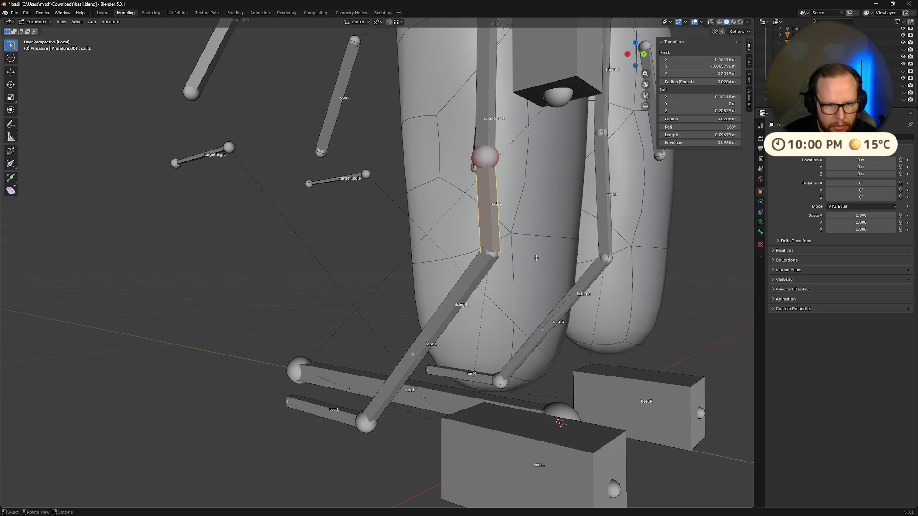
key("g")
key("z")
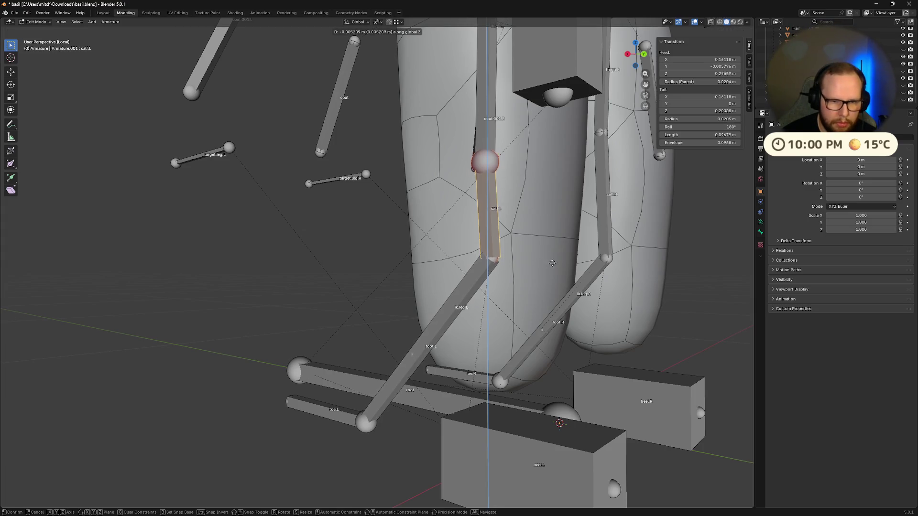
left_click(606, 335)
middle_click_drag(606, 335, 607, 330)
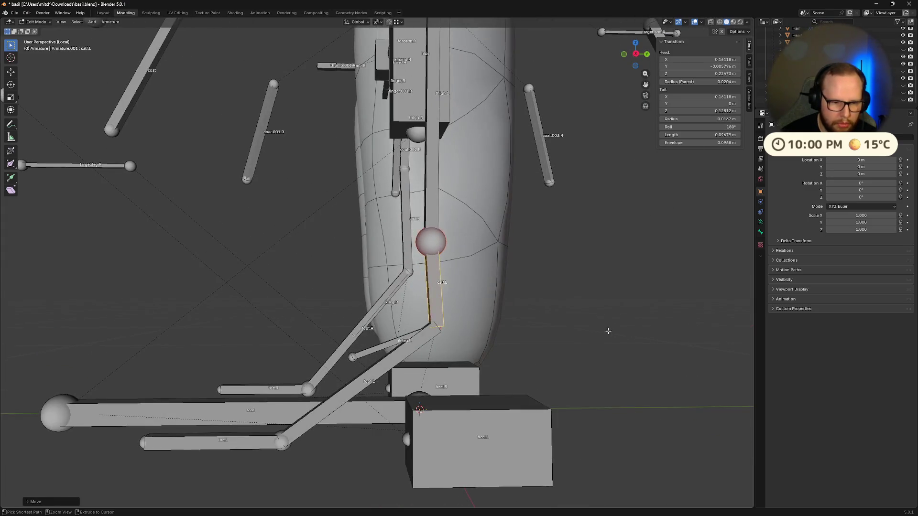
key("ctrl+z")
left_click(351, 361, "shift")
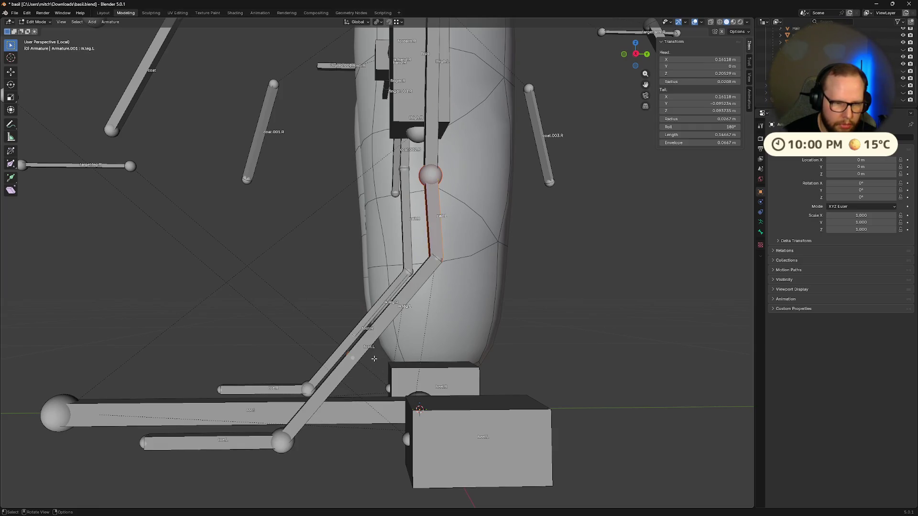
key("g")
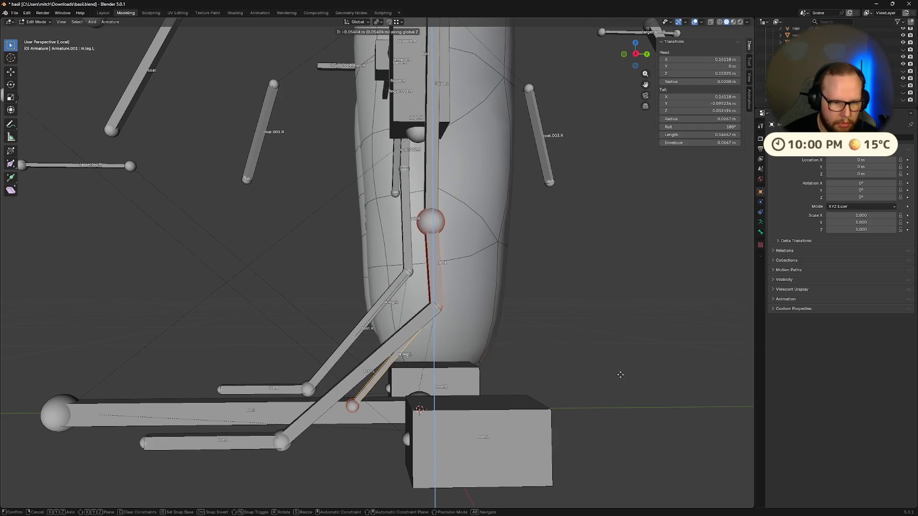
key("Escape")
mouse_move(625, 376)
middle_mouse_down()
mouse_move(584, 369)
mouse_move(516, 334)
middle_mouse_up()
left_click(632, 52)
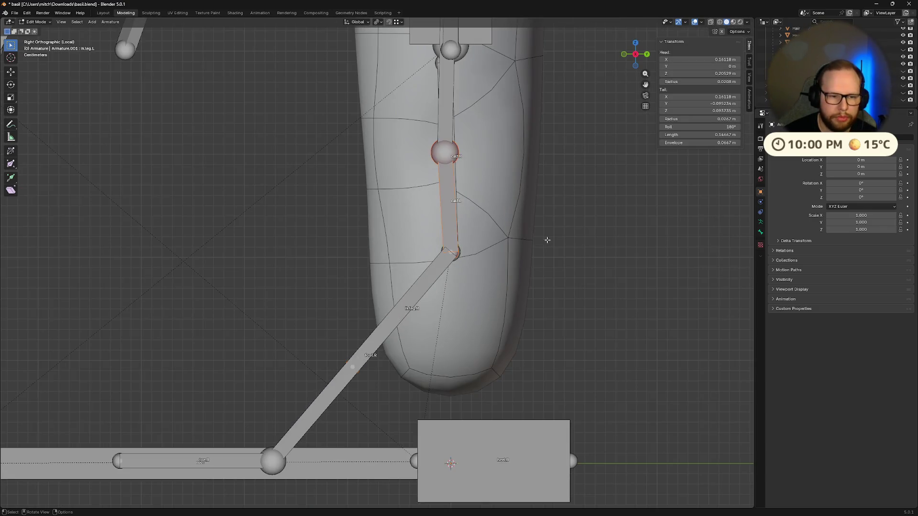
scroll(490, 246, "up", 2)
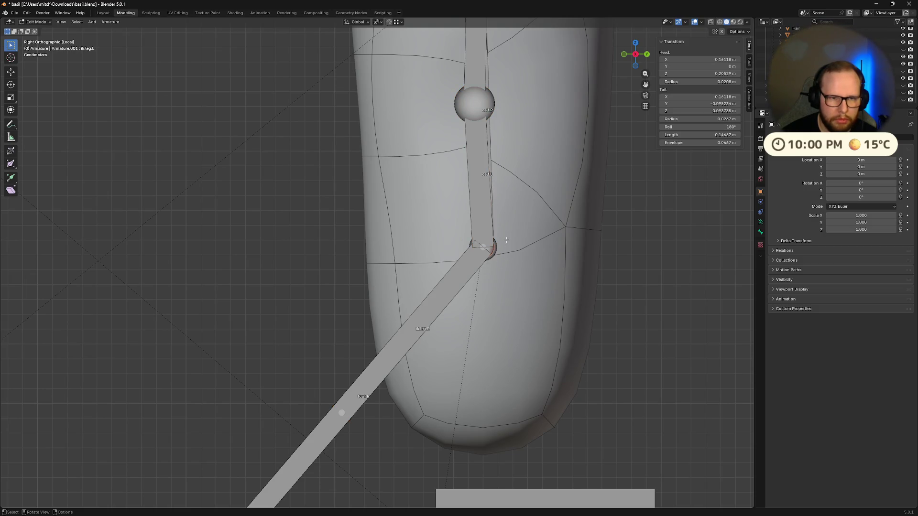
scroll(506, 241, "down", 3)
left_click(436, 225)
left_click(428, 266)
key("g")
key("z")
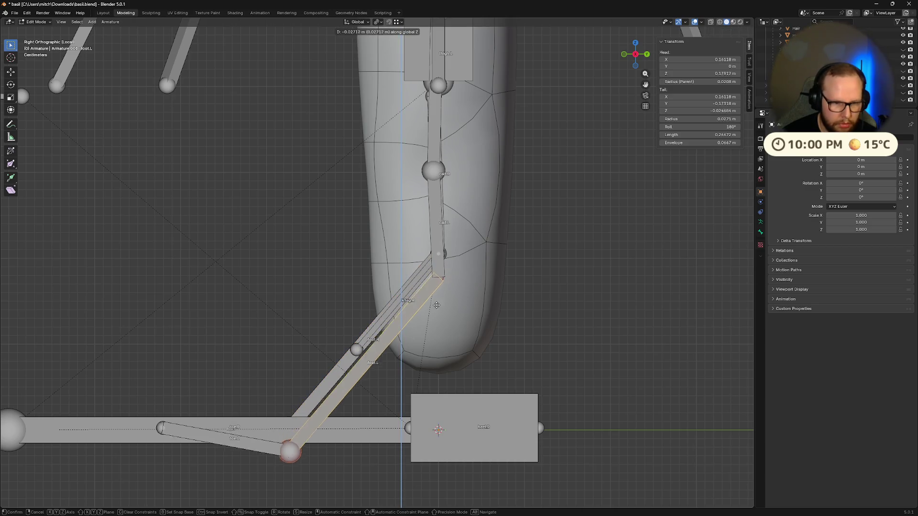
Cancel the foot.L move and a trial vertical move of ik.leg.L, returning to side view
right_click(440, 331)
left_click(447, 258)
key("g")
key("z")
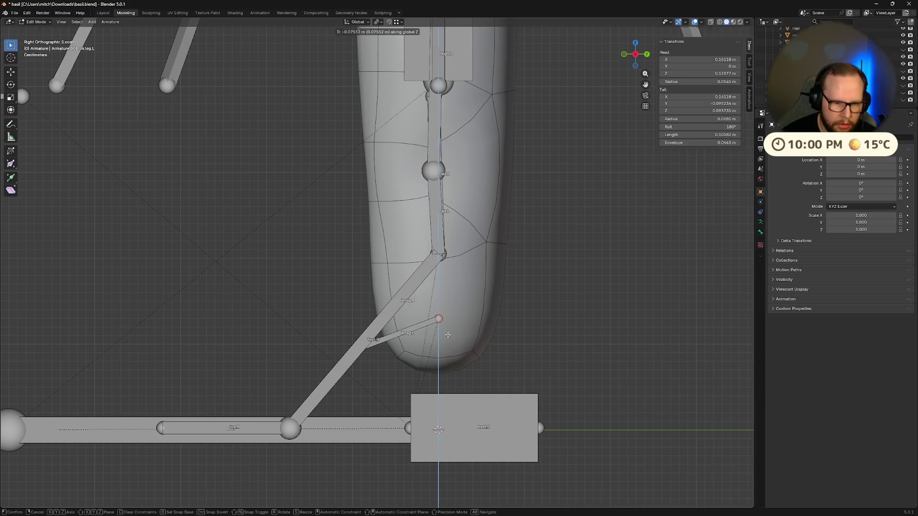
right_click(448, 335)
mouse_move(458, 280)
middle_mouse_down()
mouse_move(457, 270)
mouse_move(498, 258)
middle_mouse_up()
left_click(630, 57)
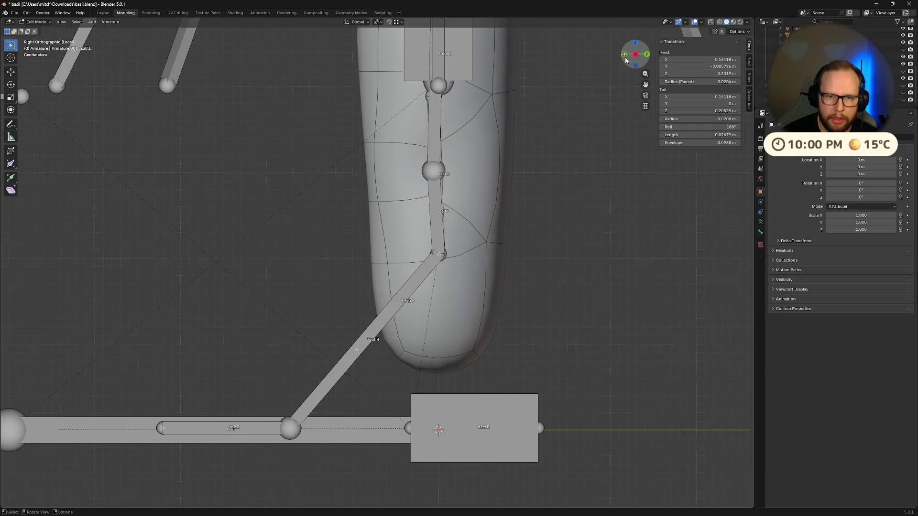
Lower calf.L's tail along Z, then lower ik.leg.L along Z to meet it
left_click(437, 262)
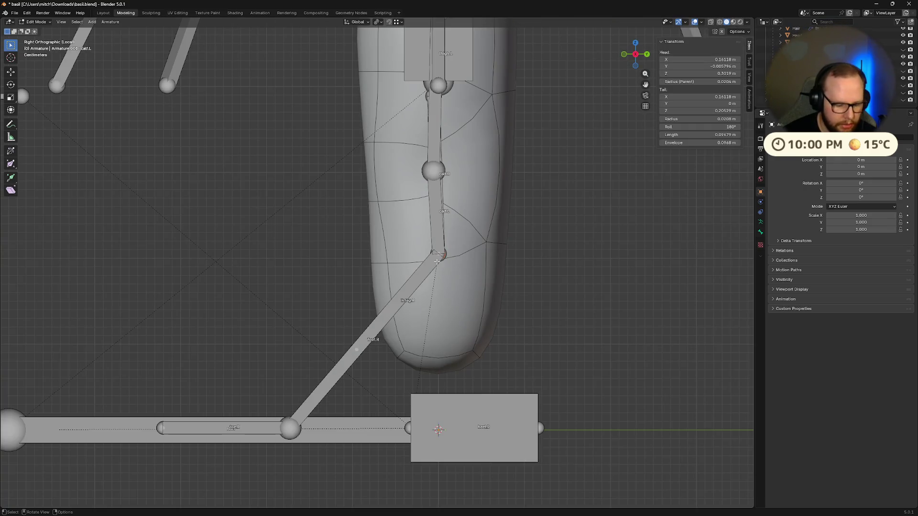
key("g")
key("z")
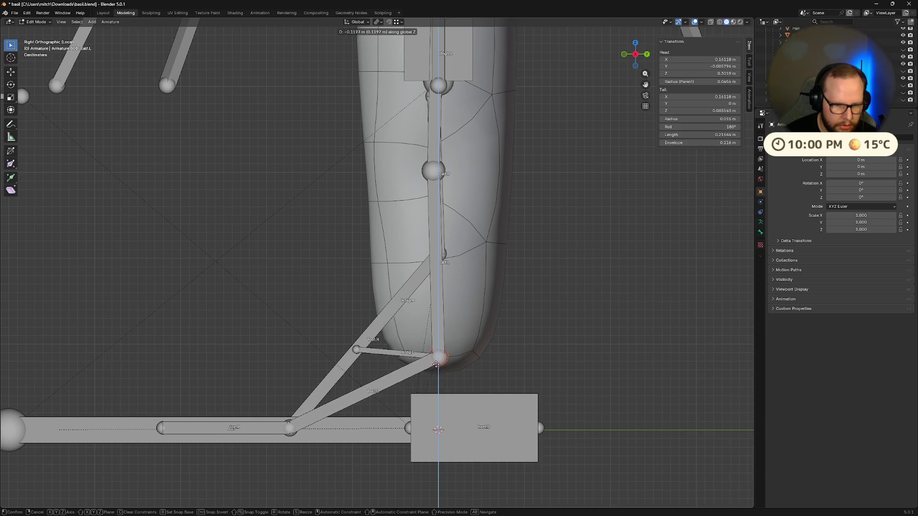
left_click(438, 331)
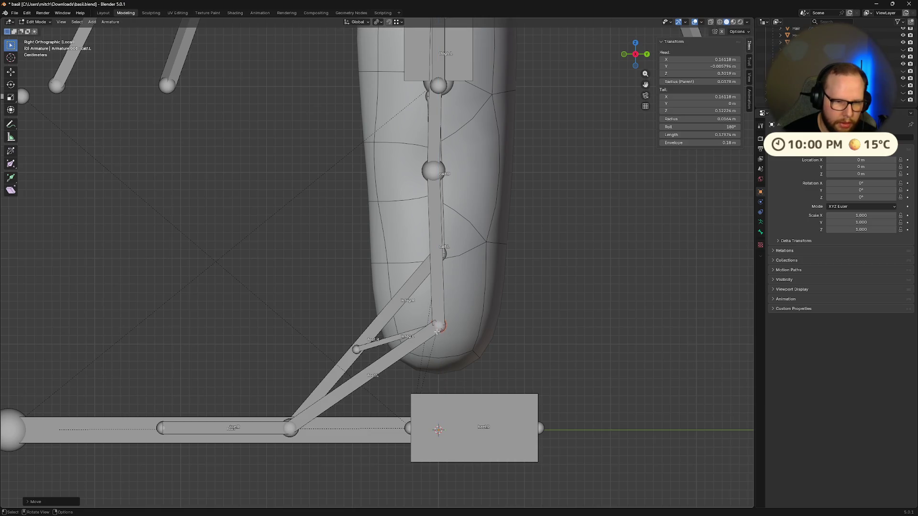
left_click(357, 349)
key("g")
key("z")
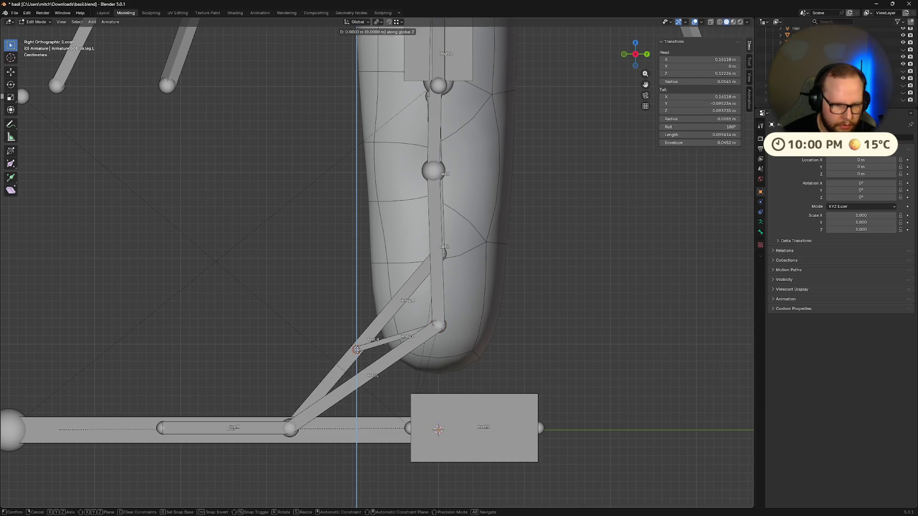
left_click(360, 381)
Switch to front view and select the right leg bones, including toe.R
mouse_move(418, 348)
middle_mouse_down()
mouse_move(463, 359)
mouse_move(452, 344)
mouse_move(512, 347)
mouse_move(449, 358)
mouse_move(384, 351)
mouse_move(365, 365)
mouse_move(321, 330)
mouse_move(374, 332)
middle_mouse_up()
scroll(512, 347, "down", 8)
scroll(384, 352, "up", 6)
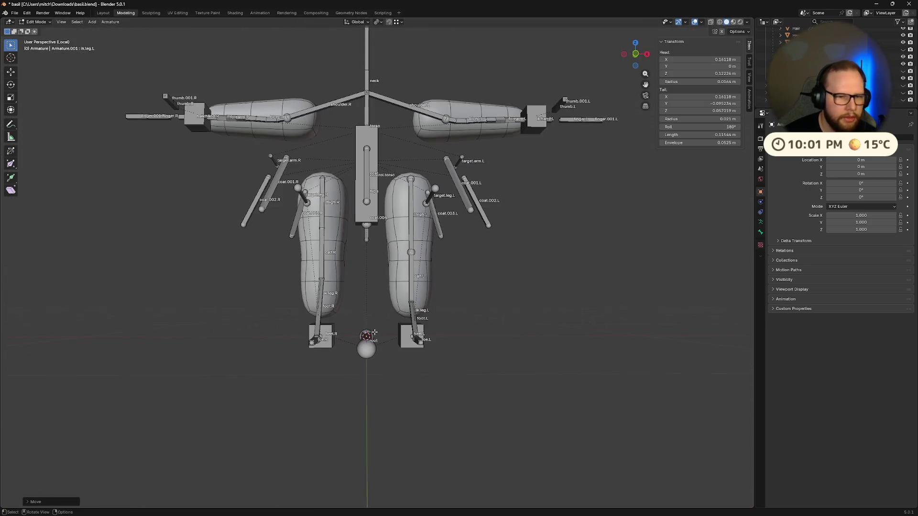
left_click(636, 54)
mouse_move(225, 160)
left_mouse_down()
mouse_move(275, 272)
mouse_move(170, 262)
left_mouse_up()
middle_click_drag(346, 248, 327, 216)
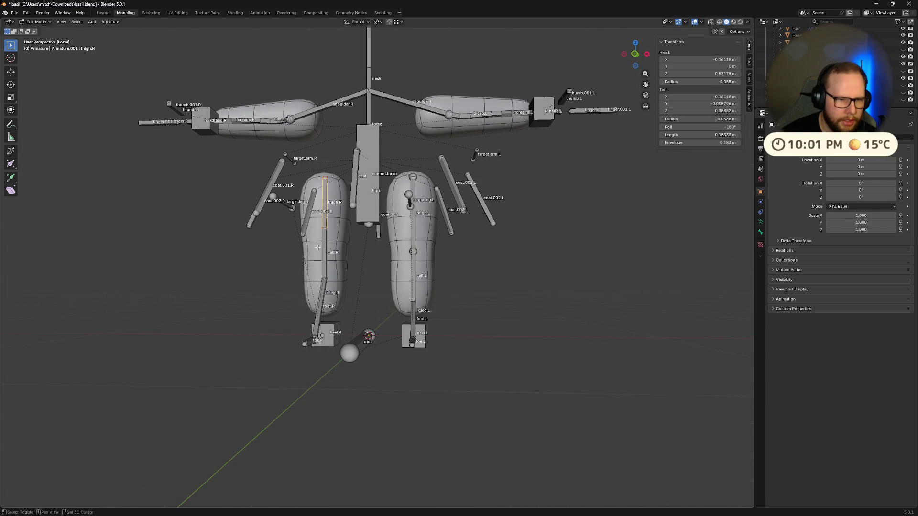
left_click(307, 345)
middle_click_drag(307, 344, 459, 157)
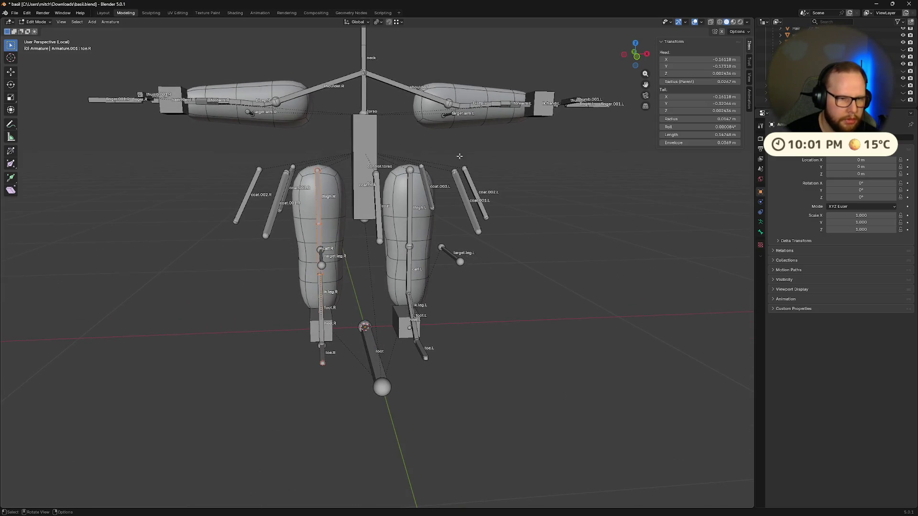
Box-select and delete all the right leg bones in front view
left_click(636, 56)
left_click_drag(310, 159, 340, 448)
key("x")
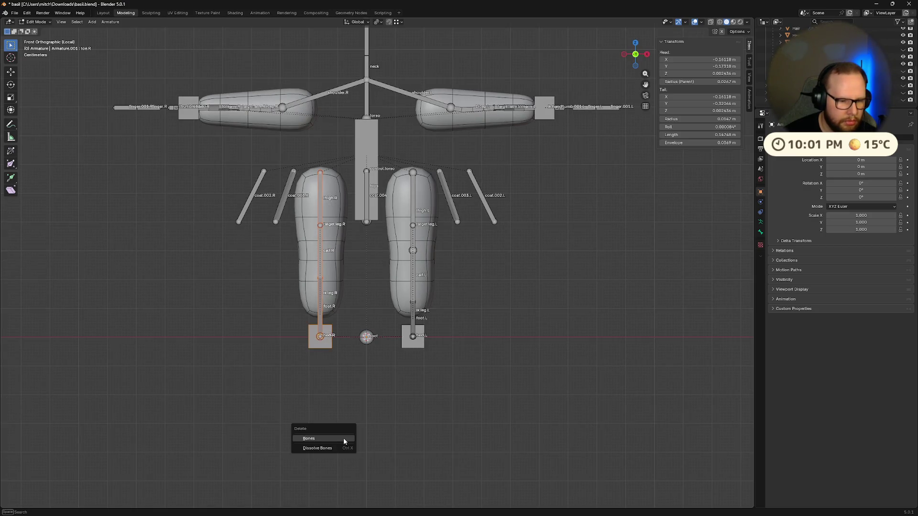
left_click(343, 438)
Symmetrize the left leg chain to the right side, then switch the armature to Object Mode
left_click_drag(405, 154, 432, 401)
right_click(396, 301)
left_click(396, 302)
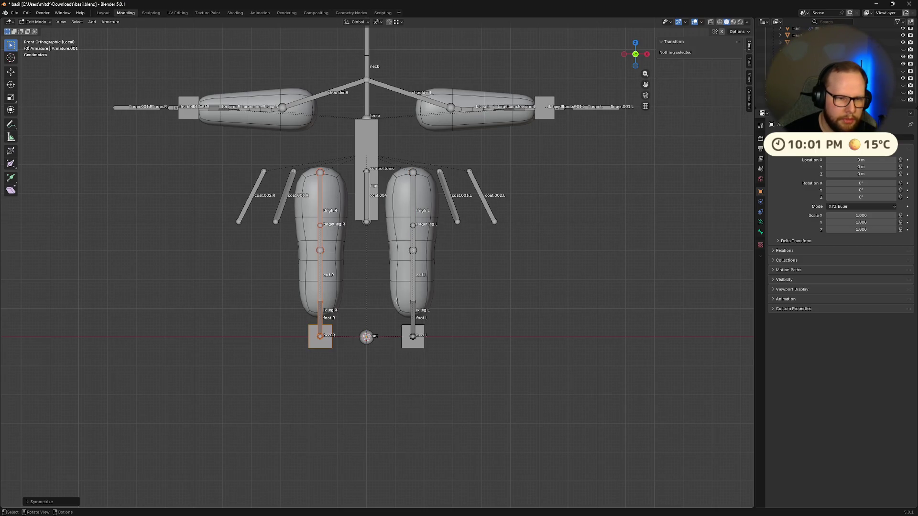
left_click(550, 313)
middle_click_drag(550, 314, 518, 328)
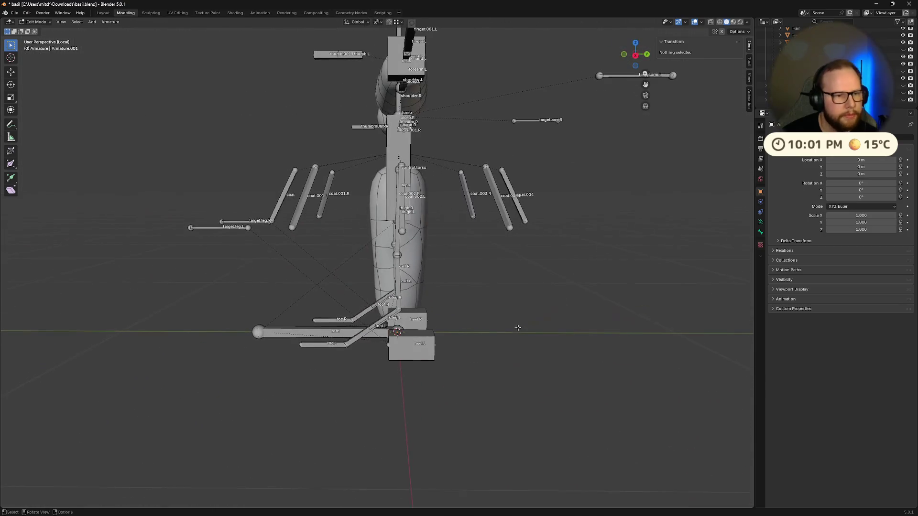
middle_click_drag(254, 246, 497, 292)
key("ctrl+Tab")
left_click(447, 299)
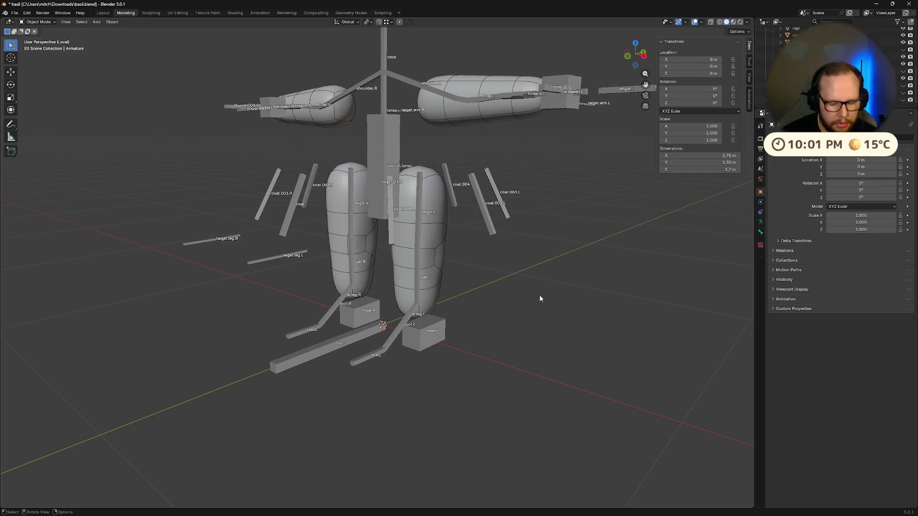
Show the whole character, unhide the coat, select everything and clear the existing parent
key("KP_Divide")
key("a")
left_click(903, 71)
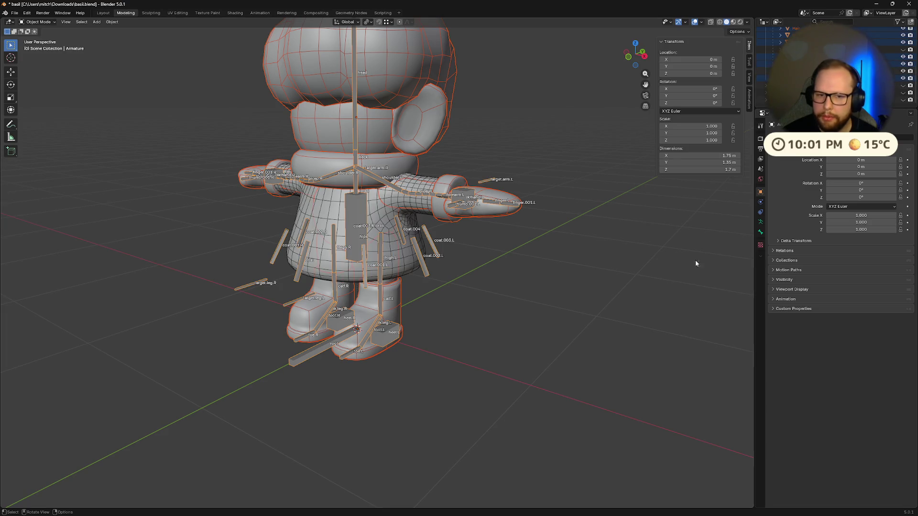
key("a")
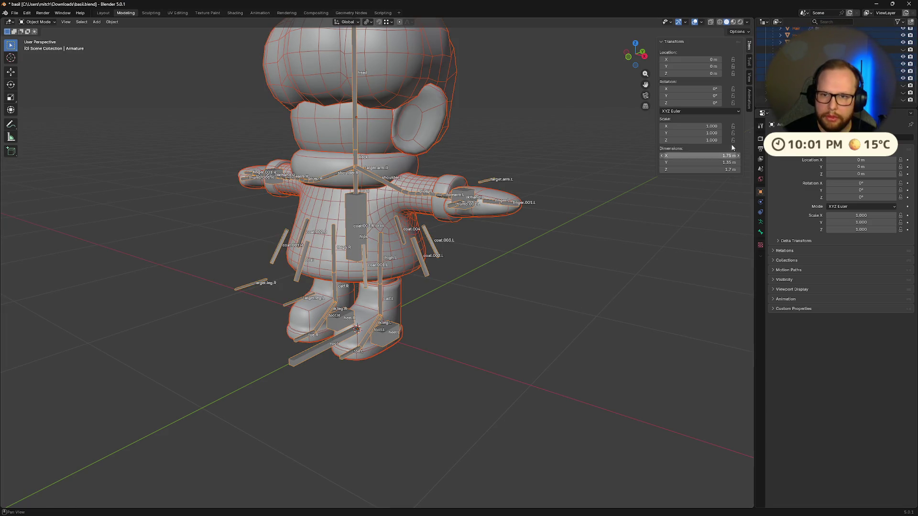
key("alt+p")
left_click(475, 326)
Parent the meshes to the armature With Automatic Weights, then select the armature and enter Edit Mode
key("ctrl+p")
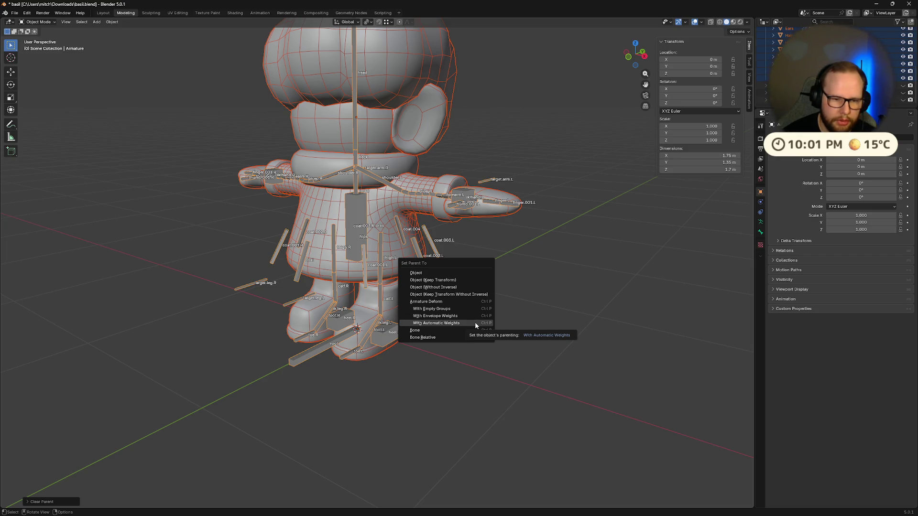
left_click(474, 322)
left_click(533, 347)
mouse_move(529, 353)
middle_mouse_down()
mouse_move(484, 334)
mouse_move(437, 376)
mouse_move(411, 355)
mouse_move(511, 414)
mouse_move(475, 363)
middle_mouse_up()
left_click(410, 353)
scroll(410, 353, "up", 3)
key("Tab")
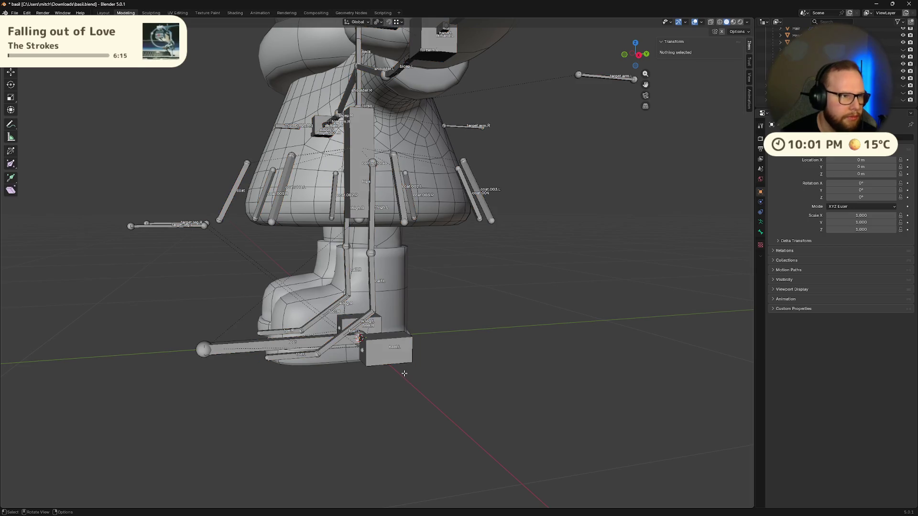
Select the heel.L bone and switch the armature into Pose Mode
left_click(395, 367)
mouse_move(432, 371)
middle_mouse_down()
mouse_move(489, 383)
mouse_move(399, 373)
middle_mouse_up()
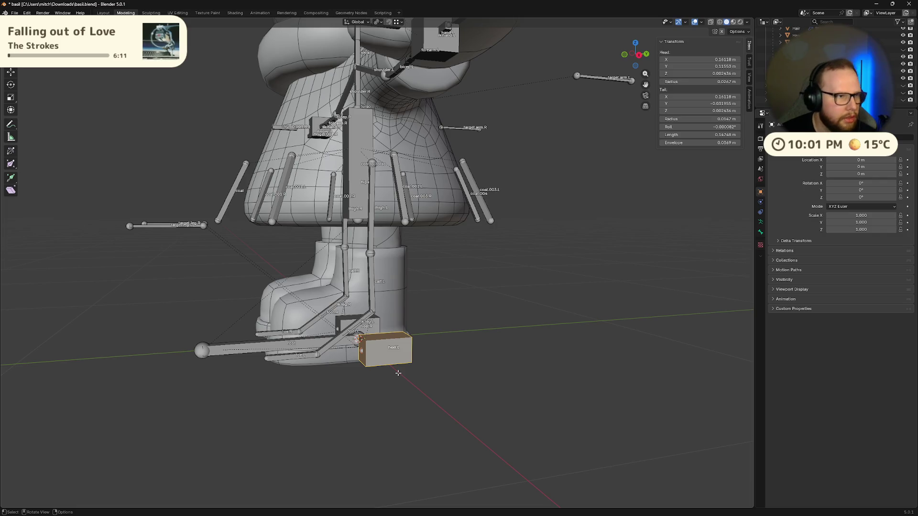
key("ctrl+Tab")
left_click(359, 378)
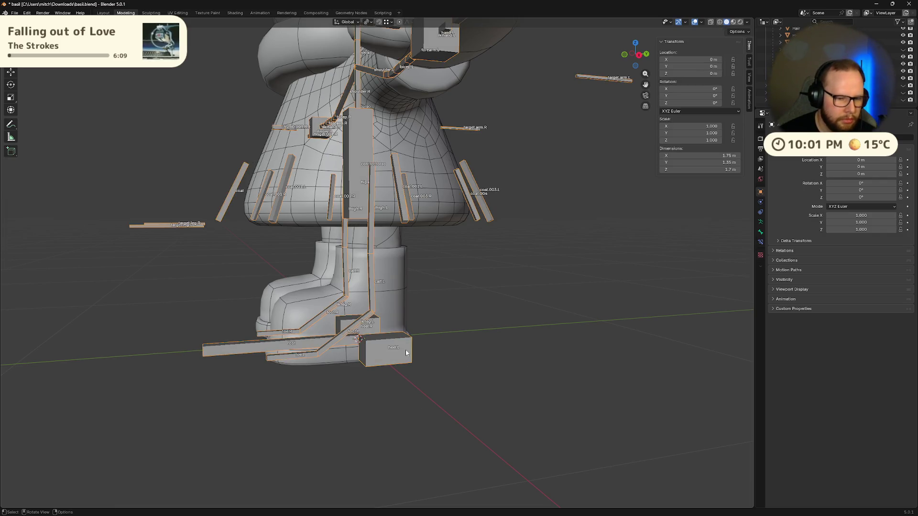
key("ctrl+Tab")
key("ctrl+Tab")
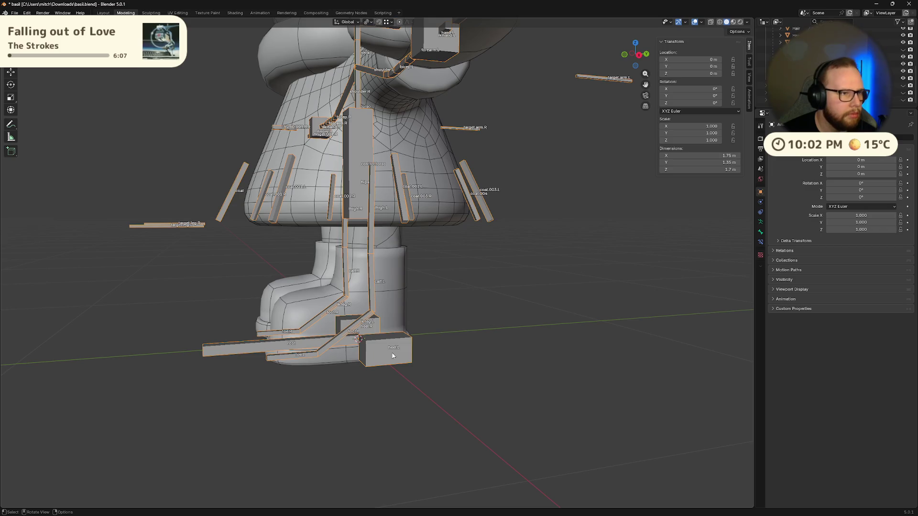
key("ctrl+Tab")
Raise heel.L along Z to check how the leg bends, then undo it back to rest
key("g")
key("z")
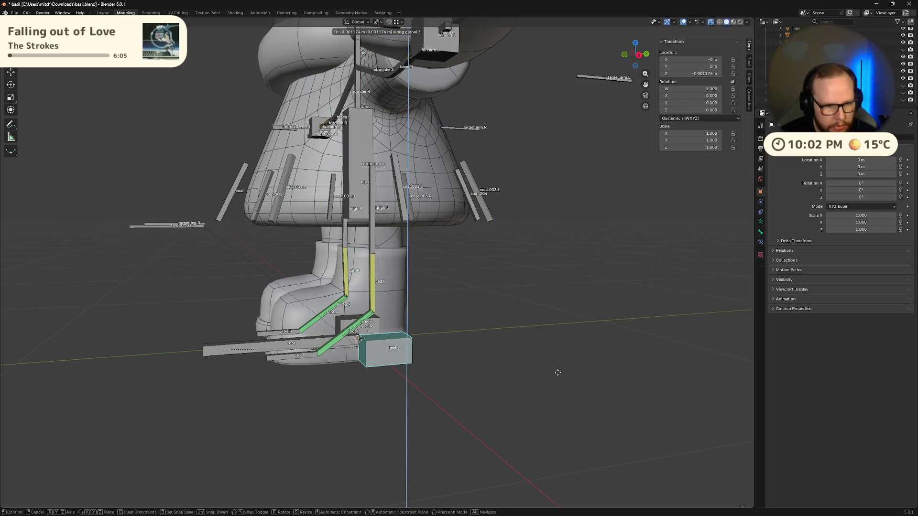
mouse_move(541, 353)
middle_mouse_down("alt")
mouse_move(517, 344)
mouse_move(521, 361)
middle_mouse_up("alt")
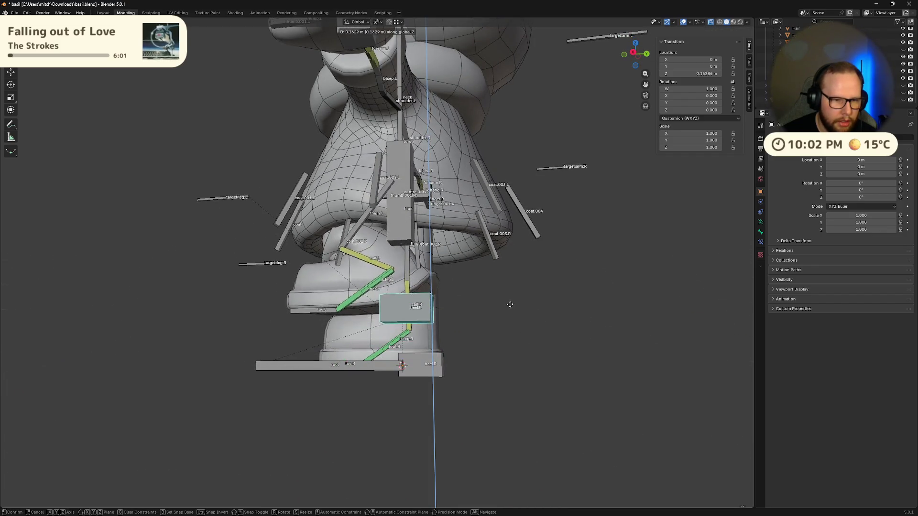
left_click(495, 329)
mouse_move(494, 326)
middle_mouse_down()
mouse_move(539, 332)
mouse_move(521, 380)
mouse_move(452, 394)
middle_mouse_up()
key("ctrl+z")
key("g")
key("z")
right_click(457, 363)
Inspect the boots, reselect heel.L and make the Limbs mesh active with the armature
scroll(489, 366, "up", 2)
mouse_move(489, 366)
middle_mouse_down()
mouse_move(451, 390)
mouse_move(387, 376)
mouse_move(481, 378)
mouse_move(504, 392)
middle_mouse_up()
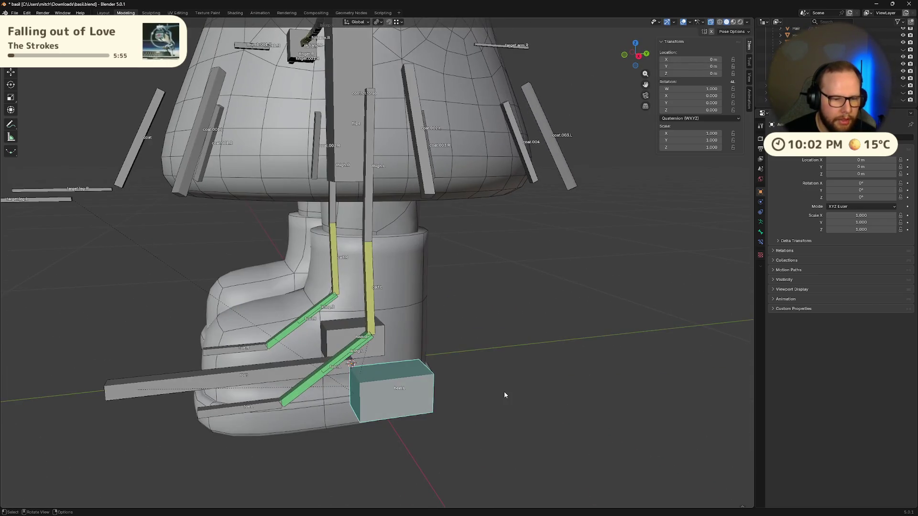
left_click(504, 391)
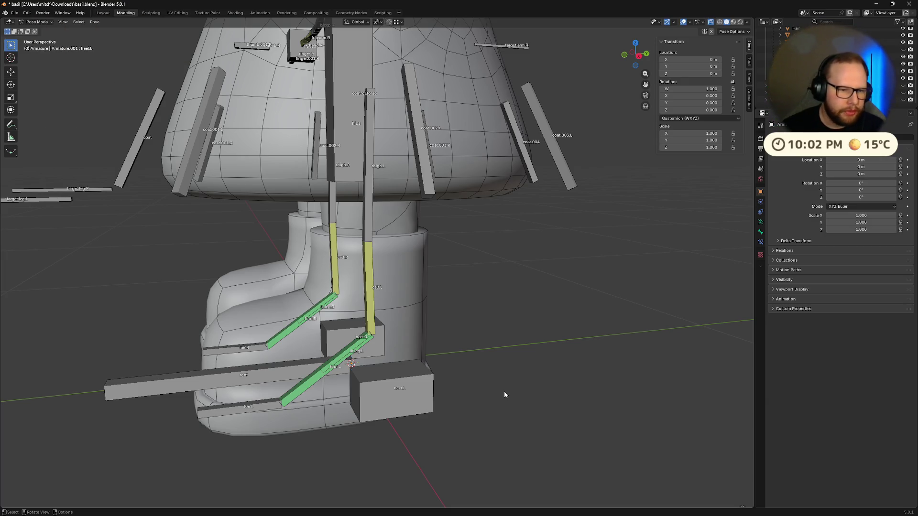
mouse_move(504, 391)
middle_mouse_down()
mouse_move(477, 373)
mouse_move(535, 378)
mouse_move(478, 370)
mouse_move(447, 383)
middle_mouse_up()
key("KP_Divide")
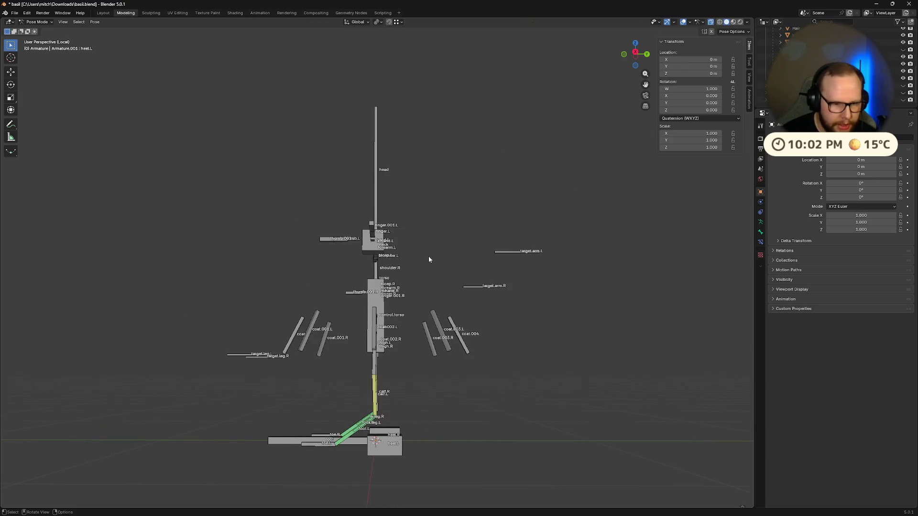
key("KP_Divide")
left_click(421, 436)
mouse_move(419, 240)
middle_mouse_down()
mouse_move(495, 291)
mouse_move(483, 398)
mouse_move(421, 409)
mouse_move(455, 289)
mouse_move(503, 349)
middle_mouse_up()
left_click(380, 238)
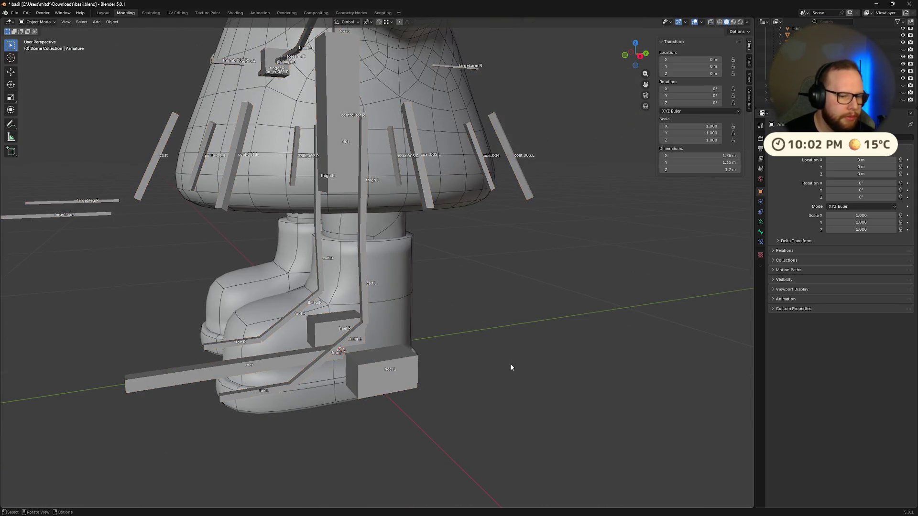
Enter Weight Paint on the Limbs mesh and display the calf.L weights
key("ctrl+Tab")
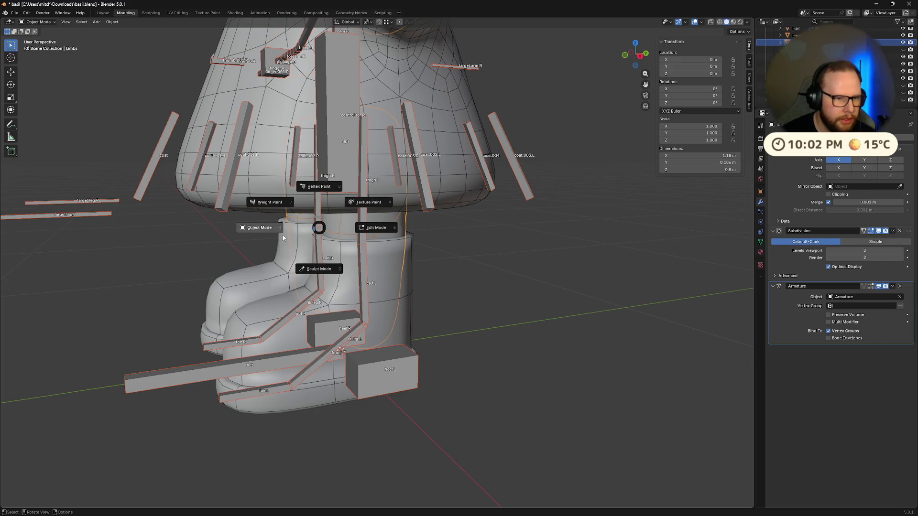
left_click(268, 202)
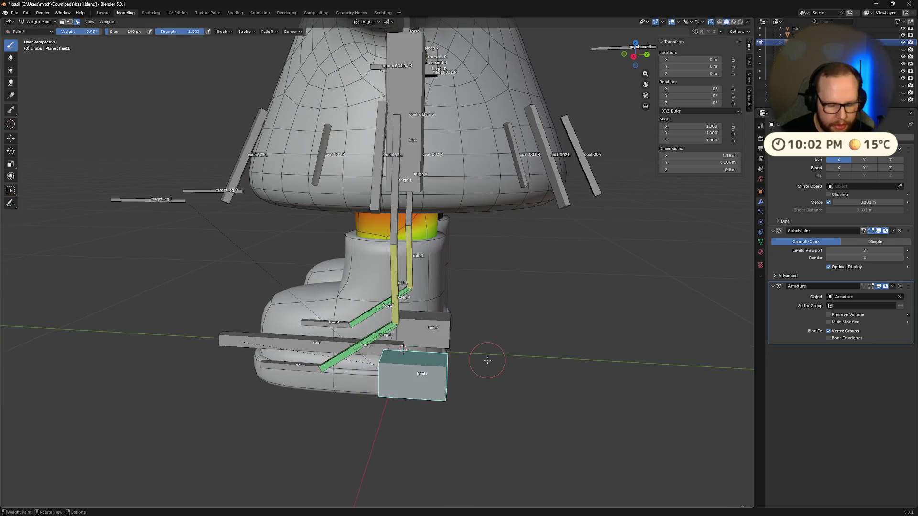
key("KP_Divide")
scroll(367, 286, "up", 8)
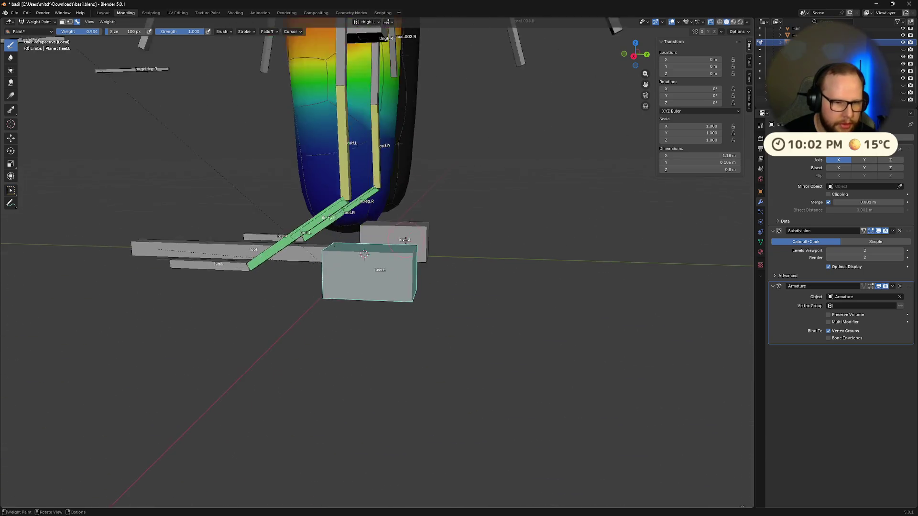
middle_click_drag(366, 286, 393, 198)
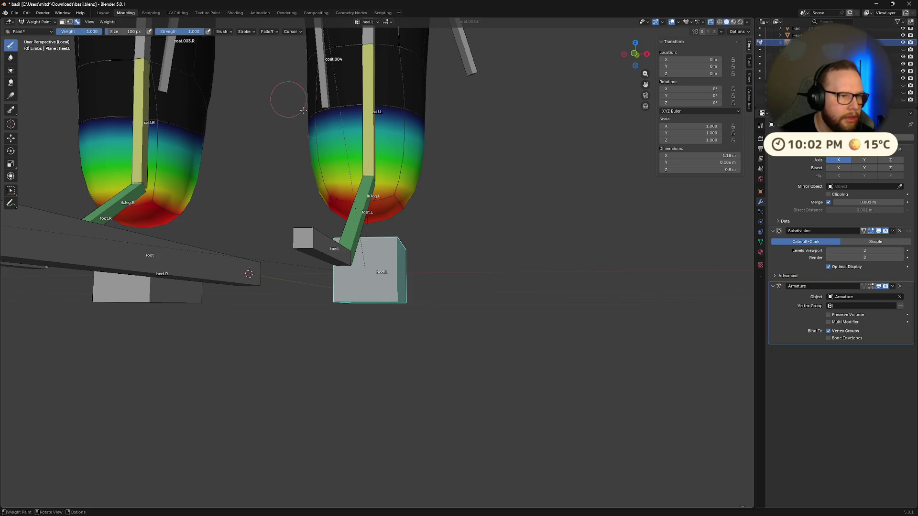
mouse_move(431, 206)
middle_mouse_down()
mouse_move(321, 223)
mouse_move(401, 194)
mouse_move(465, 371)
mouse_move(458, 285)
mouse_move(396, 346)
mouse_move(262, 260)
mouse_move(305, 286)
mouse_move(415, 388)
mouse_move(419, 369)
middle_mouse_up()
left_click(392, 200, "ctrl")
Lift heel.L along Z to bend the leg, then paint full calf.L weight onto the calf
left_click(450, 332, "ctrl")
key("g")
key("z")
left_click(467, 396)
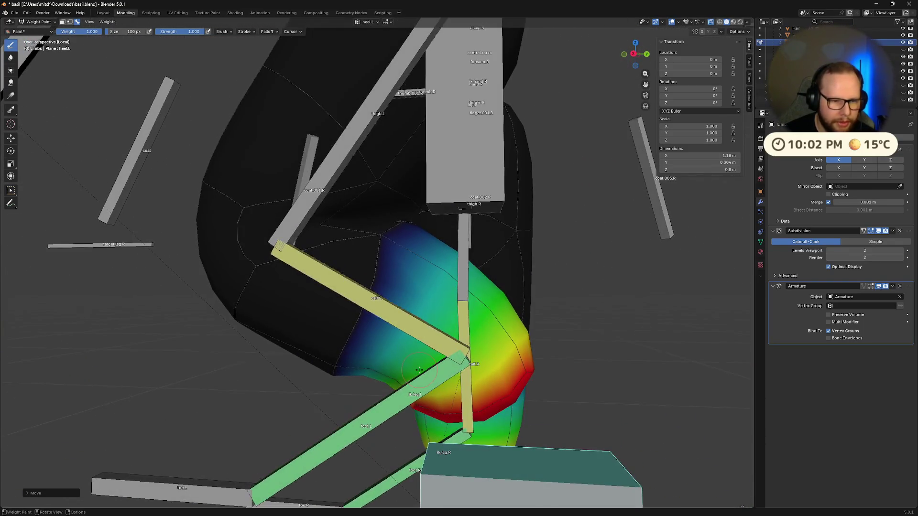
mouse_move(377, 341)
middle_mouse_down()
mouse_move(445, 333)
mouse_move(536, 366)
mouse_move(445, 352)
middle_mouse_up()
left_click(444, 333, "ctrl")
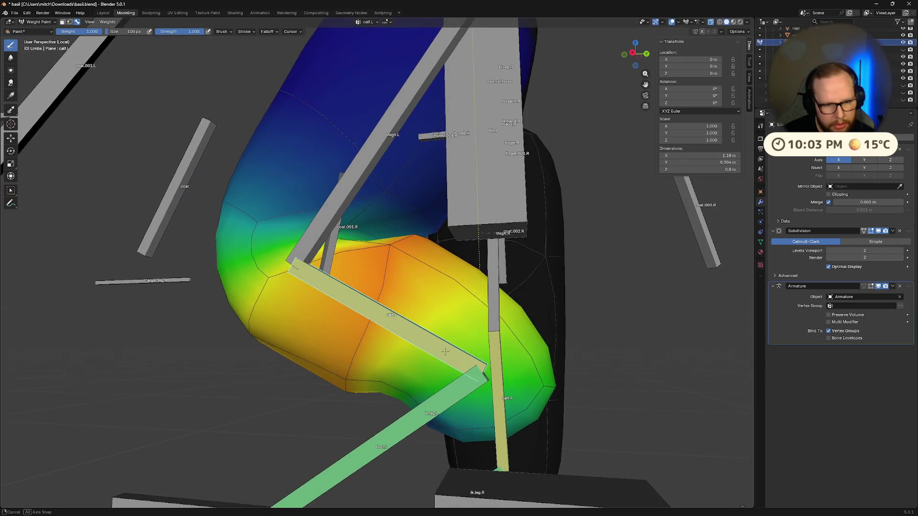
left_click_drag(381, 251, 392, 256)
Paint calf.L weight 1.0 over the lower calf and strengthen it near the knee
mouse_move(399, 368)
middle_mouse_down()
mouse_move(390, 457)
mouse_move(478, 378)
middle_mouse_up()
left_click(497, 416, "ctrl")
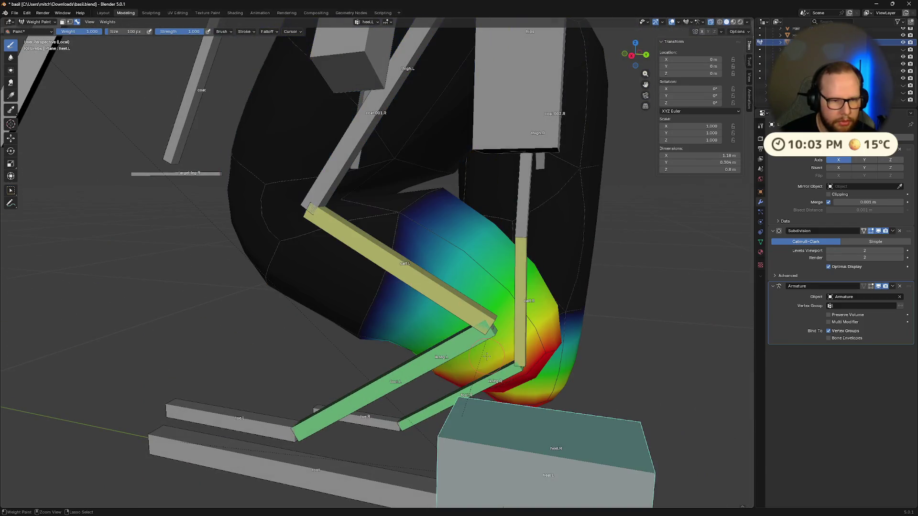
left_click(491, 341, "ctrl")
mouse_move(490, 341)
middle_mouse_down()
mouse_move(575, 300)
mouse_move(404, 361)
mouse_move(278, 377)
middle_mouse_up()
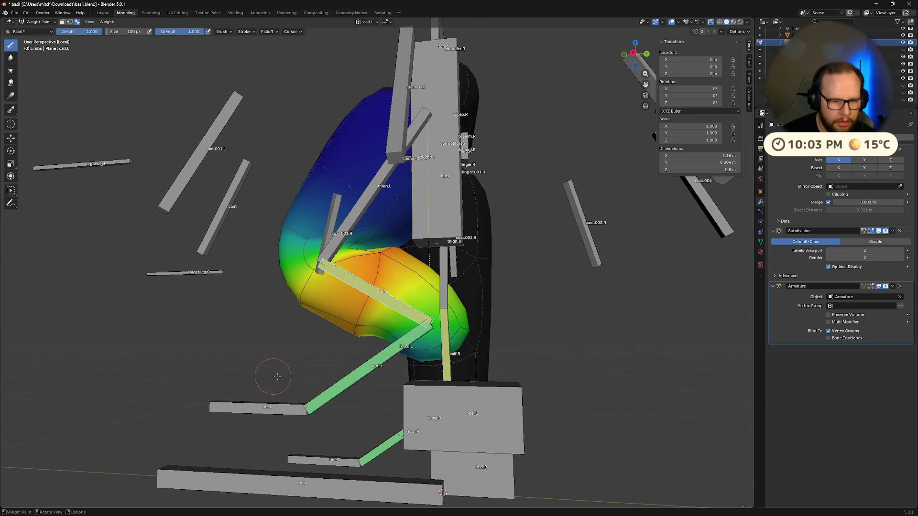
left_click_drag(365, 340, 416, 338)
mouse_move(459, 321)
middle_mouse_down()
mouse_move(449, 343)
mouse_move(492, 317)
middle_mouse_up()
left_click_drag(509, 234, 441, 288)
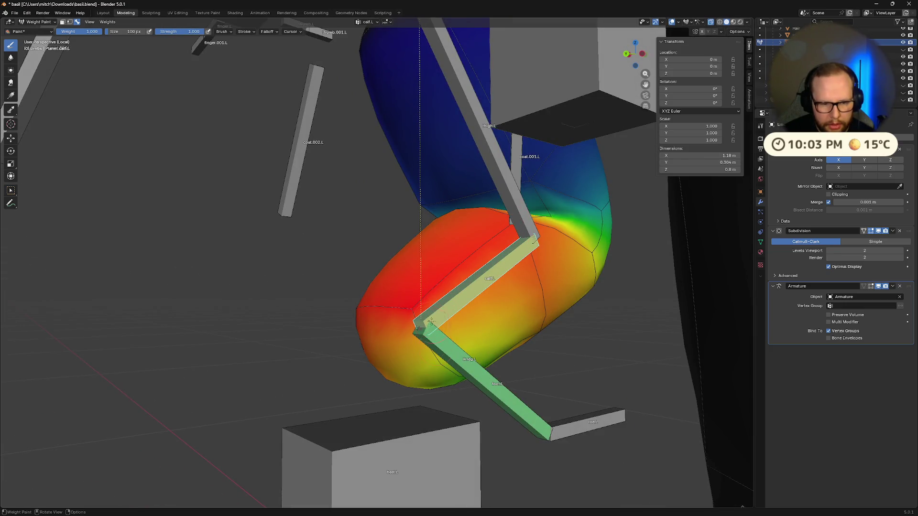
left_click_drag(506, 345, 526, 306)
Review the calf.L weights from several angles and bring up the paint brush settings
mouse_move(526, 306)
middle_mouse_down()
mouse_move(507, 268)
mouse_move(476, 322)
mouse_move(261, 315)
mouse_move(431, 384)
middle_mouse_up()
mouse_move(393, 360)
middle_mouse_down()
mouse_move(507, 344)
mouse_move(442, 372)
middle_mouse_up()
mouse_move(512, 350)
middle_mouse_down()
mouse_move(414, 379)
mouse_move(432, 347)
mouse_move(497, 334)
mouse_move(304, 295)
middle_mouse_up()
left_click(415, 379, "ctrl")
left_click(433, 346, "ctrl")
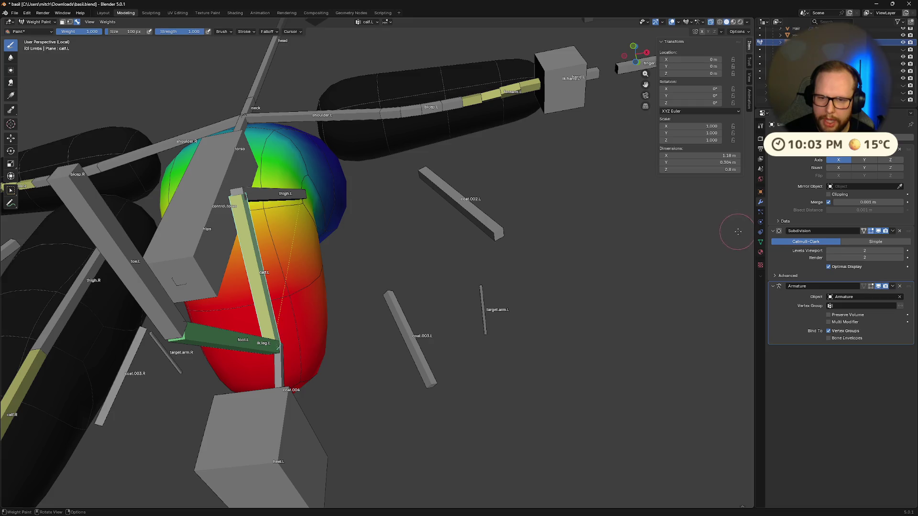
left_click(760, 127)
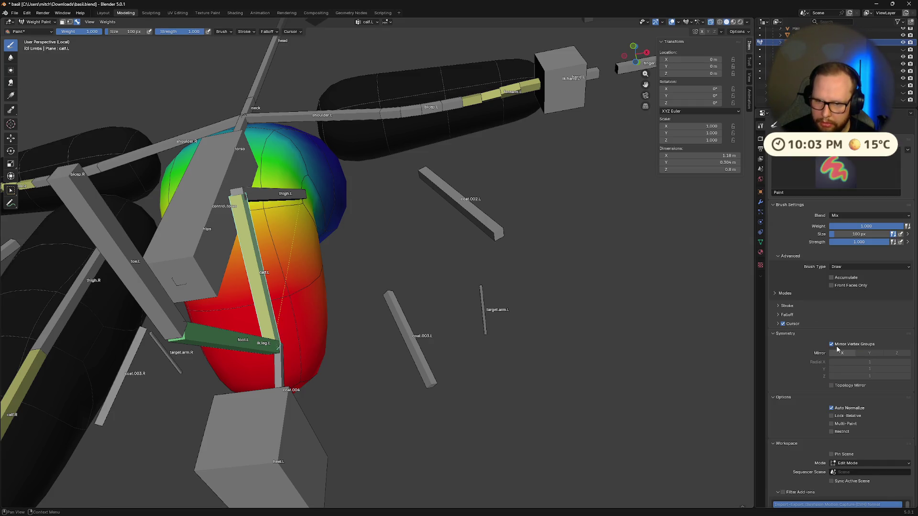
Orbit around both legs and hips, then display the thigh.L weights on the bent left leg
middle_click_drag(321, 339, 307, 380)
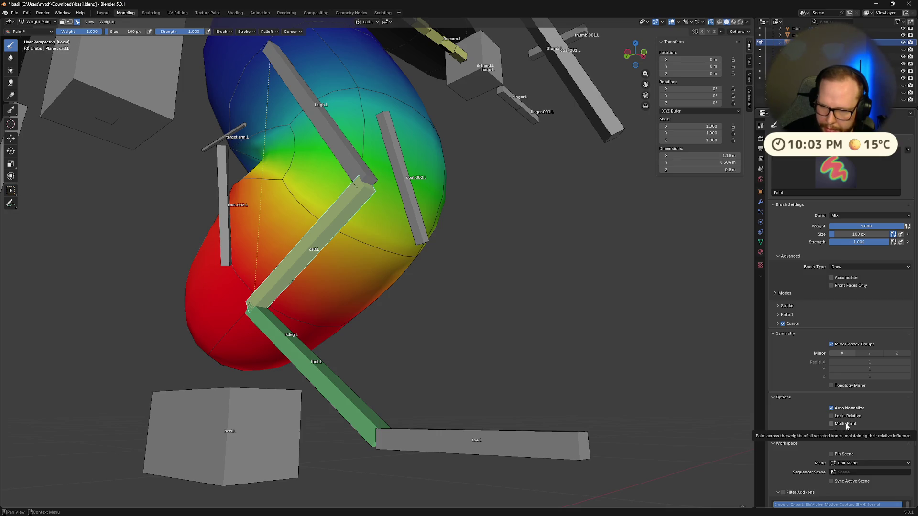
middle_click_drag(569, 388, 351, 369)
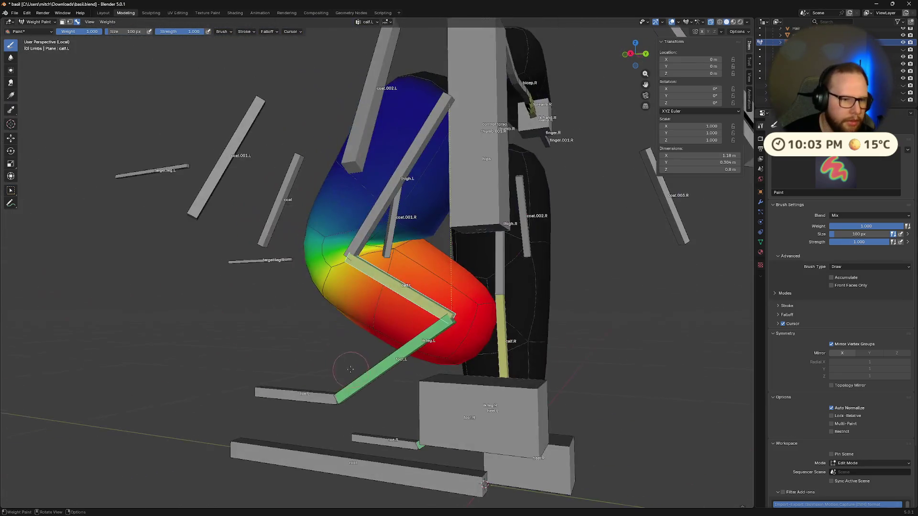
left_click(367, 239, "ctrl")
mouse_move(367, 239)
middle_mouse_down()
mouse_move(329, 241)
mouse_move(550, 239)
mouse_move(557, 222)
mouse_move(520, 230)
middle_mouse_up()
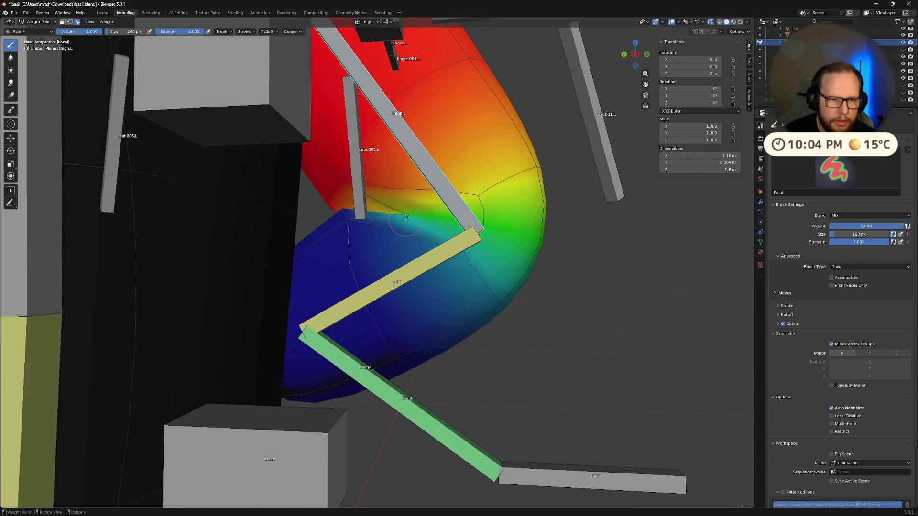
Set the brush weight to 0.9 and paint the left thigh
middle_click_drag(405, 212, 346, 187)
left_click(88, 32)
type(".9")
key("Return")
left_click_drag(443, 223, 455, 115)
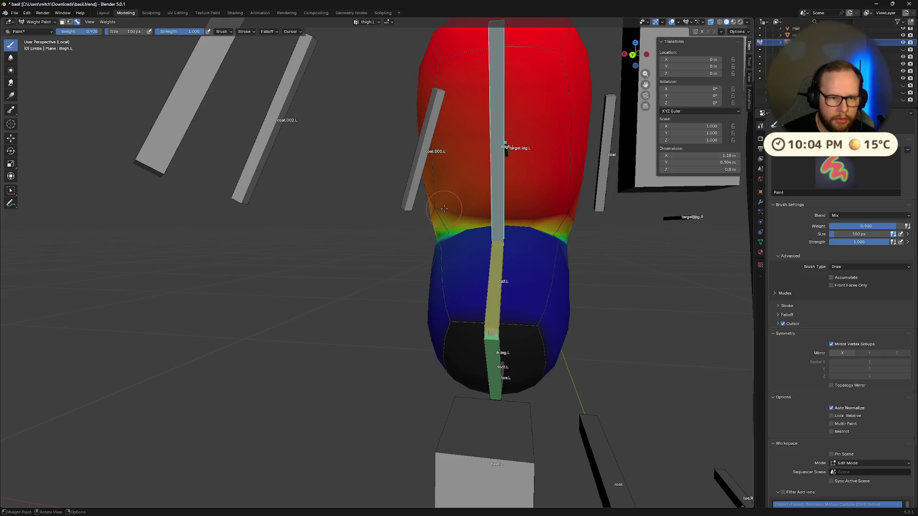
left_click_drag(545, 216, 550, 76)
Inspect the painted thigh from several angles and undo the last stroke on the calf
mouse_move(550, 76)
middle_mouse_down()
mouse_move(492, 199)
mouse_move(271, 224)
mouse_move(267, 196)
middle_mouse_up()
scroll(270, 222, "up", 3)
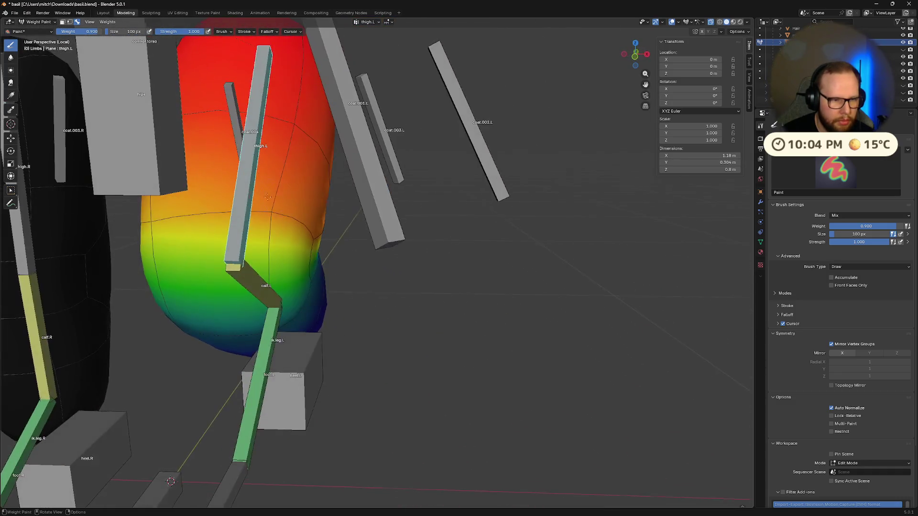
mouse_move(181, 216)
middle_mouse_down()
mouse_move(372, 220)
mouse_move(469, 197)
middle_mouse_up()
middle_click_drag(566, 196, 247, 231)
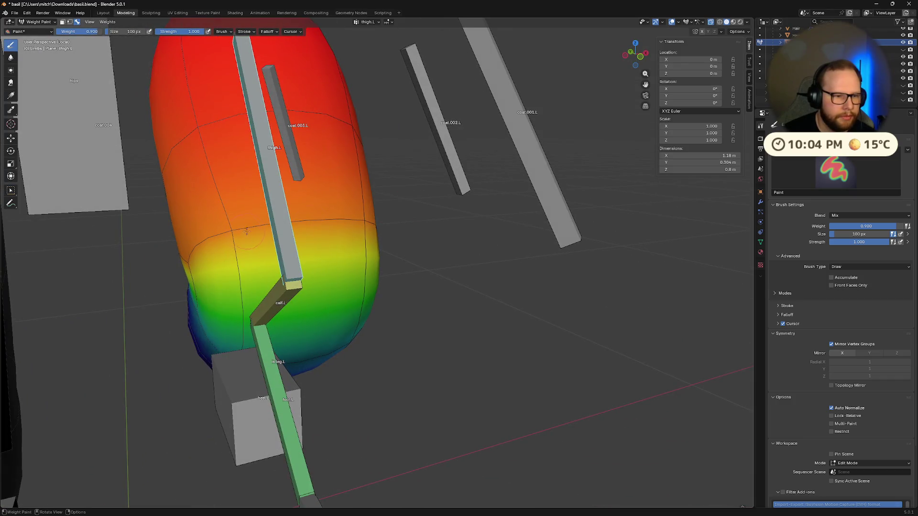
scroll(368, 127, "down", 10)
mouse_move(437, 154)
middle_mouse_down()
mouse_move(372, 156)
mouse_move(330, 249)
middle_mouse_up()
scroll(373, 156, "up", 8)
scroll(330, 249, "up", 5)
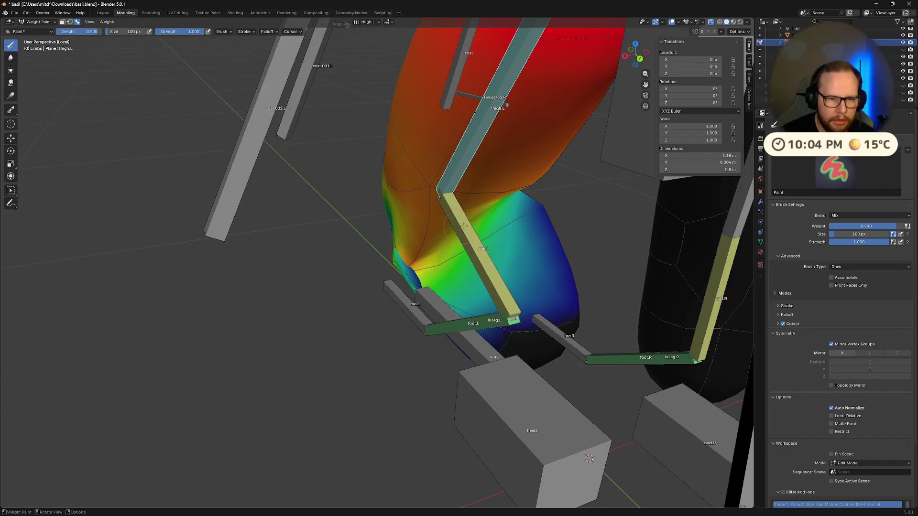
middle_click_drag(449, 234, 489, 229)
key("ctrl+z")
middle_click_drag(335, 177, 313, 165)
Set the brush weight to 0.100 and examine the left calf from the front
left_click(94, 33)
key("Return")
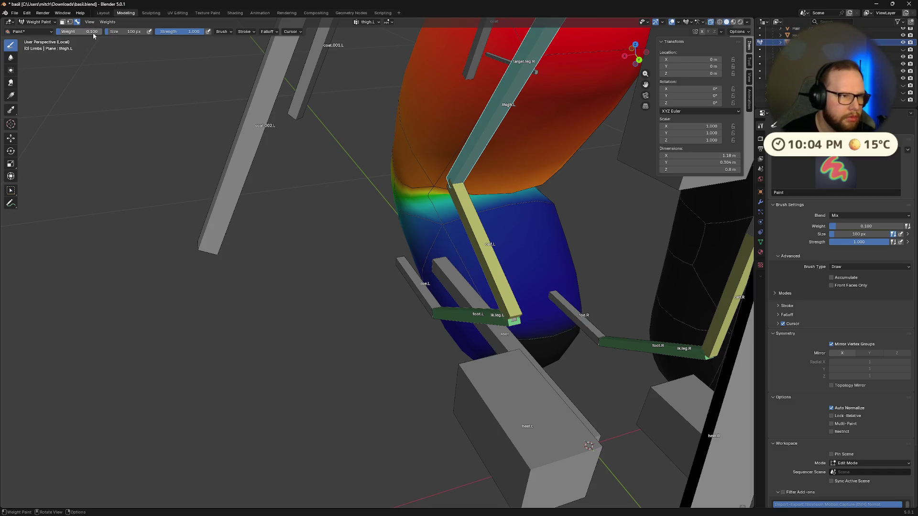
middle_click_drag(535, 253, 593, 265)
middle_click_drag(445, 247, 430, 251)
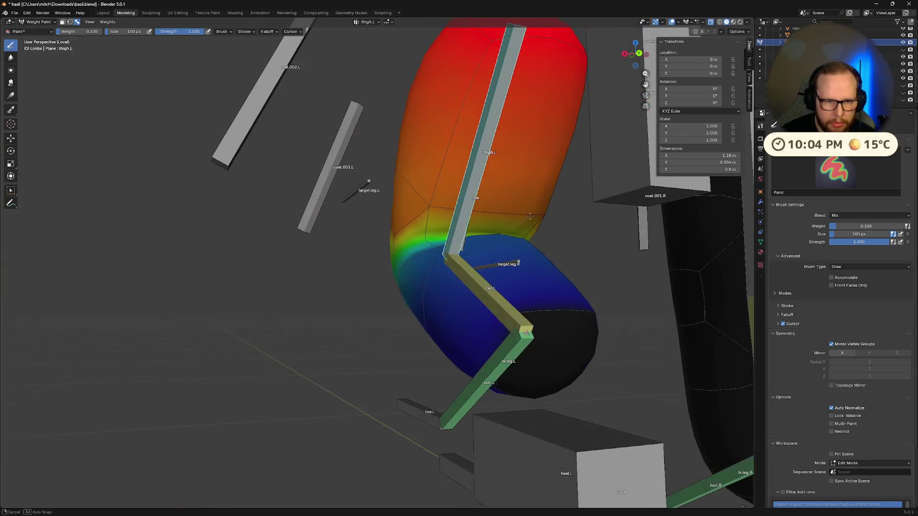
left_click_drag(432, 253, 430, 210)
mouse_move(431, 210)
middle_mouse_down()
mouse_move(484, 216)
mouse_move(486, 269)
middle_mouse_up()
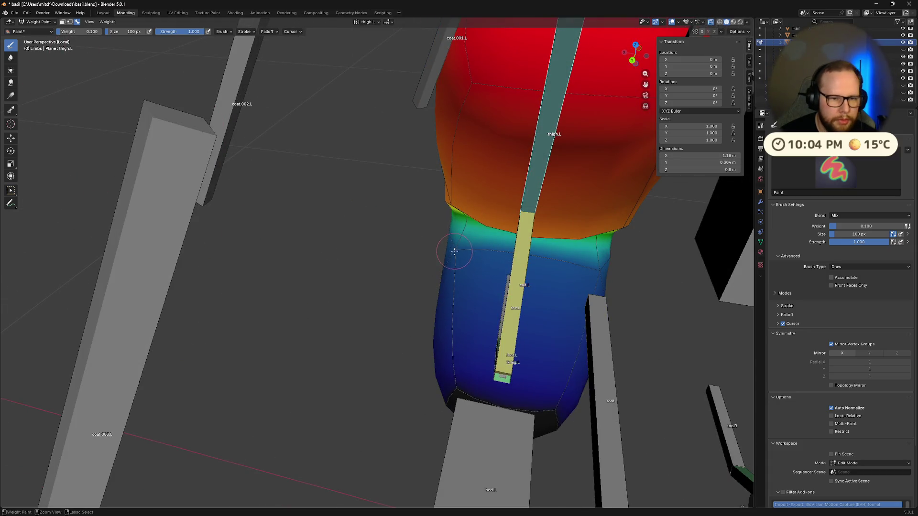
Paint zero weight across the left calf with brush weight 0
left_click(87, 33)
type("0")
key("Return")
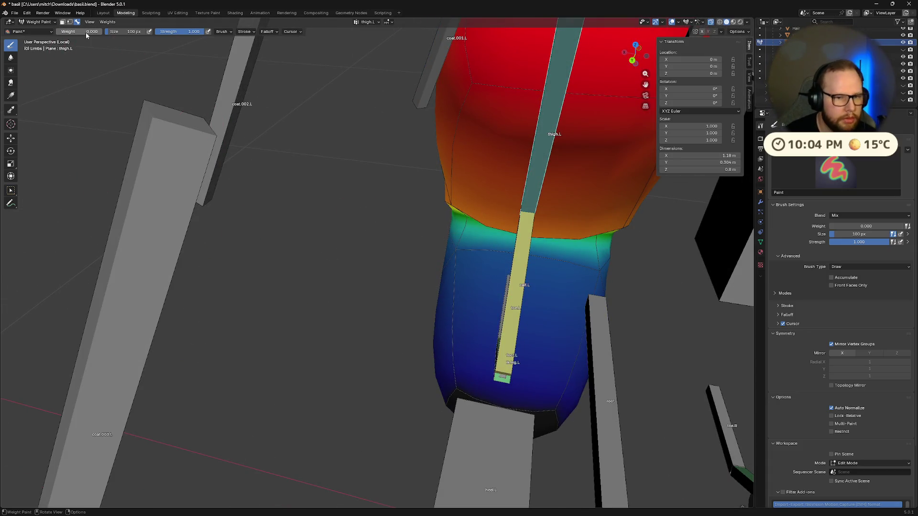
left_click_drag(503, 263, 454, 249)
left_click_drag(539, 261, 595, 266)
middle_click_drag(594, 266, 497, 260)
middle_click_drag(430, 220, 384, 326)
mouse_move(423, 285)
middle_mouse_down()
mouse_move(307, 278)
mouse_move(483, 291)
middle_mouse_up()
Set the brush weight to 0.250 and paint low weight onto the calf
left_click(85, 32)
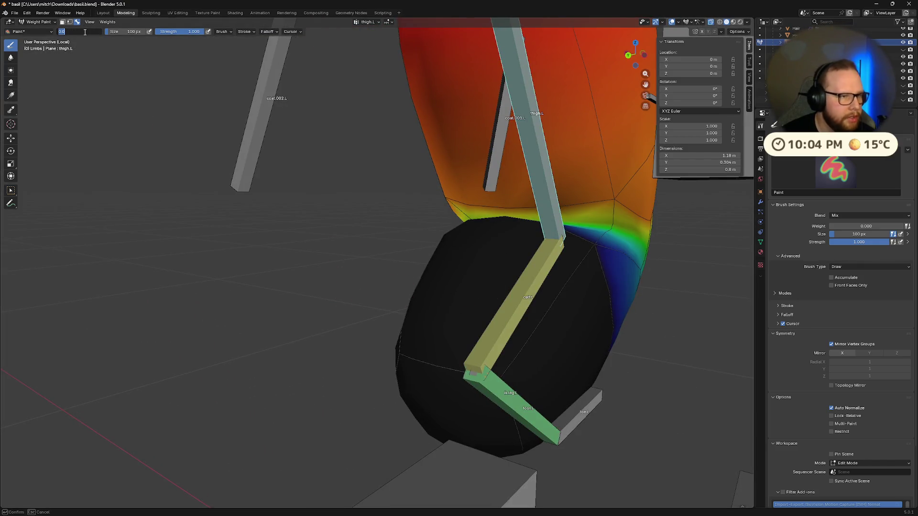
type(".25")
key("Return")
left_click_drag(568, 273, 597, 257)
mouse_move(592, 281)
middle_mouse_down()
mouse_move(447, 239)
mouse_move(431, 246)
mouse_move(400, 231)
middle_mouse_up()
left_click_drag(399, 231, 396, 223)
Blend lighter weight onto the lower leg, then reset the brush weight to 0
mouse_move(499, 205)
middle_mouse_down()
mouse_move(364, 252)
mouse_move(487, 249)
mouse_move(597, 267)
mouse_move(572, 257)
mouse_move(547, 227)
mouse_move(631, 284)
middle_mouse_up()
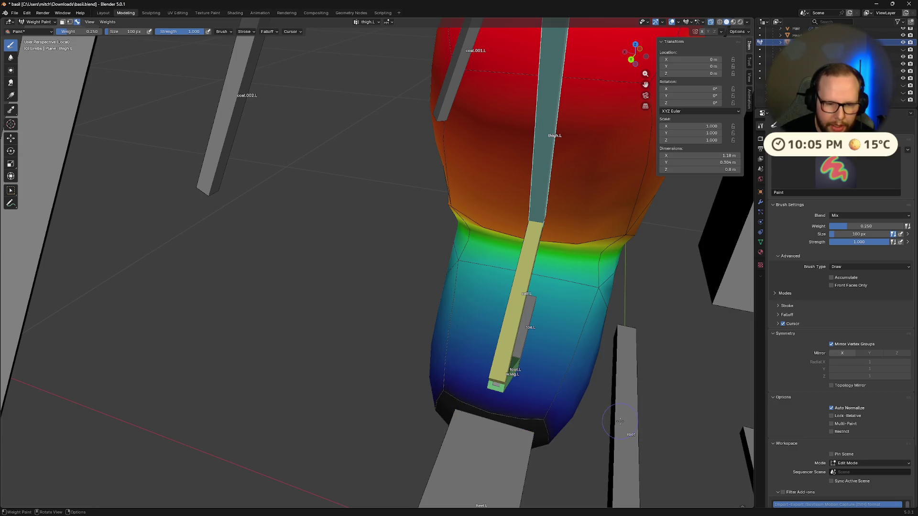
left_click_drag(437, 389, 445, 393)
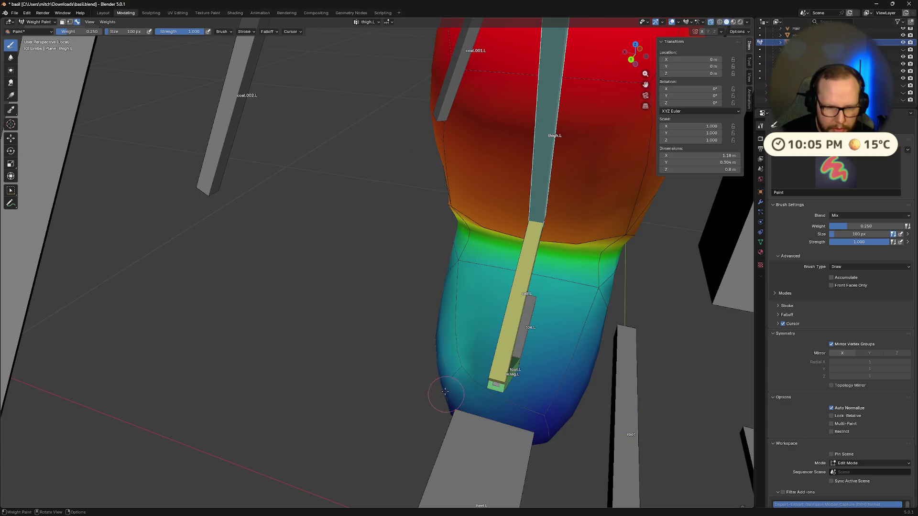
left_click(542, 414)
middle_click_drag(543, 414, 512, 308)
left_click_drag(512, 307, 430, 302, "ctrl")
middle_click_drag(430, 302, 528, 418)
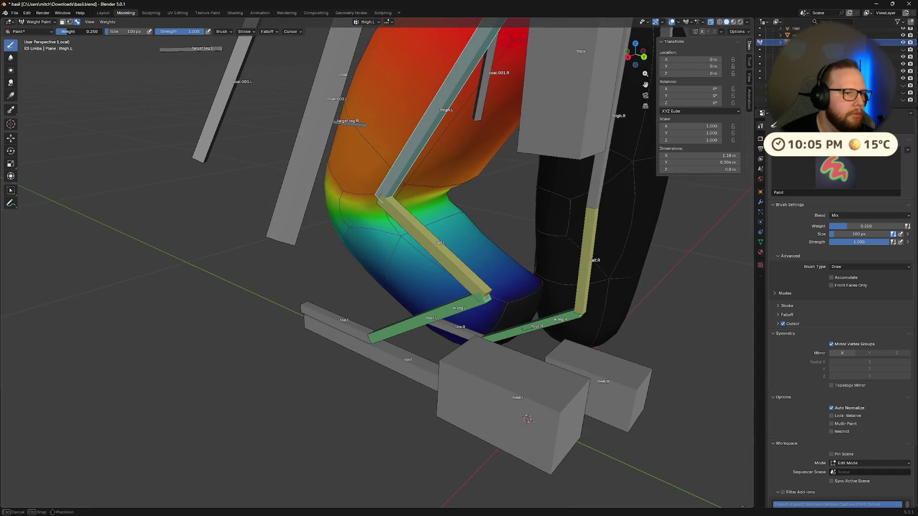
type("0")
key("Return")
Sample the brush weight from the cyan area on the left leg with Shift+X
mouse_move(506, 301)
middle_mouse_down()
mouse_move(529, 293)
mouse_move(377, 415)
mouse_move(382, 311)
mouse_move(358, 330)
mouse_move(403, 231)
mouse_move(382, 268)
mouse_move(304, 349)
mouse_move(201, 330)
mouse_move(170, 314)
mouse_move(232, 322)
mouse_move(392, 258)
mouse_move(453, 307)
mouse_move(246, 334)
mouse_move(296, 318)
middle_mouse_up()
key("shift+x")
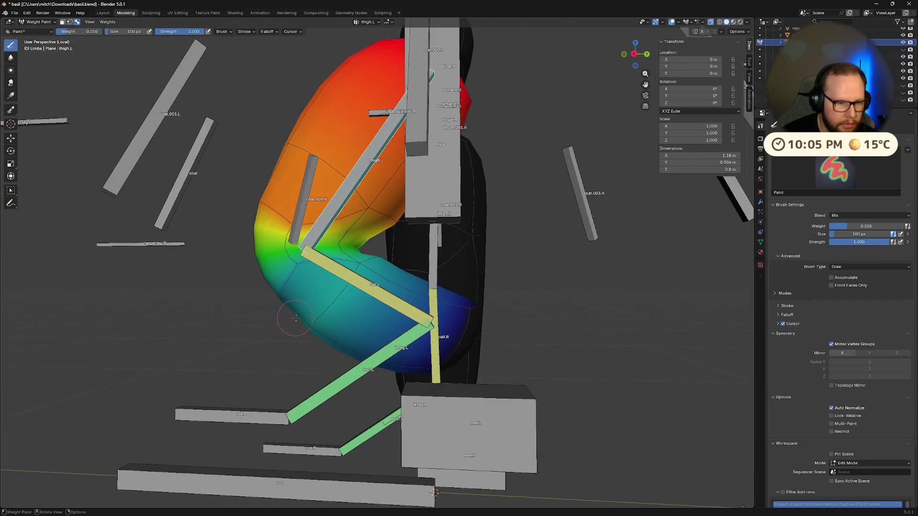
middle_click_drag(351, 291, 426, 264)
scroll(425, 264, "up", 3)
mouse_move(523, 259)
middle_mouse_down()
mouse_move(596, 268)
mouse_move(309, 242)
mouse_move(340, 311)
mouse_move(330, 320)
middle_mouse_up()
scroll(341, 311, "down", 5)
Compare the calf.L and thigh.L weights on the left leg, ending on thigh.L
left_click(421, 330, "ctrl")
middle_click_drag(421, 330, 418, 327)
scroll(469, 312, "up", 4)
mouse_move(524, 337)
middle_mouse_down()
mouse_move(459, 300)
mouse_move(428, 297)
mouse_move(416, 335)
mouse_move(397, 337)
mouse_move(421, 348)
middle_mouse_up()
left_click(460, 301, "ctrl")
left_click(370, 325, "ctrl")
left_click(370, 324, "ctrl")
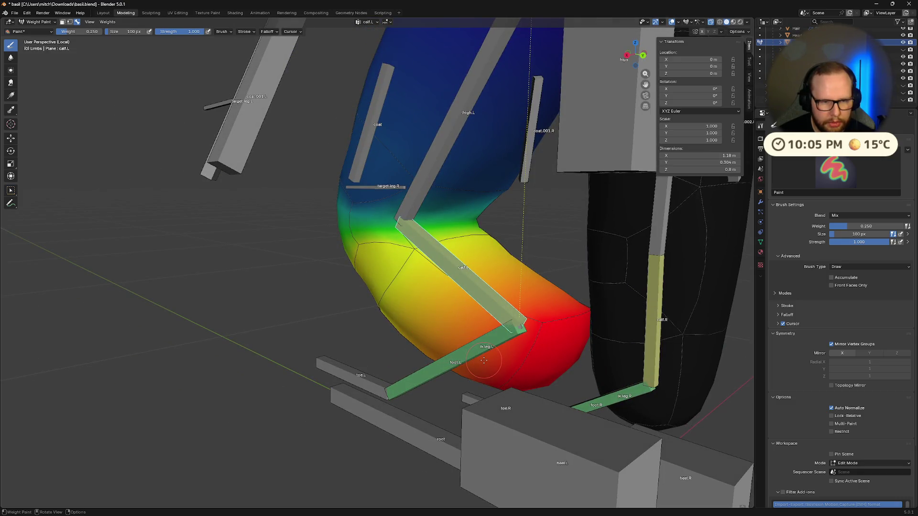
mouse_move(484, 360)
middle_mouse_down()
mouse_move(390, 177)
mouse_move(453, 283)
mouse_move(506, 300)
mouse_move(402, 259)
middle_mouse_up()
left_click(390, 177, "ctrl")
left_click(453, 283, "ctrl")
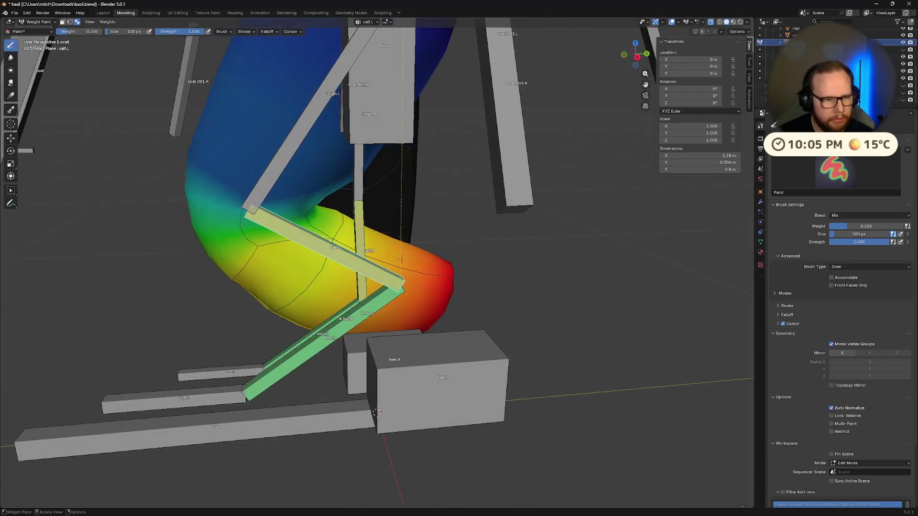
left_click(295, 142, "ctrl")
middle_click_drag(295, 142, 210, 338)
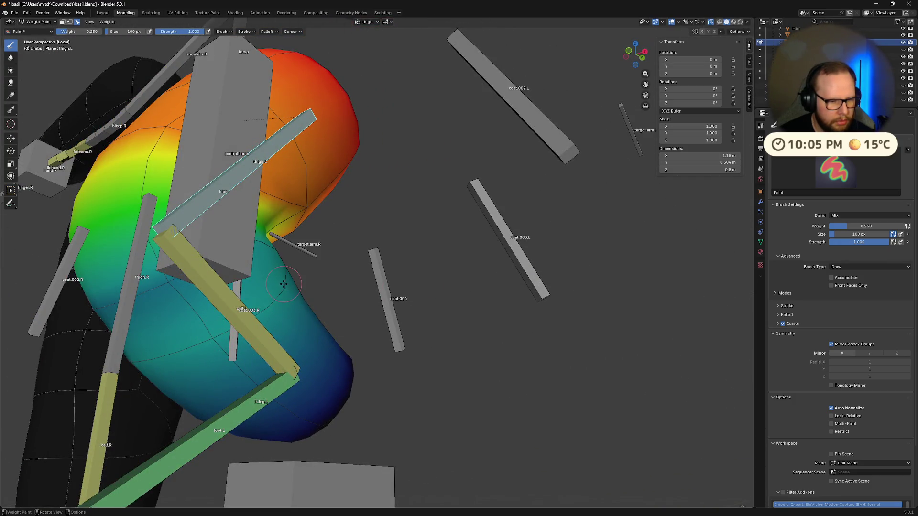
Grab the heel.L bone with G and move it to bend the left leg
middle_click_drag(156, 282, 148, 139)
mouse_move(370, 180)
middle_mouse_down()
mouse_move(241, 271)
mouse_move(356, 247)
middle_mouse_up()
scroll(356, 246, "up", 3)
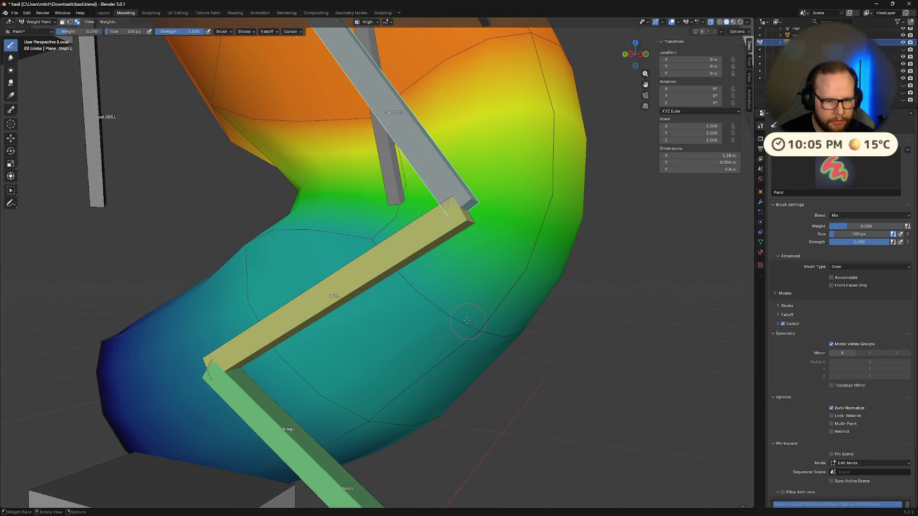
scroll(467, 321, "down", 5)
middle_click_drag(467, 321, 272, 247)
mouse_move(327, 262)
middle_mouse_down()
mouse_move(421, 291)
mouse_move(354, 280)
mouse_move(320, 289)
mouse_move(432, 375)
middle_mouse_up()
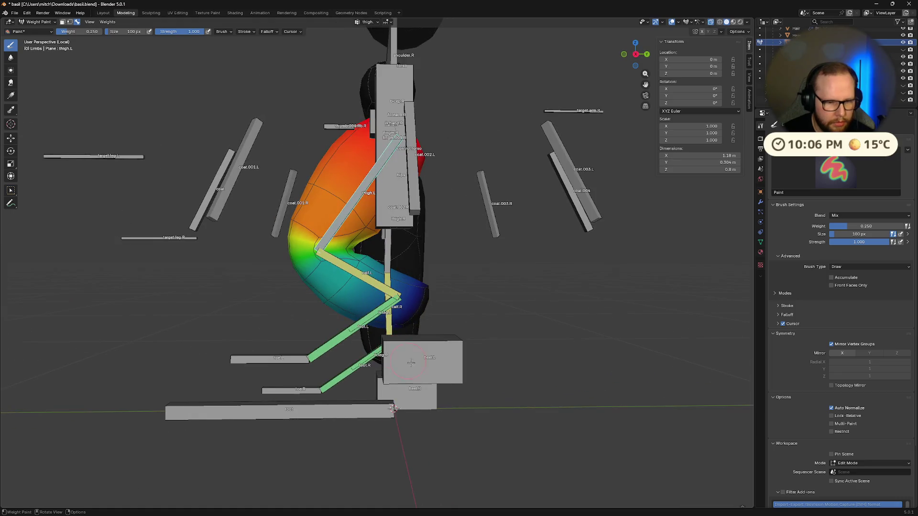
left_click(433, 374, "ctrl")
key("g")
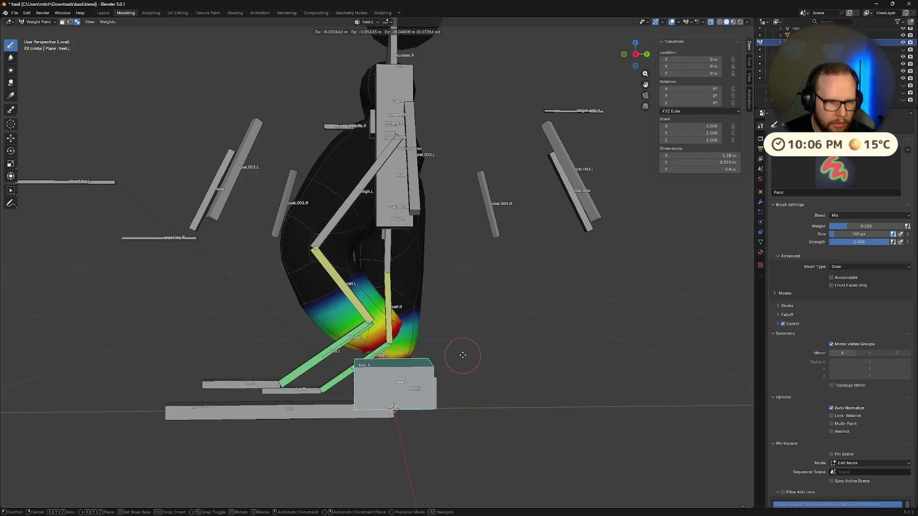
left_click(471, 327)
Switch back to the thigh.L weights on the bent left leg
middle_click_drag(471, 328, 347, 220)
scroll(346, 220, "up", 3)
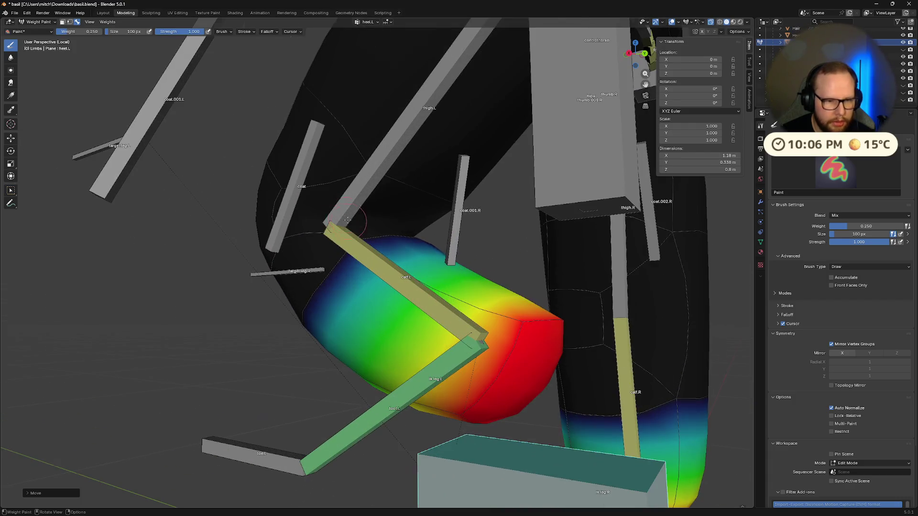
left_click(400, 182, "ctrl")
mouse_move(400, 182)
middle_mouse_down()
mouse_move(415, 185)
mouse_move(419, 269)
middle_mouse_up()
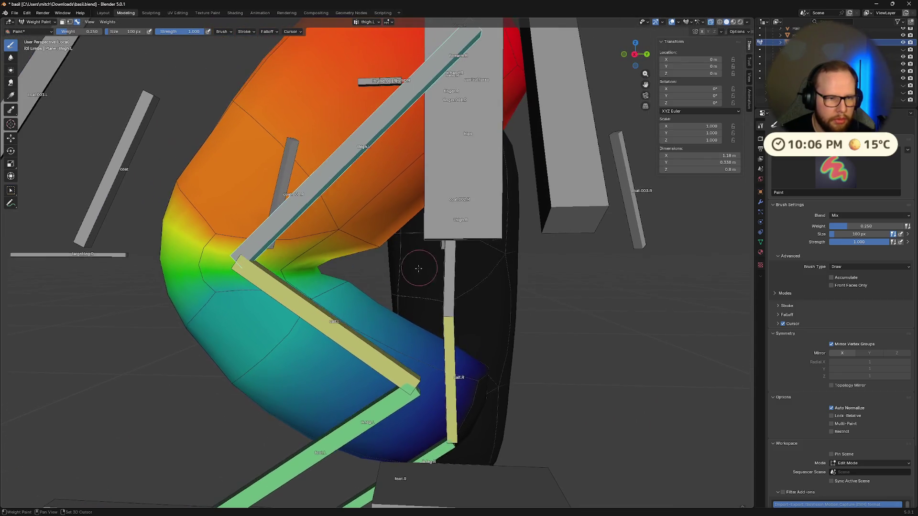
Set the brush weight to 0.300, keeping the brush size at 100 px
left_click_drag(69, 35, 123, 43)
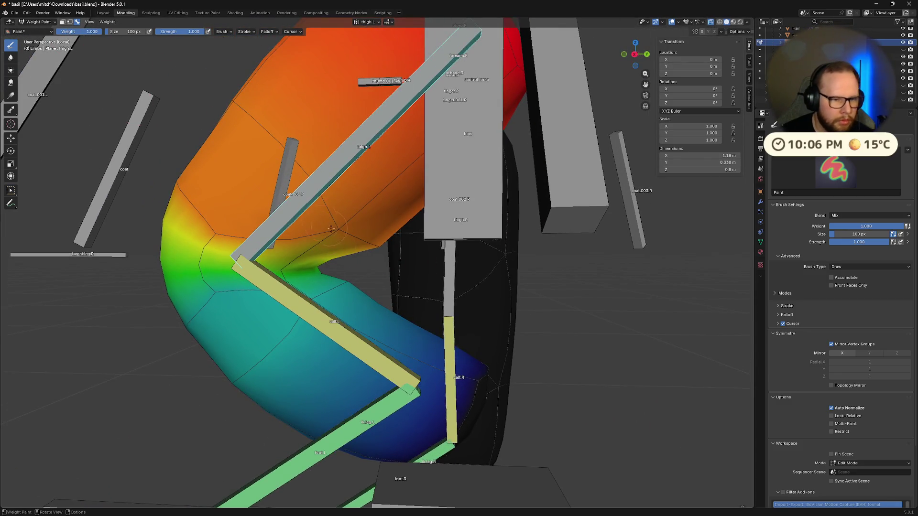
scroll(421, 253, "up", 2)
mouse_move(96, 32)
left_mouse_down()
mouse_move(84, 33)
mouse_move(94, 47)
left_mouse_up()
middle_click_drag(366, 241, 287, 200)
left_click(115, 30)
left_click(84, 31)
left_click(85, 31)
type("0.3")
key("Return")
Raise the brush weight to 0.6, then 0.75, and repaint the thigh crease and outer edge
middle_click_drag(354, 232, 462, 247)
key("ctrl+f")
type("0.6")
key("Return")
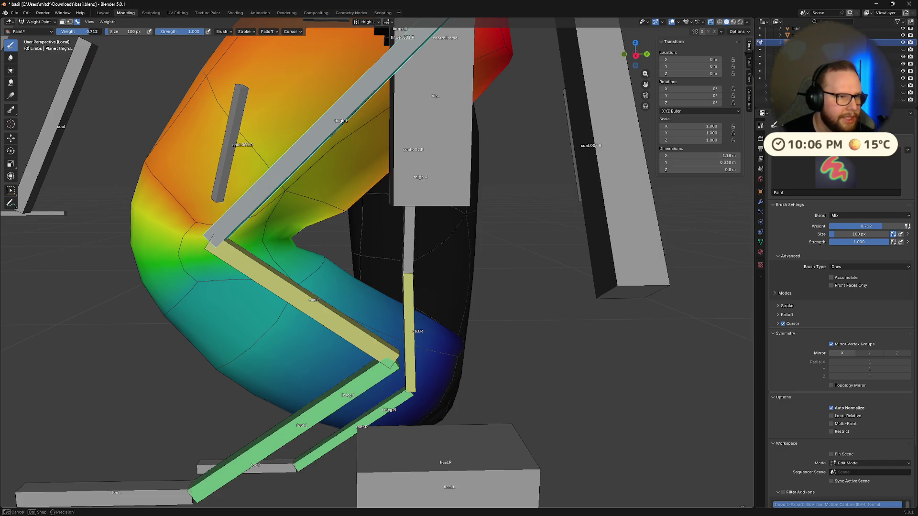
type("5")
key("Return")
left_click_drag(303, 218, 290, 195)
middle_click_drag(283, 185, 310, 179)
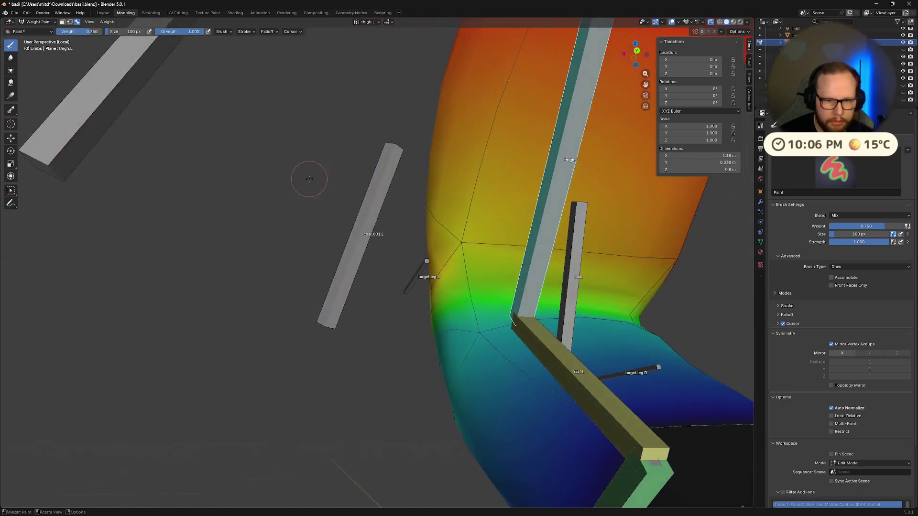
left_click_drag(695, 252, 654, 252)
Paint greener weights around the bent knee
middle_click_drag(675, 241, 632, 256)
scroll(408, 220, "up", 3)
middle_click_drag(435, 216, 415, 280)
mouse_move(415, 282)
left_mouse_down()
mouse_move(411, 295)
mouse_move(427, 282)
left_mouse_up()
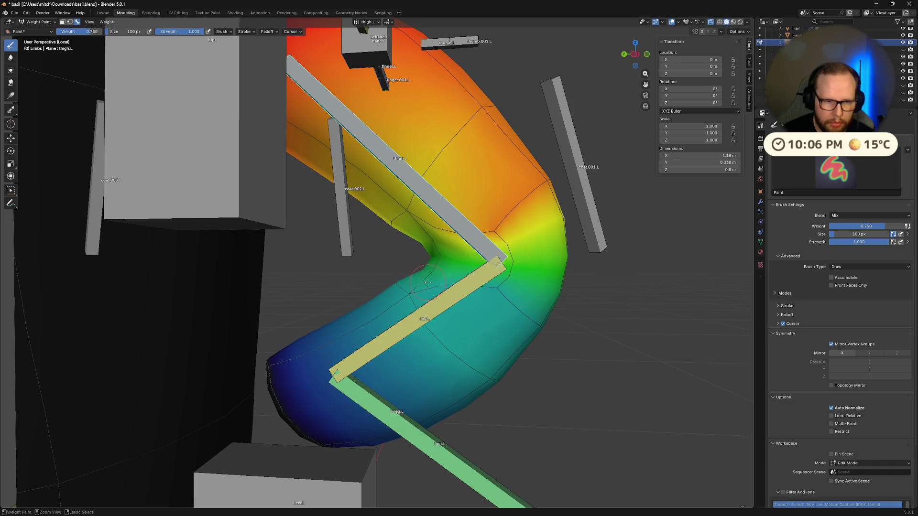
mouse_move(494, 230)
middle_mouse_down()
mouse_move(271, 248)
mouse_move(321, 232)
mouse_move(287, 254)
mouse_move(186, 248)
mouse_move(530, 226)
middle_mouse_up()
middle_click_drag(457, 235, 273, 152)
middle_click_drag(277, 97, 493, 277)
Undo the last stroke, try weight 0.9, and settle on a brush weight of 0.750
key("ctrl+z")
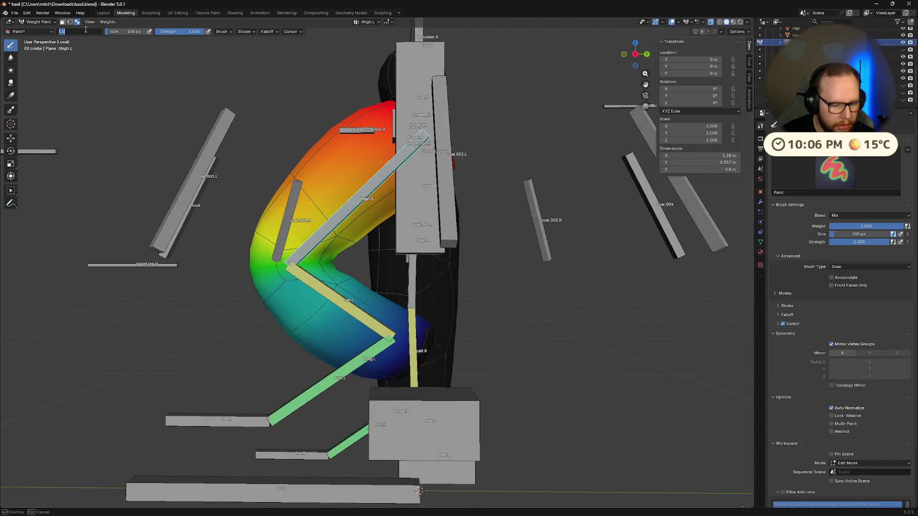
type("0.9")
key("Return")
middle_click_drag(293, 236, 160, 131)
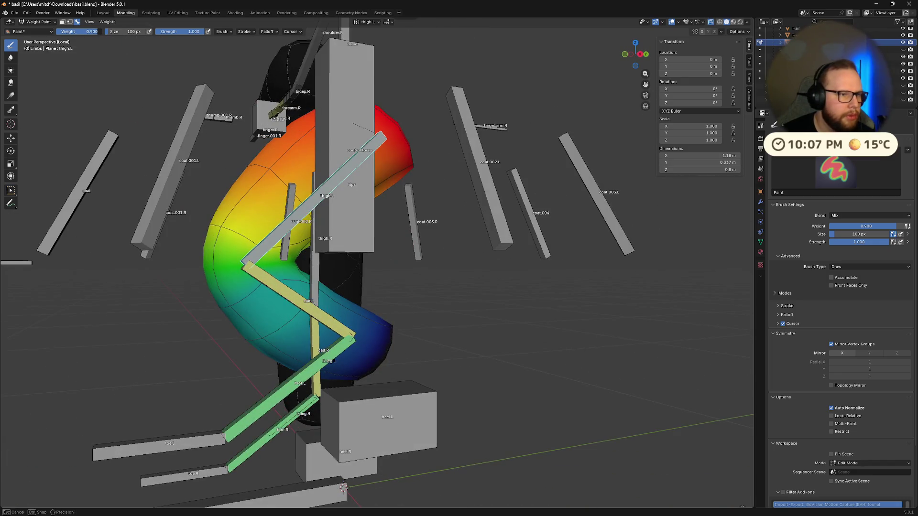
type("0.75")
key("Return")
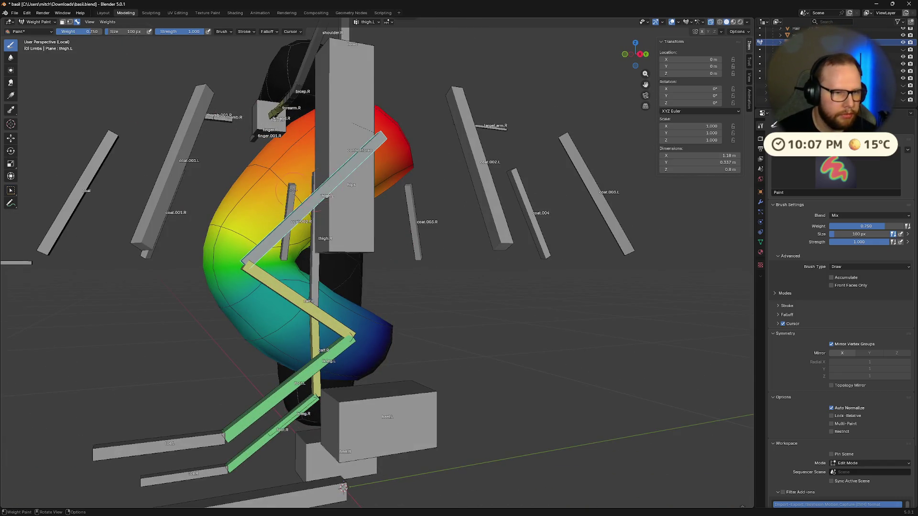
middle_click_drag(294, 190, 355, 203)
middle_click_drag(290, 260, 349, 241)
scroll(454, 261, "down", 4)
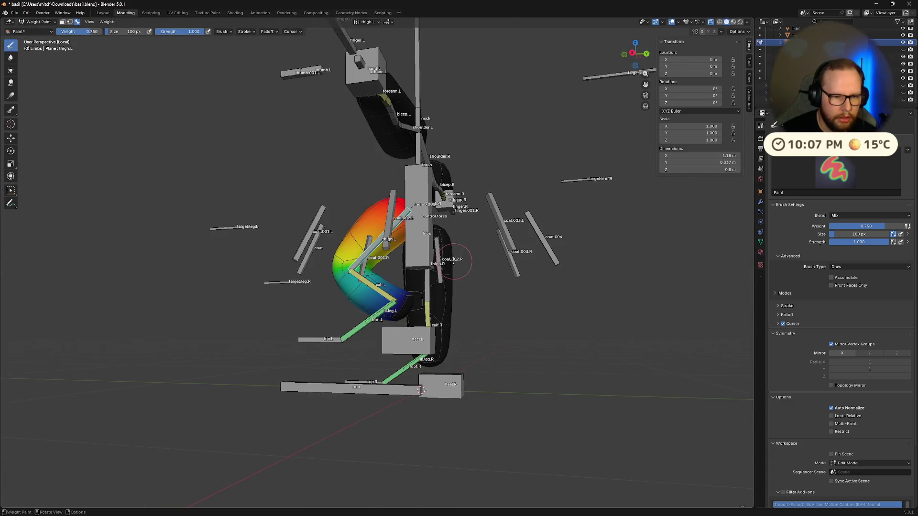
Move the heel.L bone with G, then bring the full character back into view
left_click(419, 342, "ctrl")
middle_click_drag(416, 342, 478, 375)
key("g")
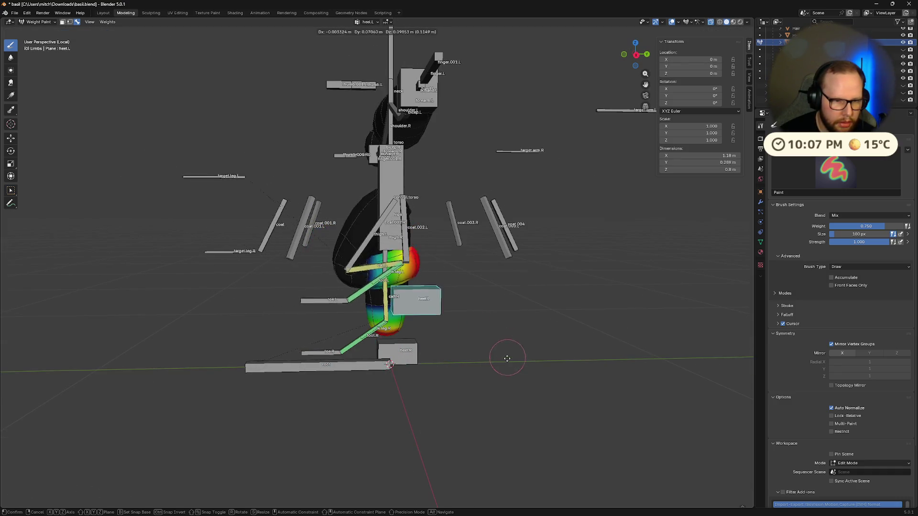
left_click(478, 369)
mouse_move(477, 369)
middle_mouse_down()
mouse_move(563, 347)
mouse_move(472, 387)
middle_mouse_up()
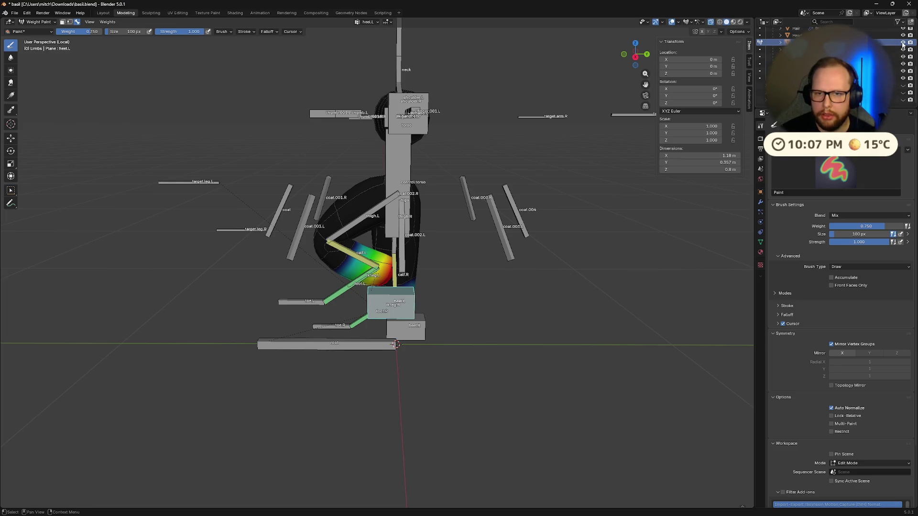
key("KP_Divide")
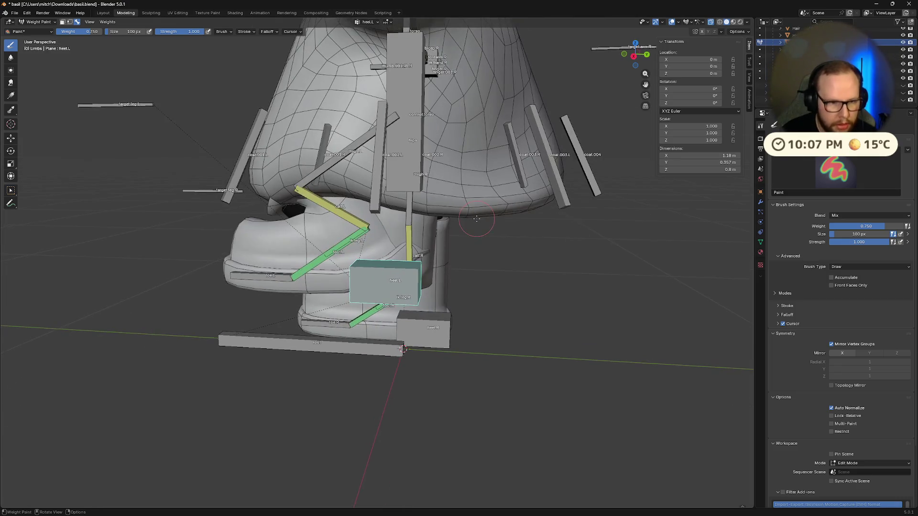
middle_click_drag(423, 254, 440, 383)
Pull heel.L repeatedly far out to the side so the left boot and knee deform
key("g")
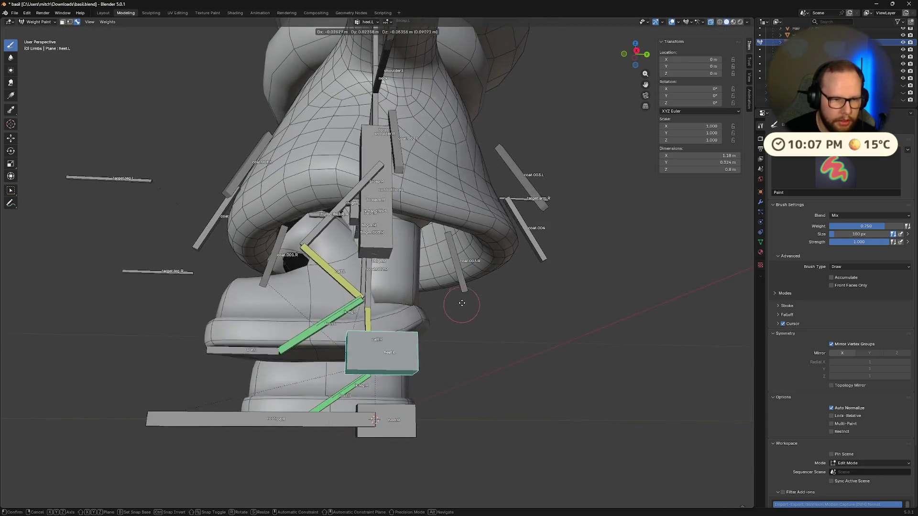
left_click(474, 318)
mouse_move(473, 318)
middle_mouse_down()
mouse_move(459, 368)
mouse_move(385, 329)
middle_mouse_up()
key("g")
left_click(385, 329)
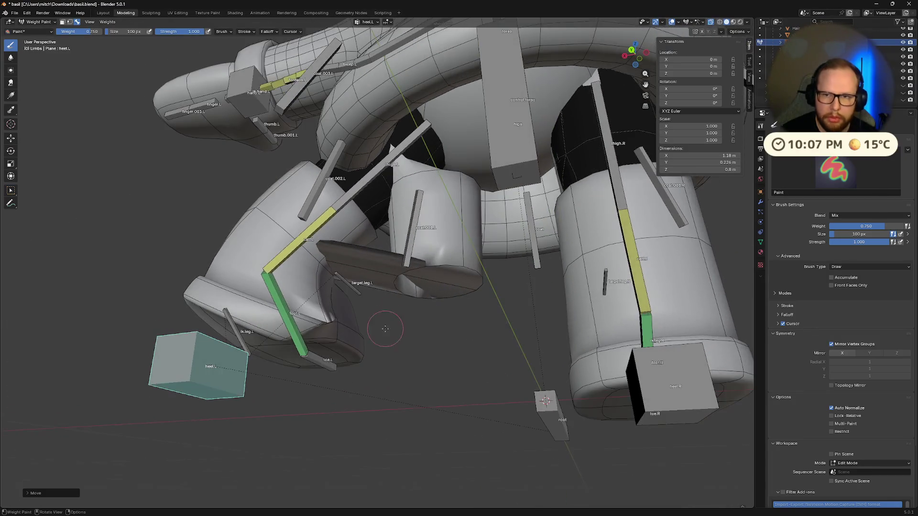
middle_click_drag(334, 239, 253, 160)
key("g")
left_click(259, 135)
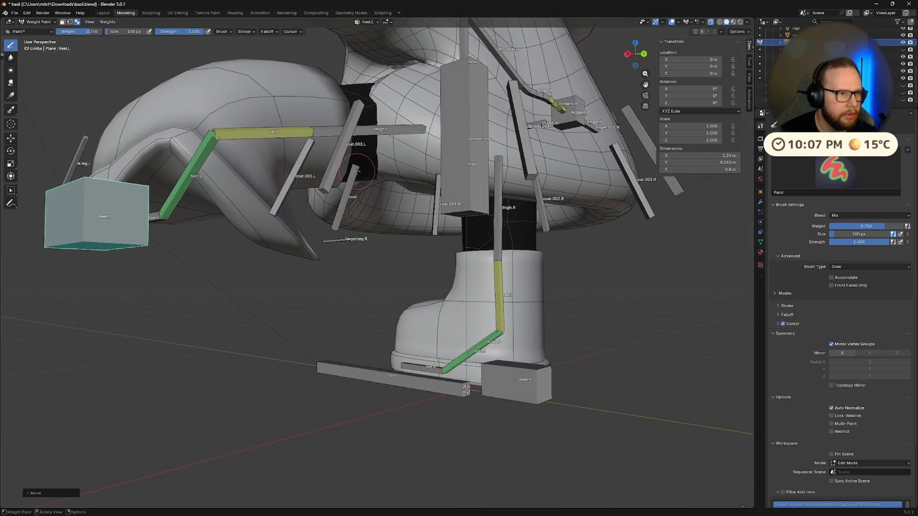
middle_click_drag(357, 171, 369, 188)
key("ctrl+Tab")
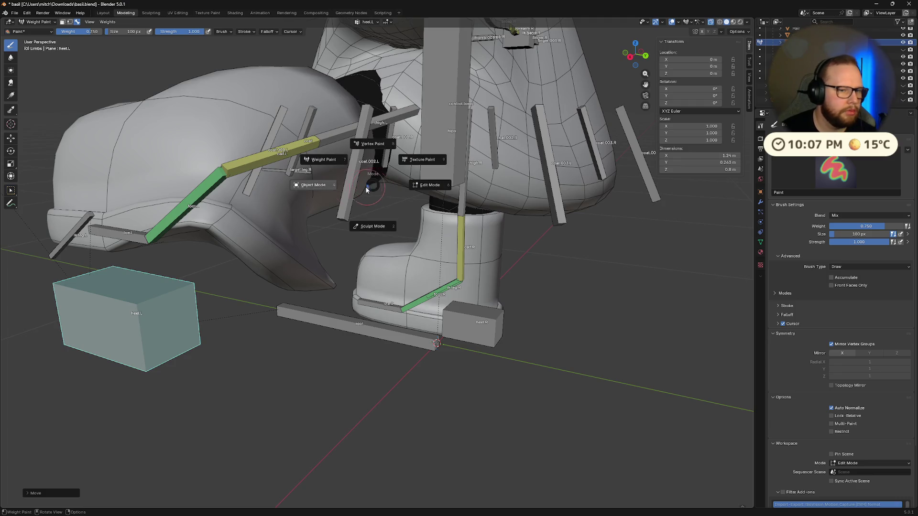
Return to Object Mode, select the armature, and put it in Pose Mode
left_click(430, 185)
key("ctrl+Tab")
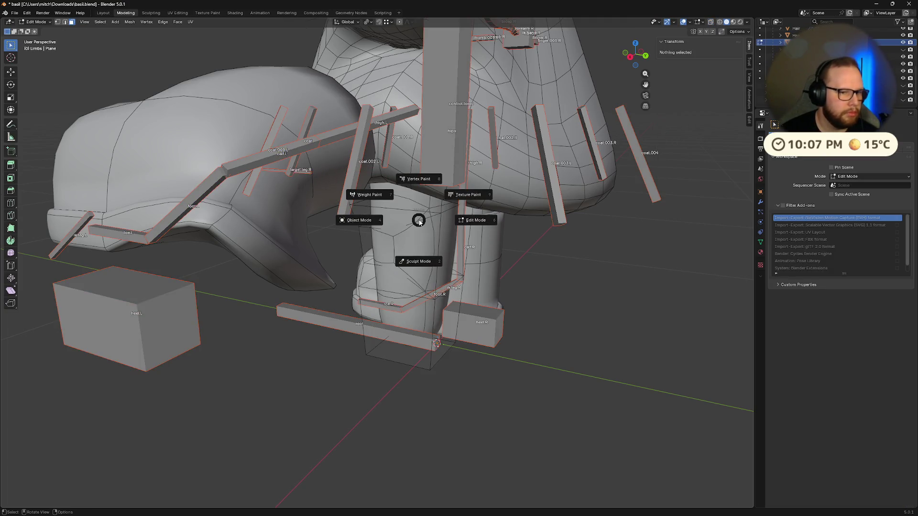
left_click(368, 220)
key("ctrl+Tab")
left_click(394, 233)
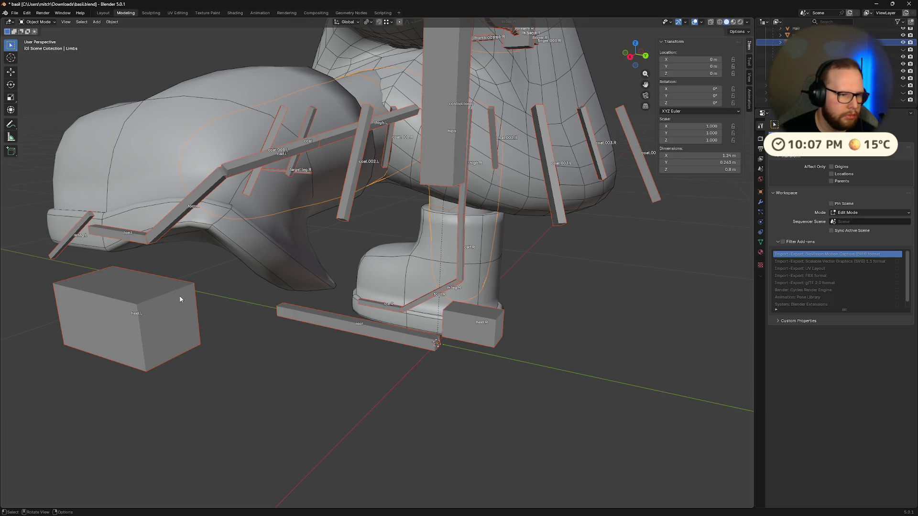
left_click(456, 261)
key("ctrl+Tab")
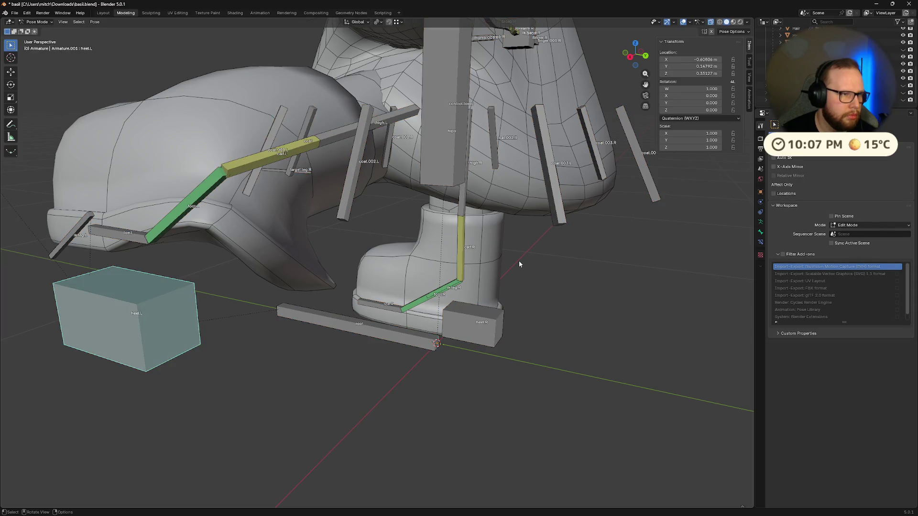
Clear heel.L's location with Alt+G, then lift it slightly along Z
key("alt+g")
mouse_move(518, 260)
middle_mouse_down()
mouse_move(504, 263)
mouse_move(480, 395)
middle_mouse_up()
key("g")
key("z")
left_click(414, 375)
mouse_move(414, 376)
middle_mouse_down()
mouse_move(413, 321)
mouse_move(525, 383)
middle_mouse_up()
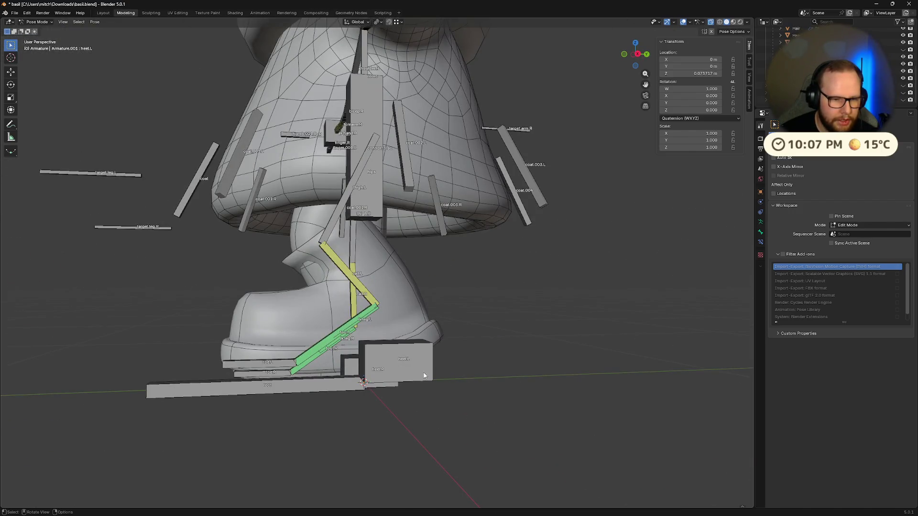
middle_click_drag(426, 311, 525, 314)
Cycle the armature through Edit, Object and Pose modes, then deselect everything
key("Tab")
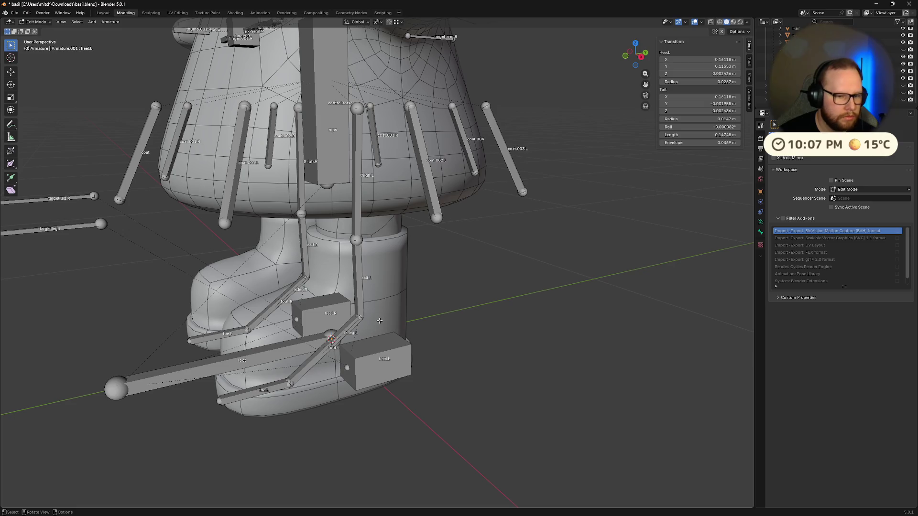
key("Tab")
key("ctrl+Tab")
left_click(395, 306, "shift")
key("ctrl+Tab")
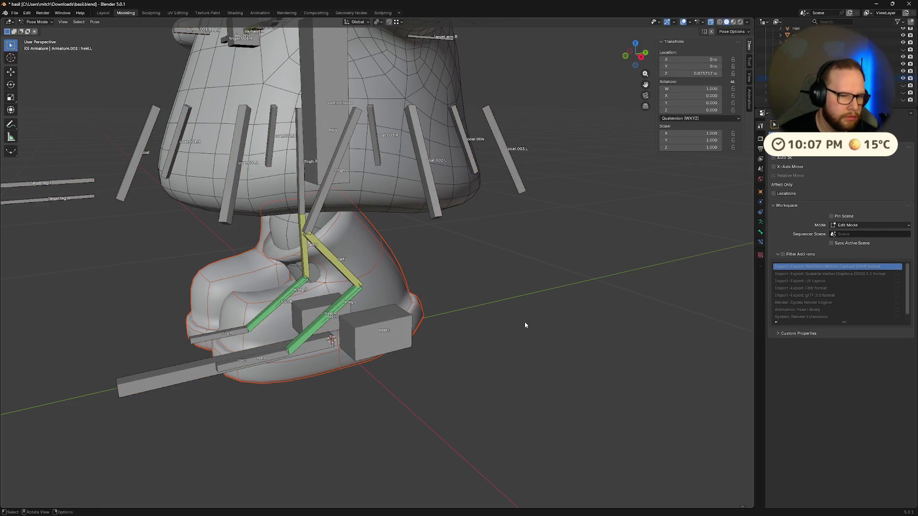
key("ctrl+Tab")
left_click(469, 297)
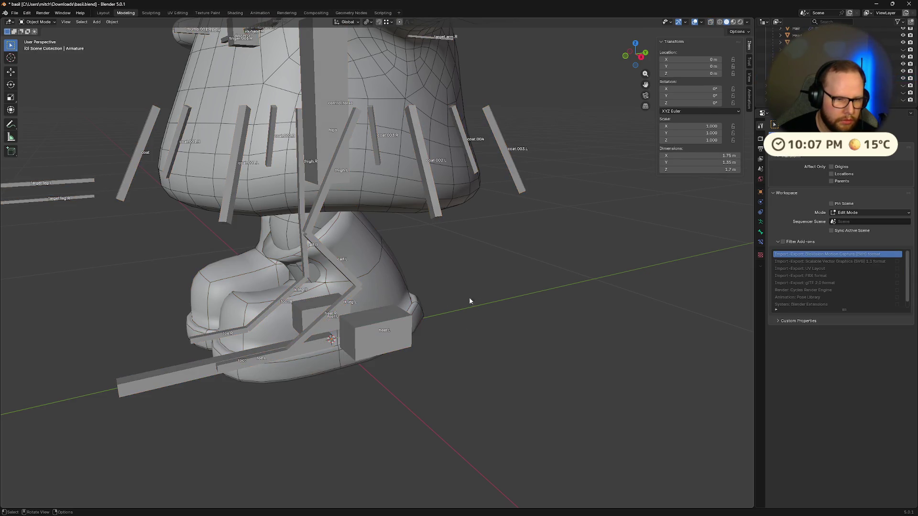
Select the armature and Wellies boot mesh in Weight Paint, showing heel.R then heel.L weights
left_click(395, 333)
left_click(385, 279, "shift")
key("ctrl+Tab")
left_click(477, 334)
mouse_move(477, 334)
middle_mouse_down()
mouse_move(330, 329)
mouse_move(456, 354)
mouse_move(443, 369)
mouse_move(499, 374)
middle_mouse_up()
left_click(456, 355, "ctrl")
left_click(443, 368, "ctrl")
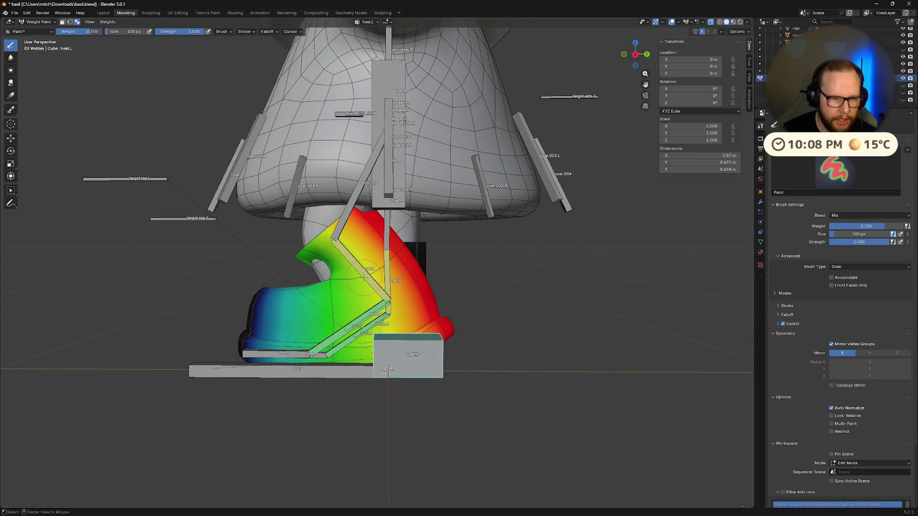
Display calf.L weights on the left Wellies boot and dab extra calf.L weight onto it
left_click(364, 278, "ctrl")
mouse_move(365, 277)
middle_mouse_down()
mouse_move(242, 252)
mouse_move(199, 227)
middle_mouse_up()
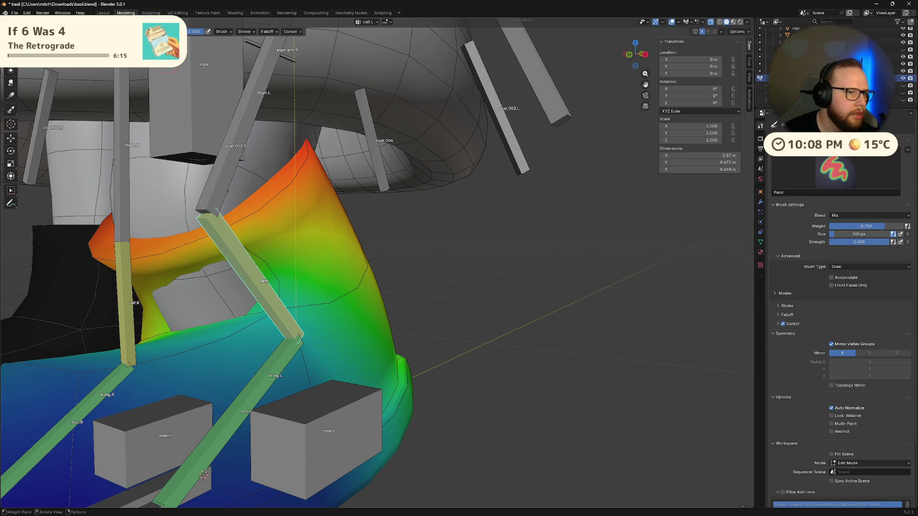
middle_click_drag(269, 177, 328, 210)
mouse_move(285, 249)
middle_mouse_down()
mouse_move(323, 178)
mouse_move(311, 170)
middle_mouse_up()
scroll(312, 170, "down", 5)
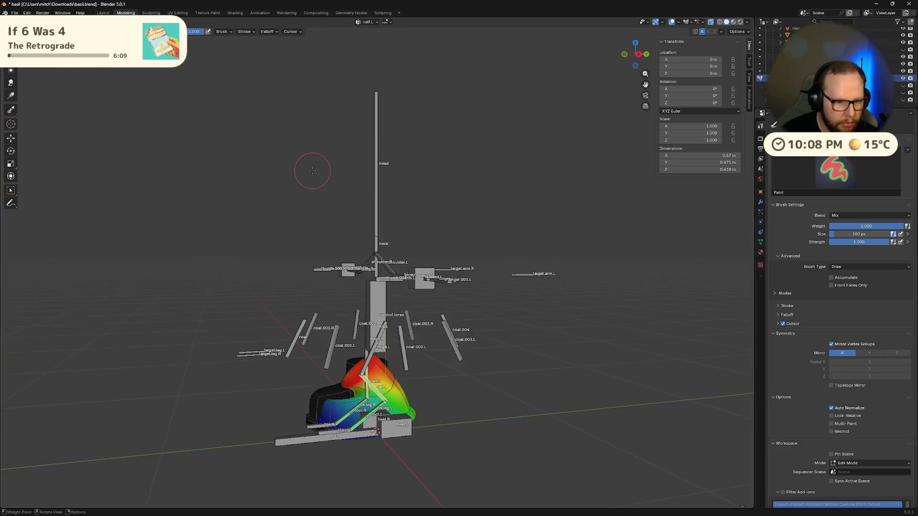
middle_click_drag(374, 364, 452, 413)
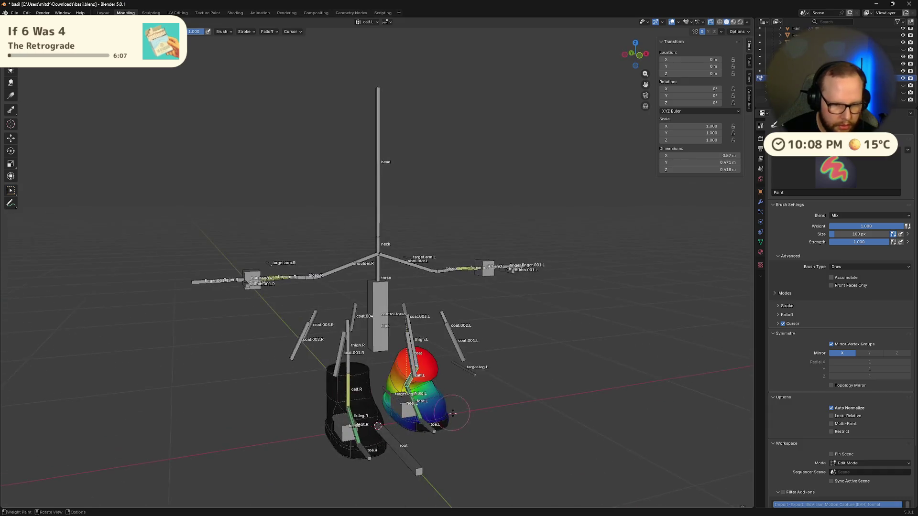
scroll(421, 274, "up", 8)
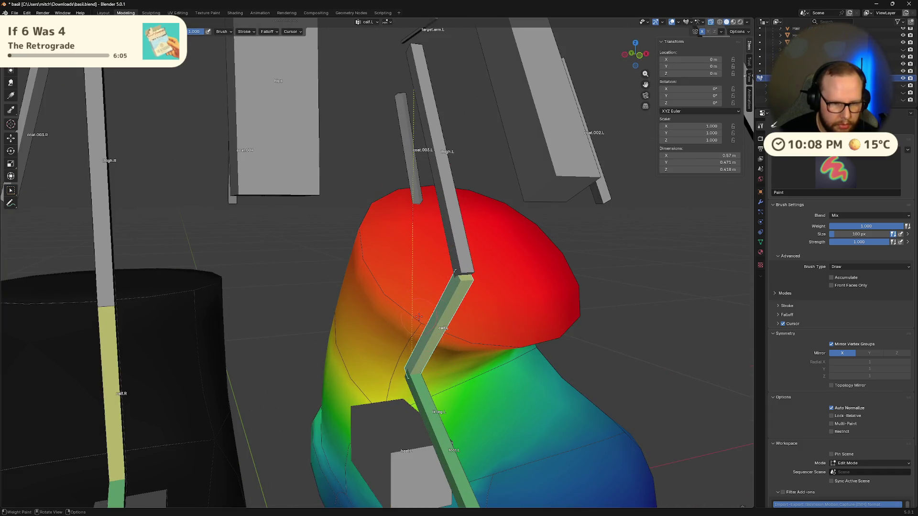
middle_click_drag(419, 316, 434, 300)
mouse_move(360, 206)
middle_mouse_down()
mouse_move(432, 297)
mouse_move(410, 421)
mouse_move(305, 278)
middle_mouse_up()
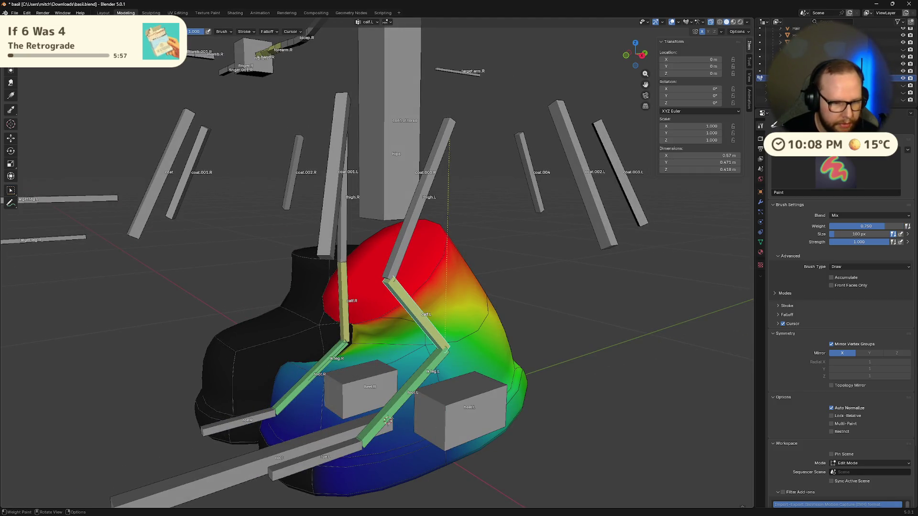
left_click(443, 314)
mouse_move(443, 314)
middle_mouse_down()
mouse_move(387, 336)
mouse_move(308, 344)
mouse_move(103, 88)
middle_mouse_up()
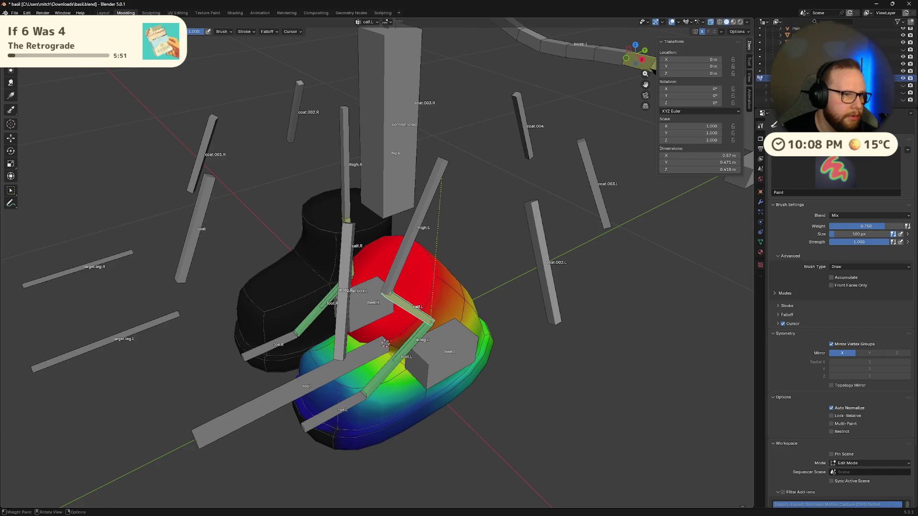
key("ctrl")
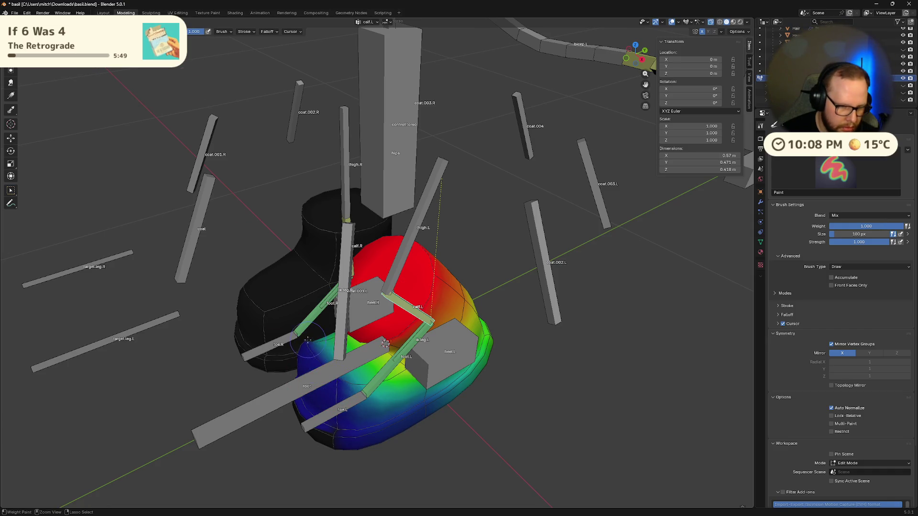
Set the brush weight to 0.1 and paint calf.L weights down on the back of the boot
middle_click_drag(319, 365, 106, 140)
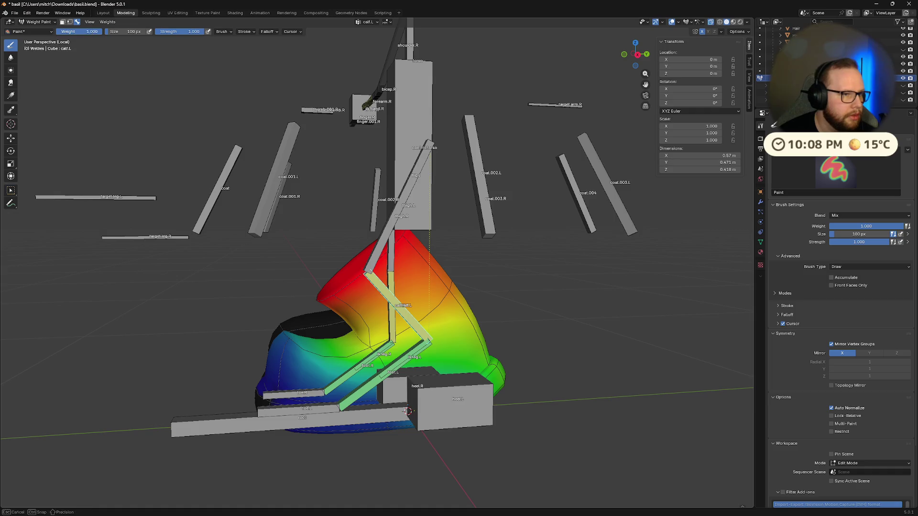
type("0.5")
key("Return")
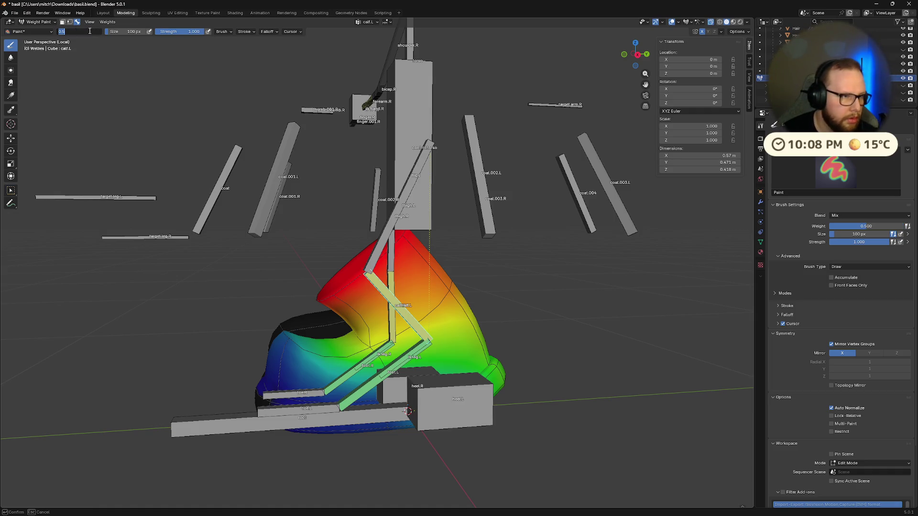
type("0.1")
key("Return")
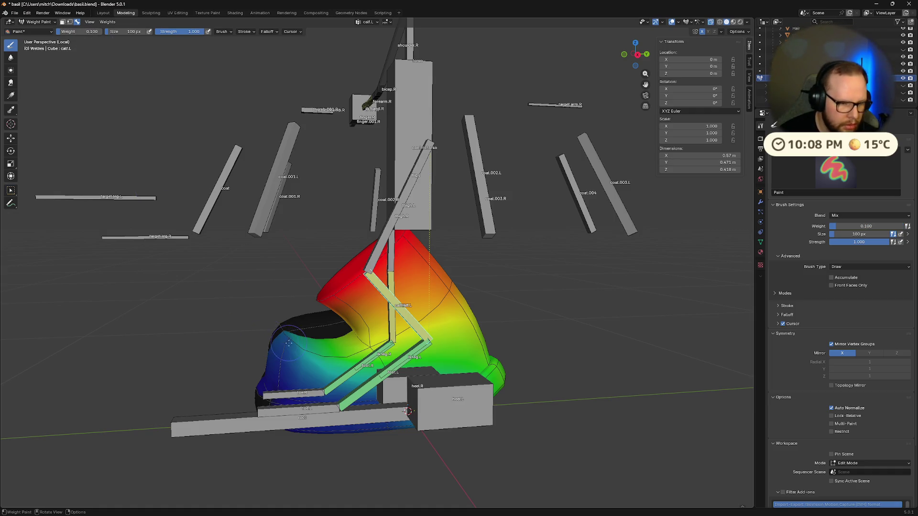
mouse_move(292, 345)
middle_mouse_down()
mouse_move(445, 376)
mouse_move(413, 357)
mouse_move(392, 314)
middle_mouse_up()
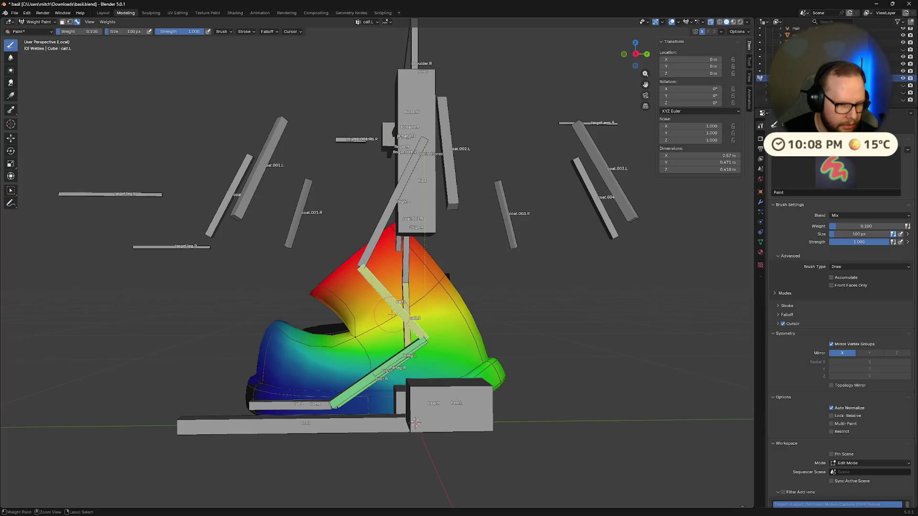
left_click_drag(362, 324, 407, 324)
middle_click_drag(470, 336, 385, 405)
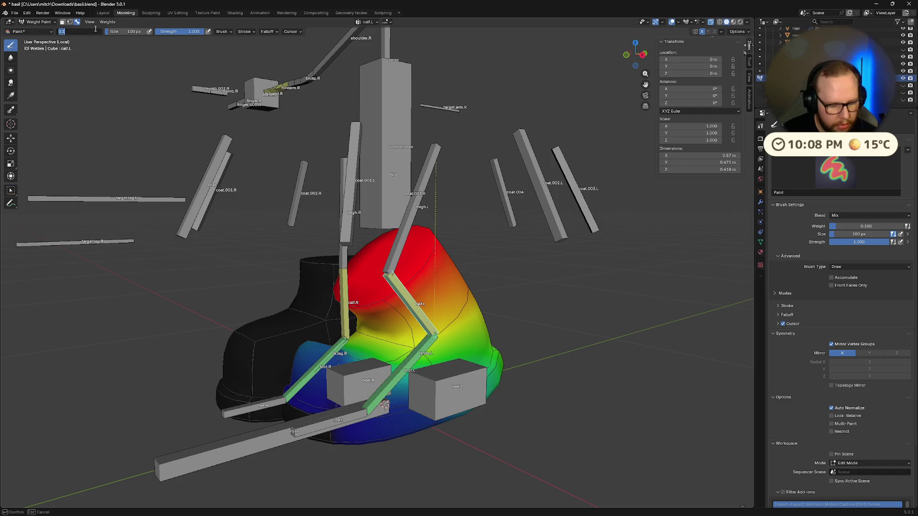
type("2")
Restore brush weight 0.5, exit local view, clear all bone rotations, and grab heel.L
key("Return")
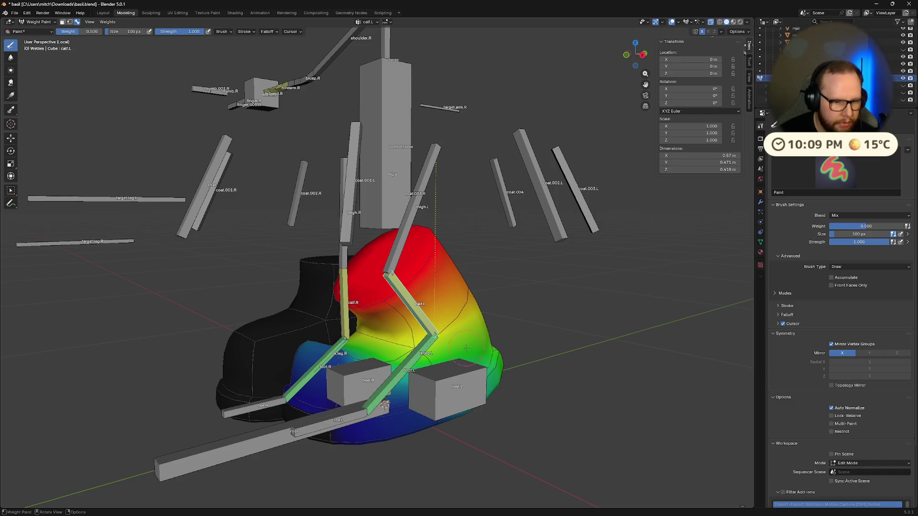
mouse_move(466, 348)
middle_mouse_down()
mouse_move(382, 322)
mouse_move(463, 310)
mouse_move(330, 312)
mouse_move(346, 321)
mouse_move(456, 314)
mouse_move(311, 332)
mouse_move(323, 332)
middle_mouse_up()
key("KP_Divide")
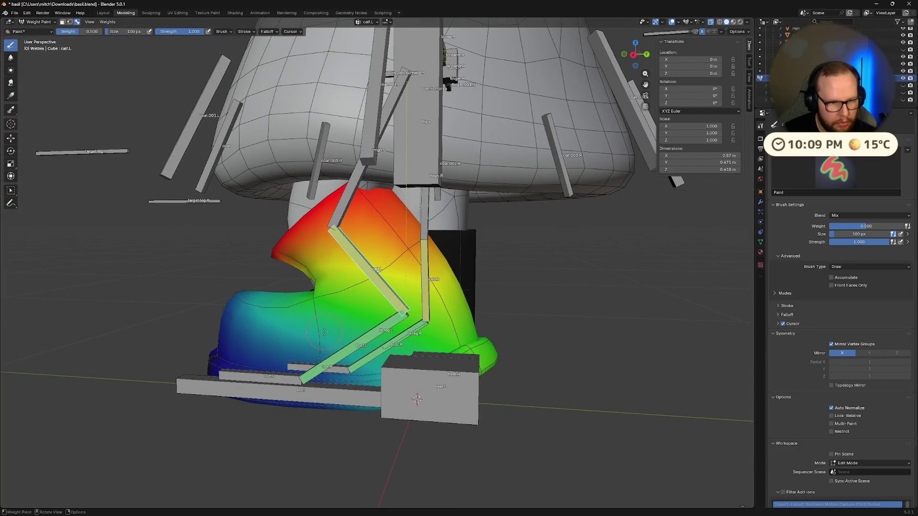
key("a")
key("alt+r")
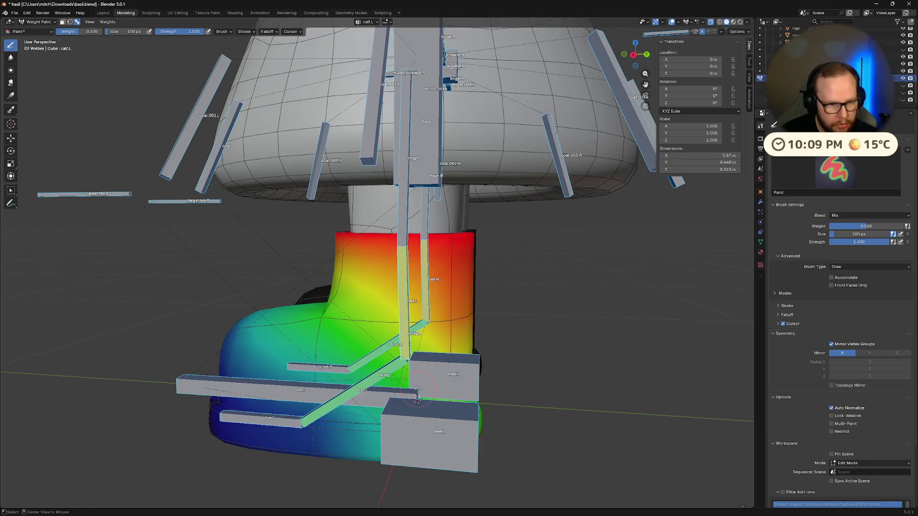
mouse_move(416, 333)
middle_mouse_down()
mouse_move(385, 340)
mouse_move(383, 352)
middle_mouse_up()
left_click(382, 352, "ctrl")
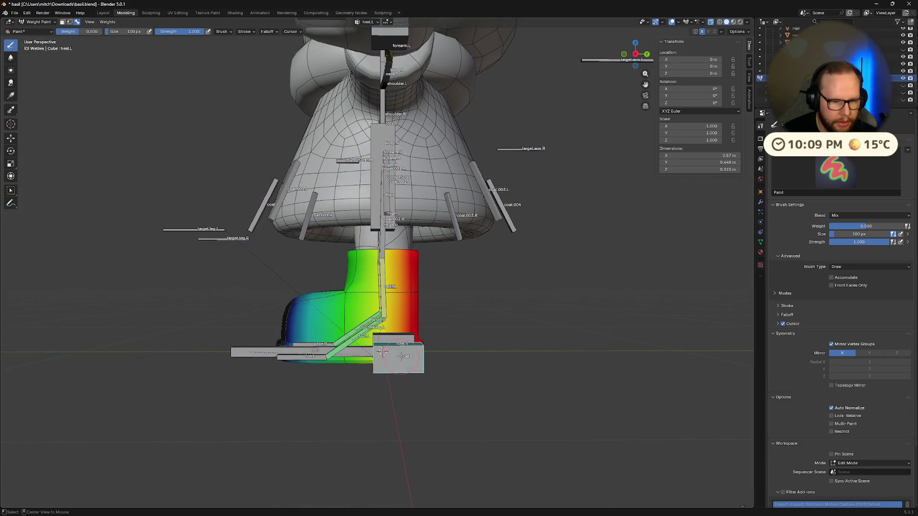
key("g")
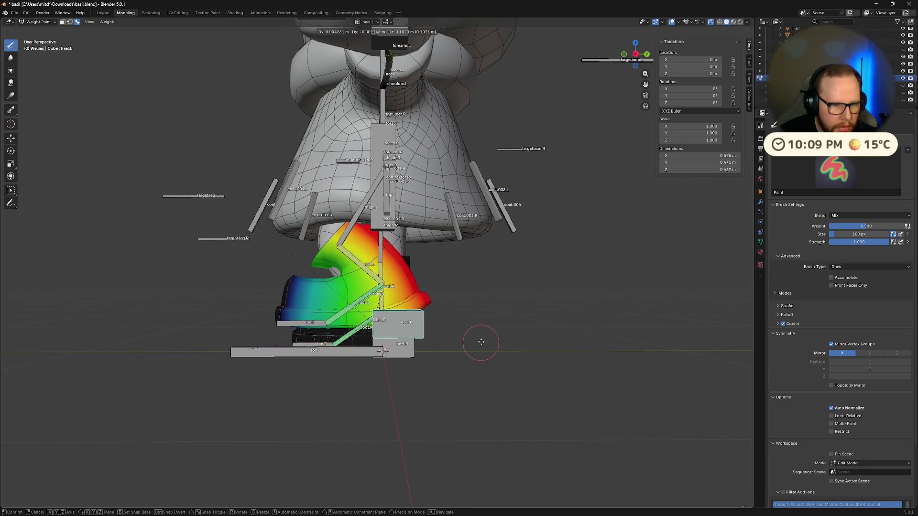
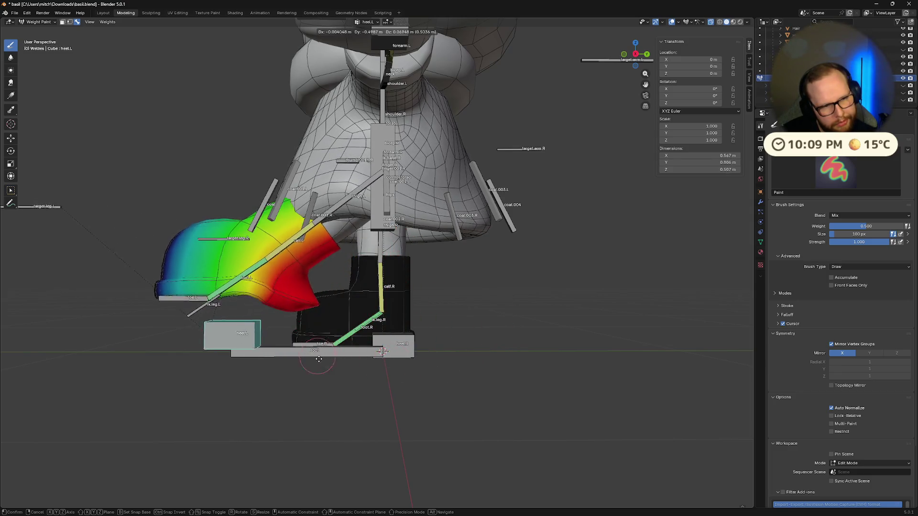
Raise heel.L and view the boot's deformation from the side
right_click(369, 469)
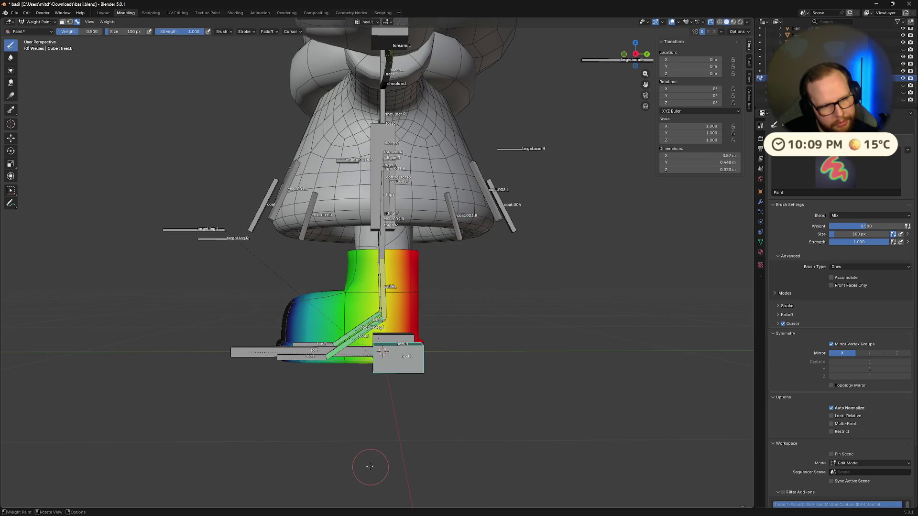
scroll(370, 466, "up", 3)
middle_click_drag(370, 466, 388, 458)
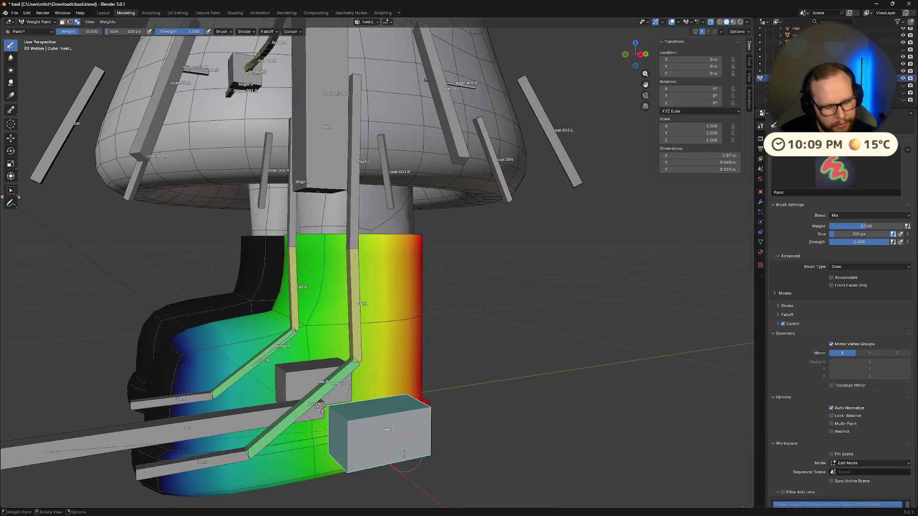
key("g")
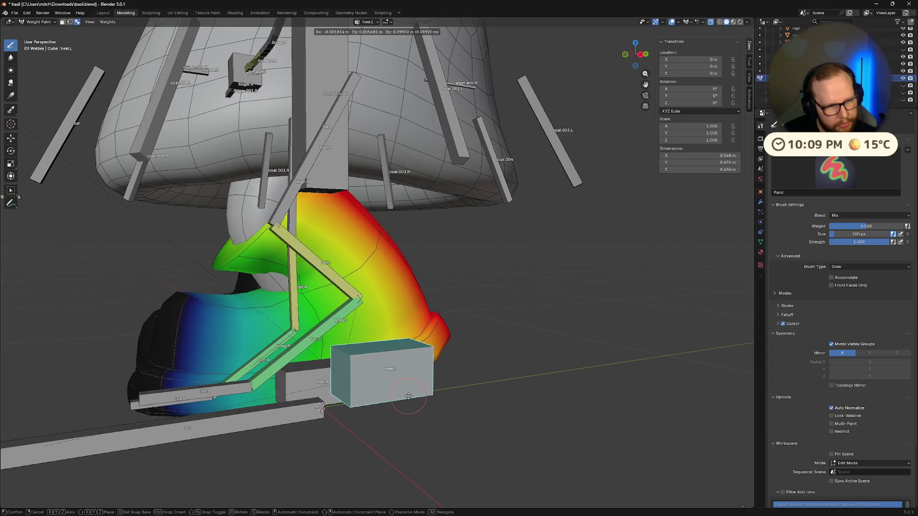
left_click(410, 406)
mouse_move(410, 405)
middle_mouse_down()
mouse_move(436, 422)
mouse_move(361, 416)
middle_mouse_up()
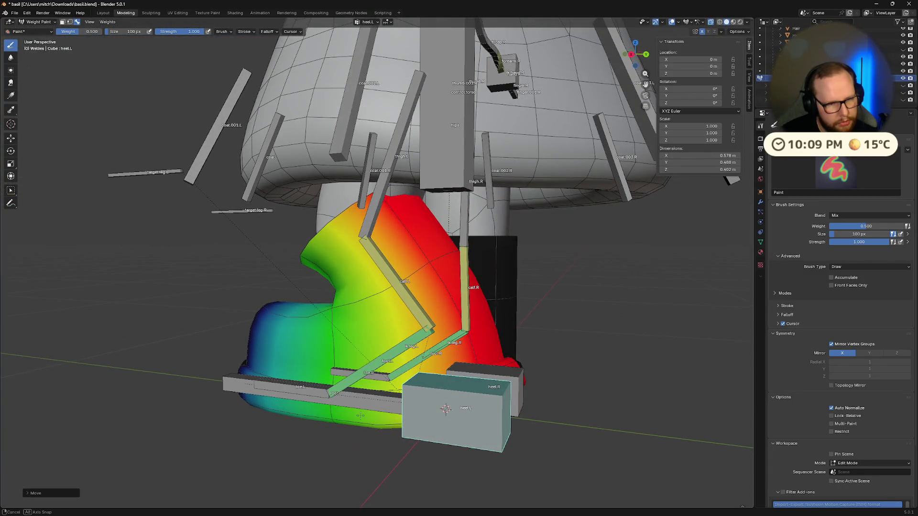
Select, then deselect, all bones and move heel.L again to recheck the bend
key("a")
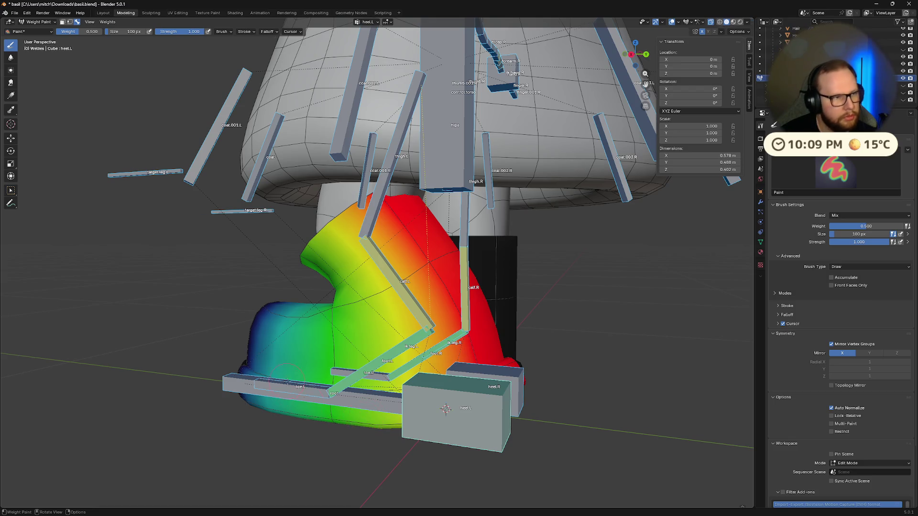
middle_click_drag(287, 377, 346, 388)
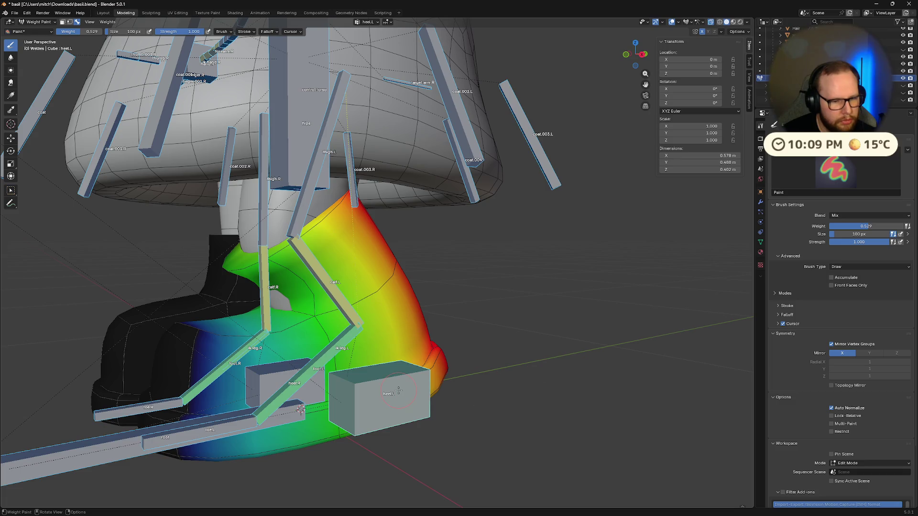
key("alt+a")
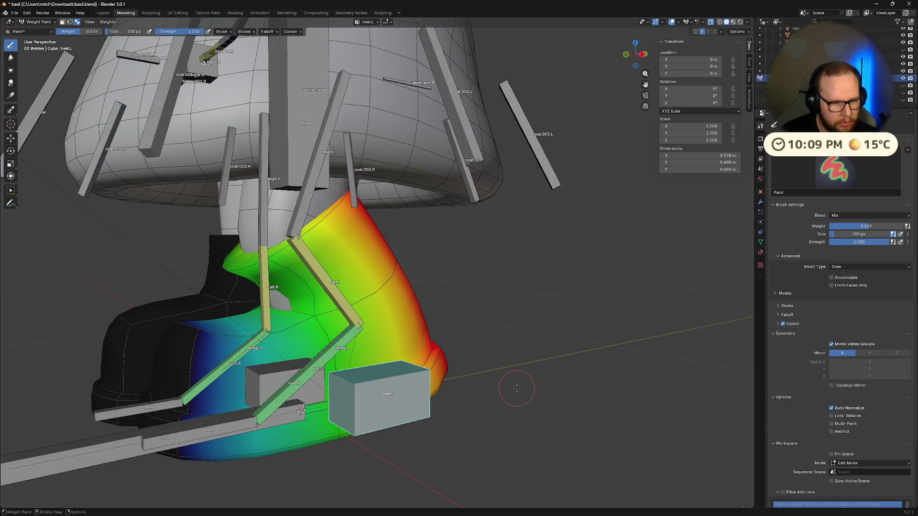
mouse_move(516, 388)
middle_mouse_down()
mouse_move(480, 371)
mouse_move(449, 373)
mouse_move(457, 300)
mouse_move(52, 114)
mouse_move(47, 61)
middle_mouse_up()
key("g")
left_click(489, 369)
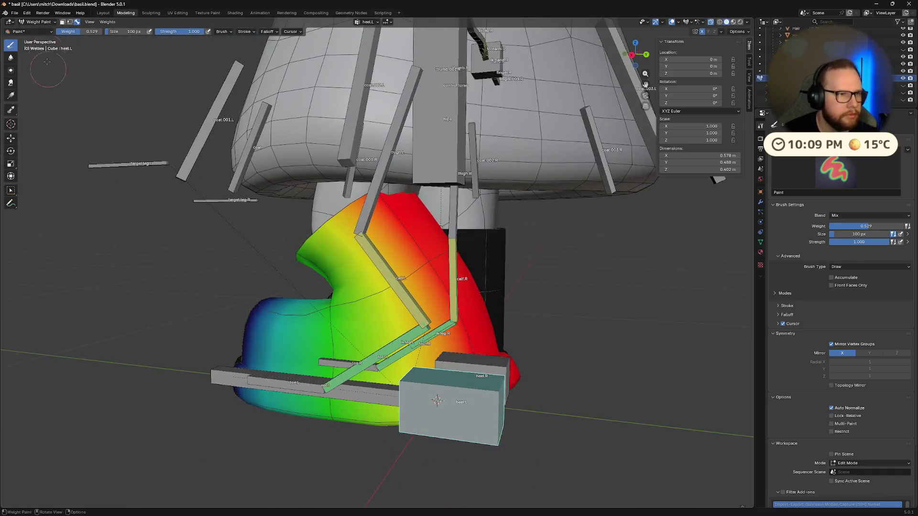
Cancel another heel.L test move, returning the leg to rest, and make calf.L active
left_click(245, 92, "ctrl")
key("g")
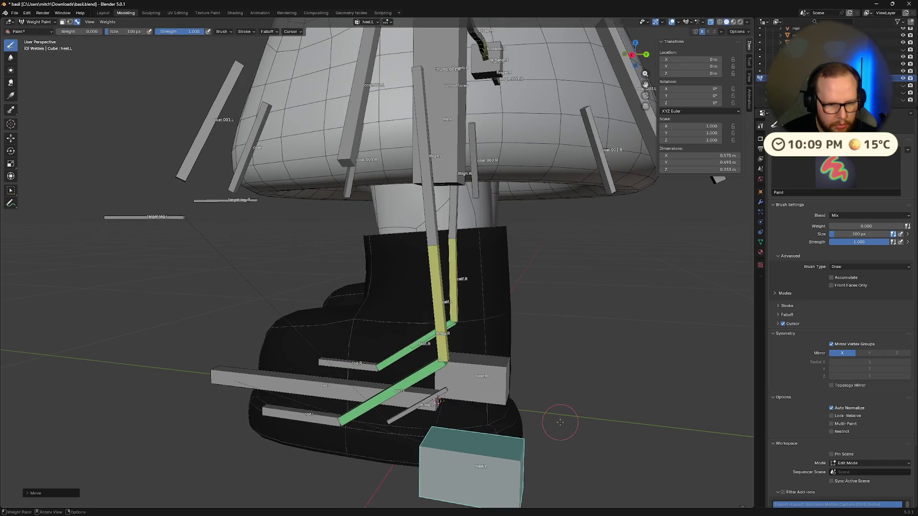
right_click(560, 423)
mouse_move(560, 423)
middle_mouse_down()
mouse_move(517, 401)
mouse_move(392, 267)
mouse_move(541, 362)
mouse_move(549, 373)
mouse_move(531, 370)
mouse_move(534, 380)
middle_mouse_up()
left_click(379, 257, "ctrl")
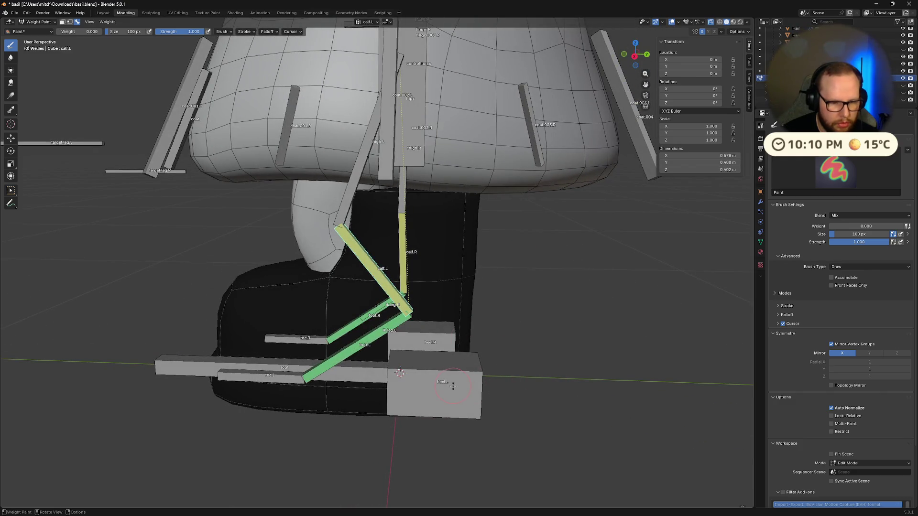
Raise heel.L to pose the left foot
left_click(453, 386, "ctrl")
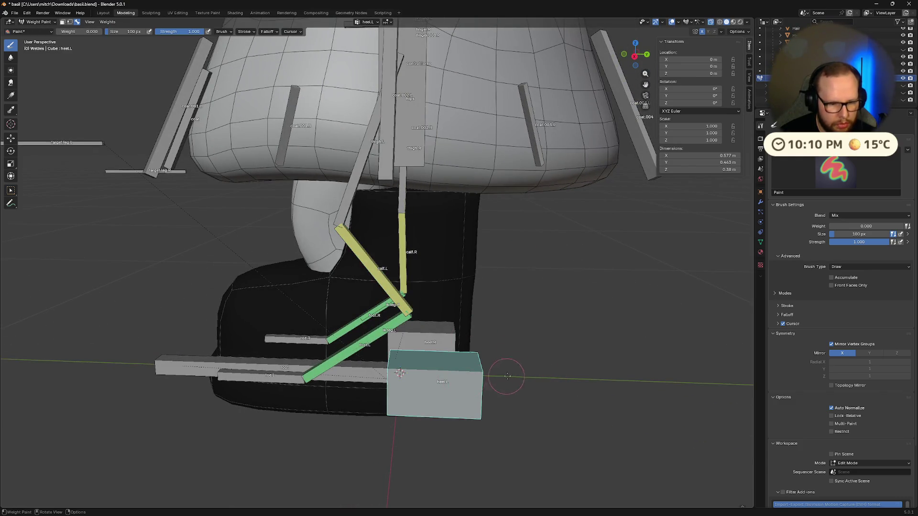
key("g")
left_click(559, 267)
mouse_move(559, 266)
middle_mouse_down()
mouse_move(524, 395)
mouse_move(352, 297)
middle_mouse_up()
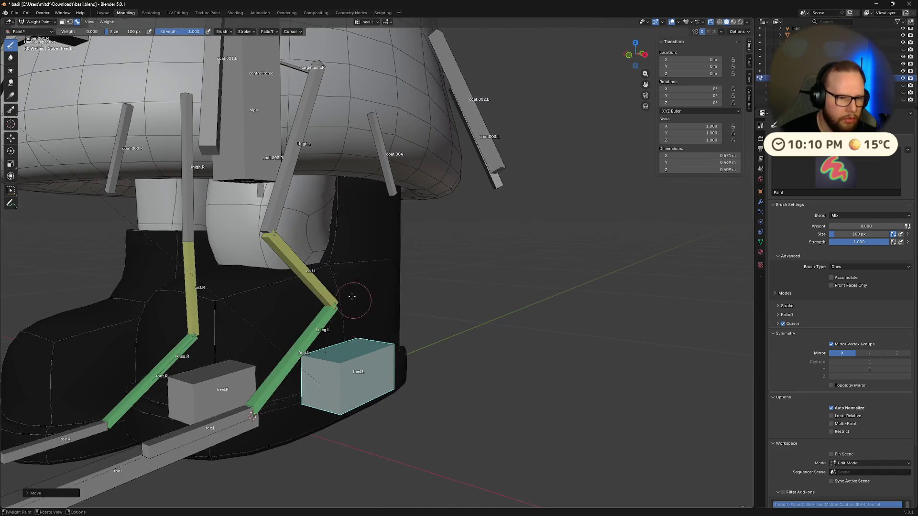
Paint 1.000 weight across the left boot and along its seam
left_click(208, 92)
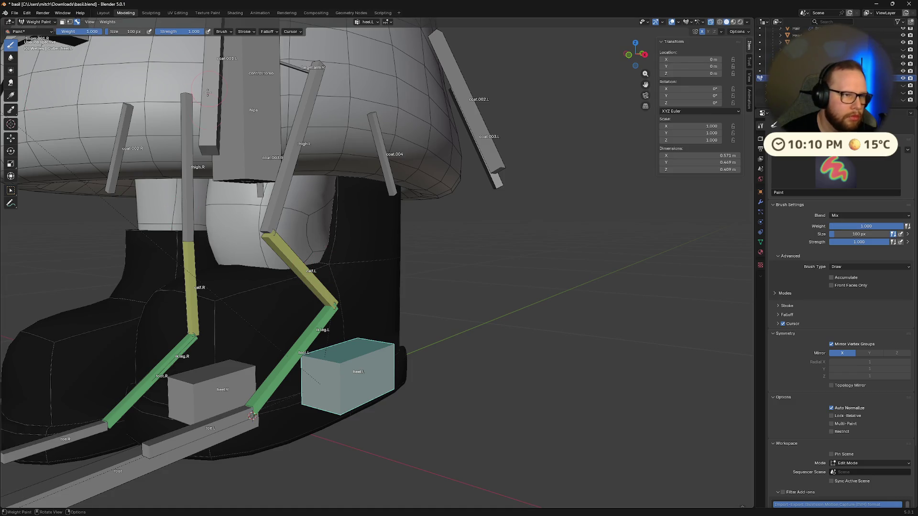
left_click(332, 271)
middle_click_drag(331, 271, 281, 269)
left_click(281, 269)
left_click_drag(280, 269, 222, 268)
Raise heel.L to test the painted weights, then undo to rest
middle_click_drag(326, 261, 236, 236)
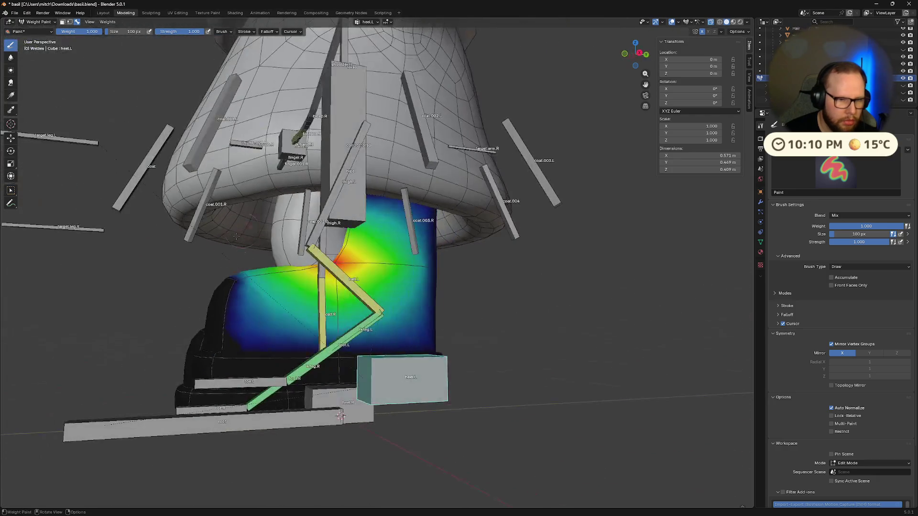
mouse_move(366, 202)
middle_mouse_down()
mouse_move(509, 239)
mouse_move(492, 272)
mouse_move(529, 297)
middle_mouse_up()
key("g")
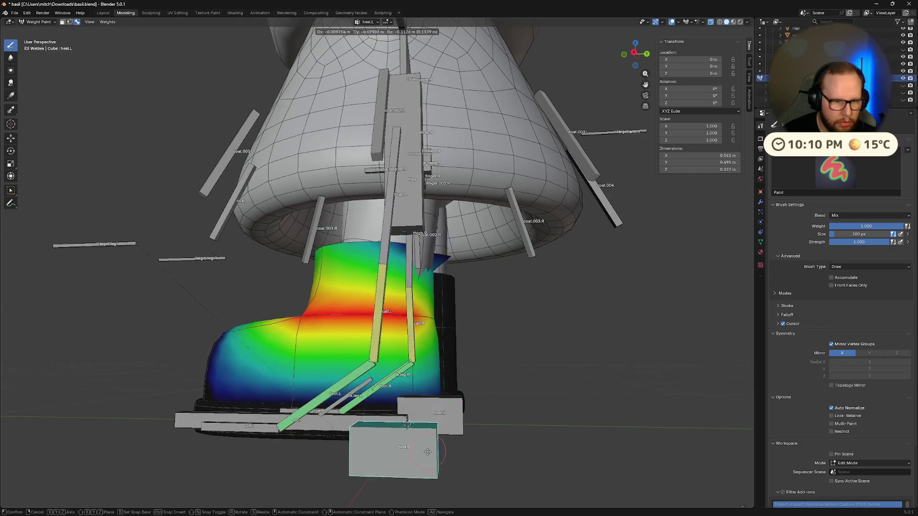
left_click(492, 383)
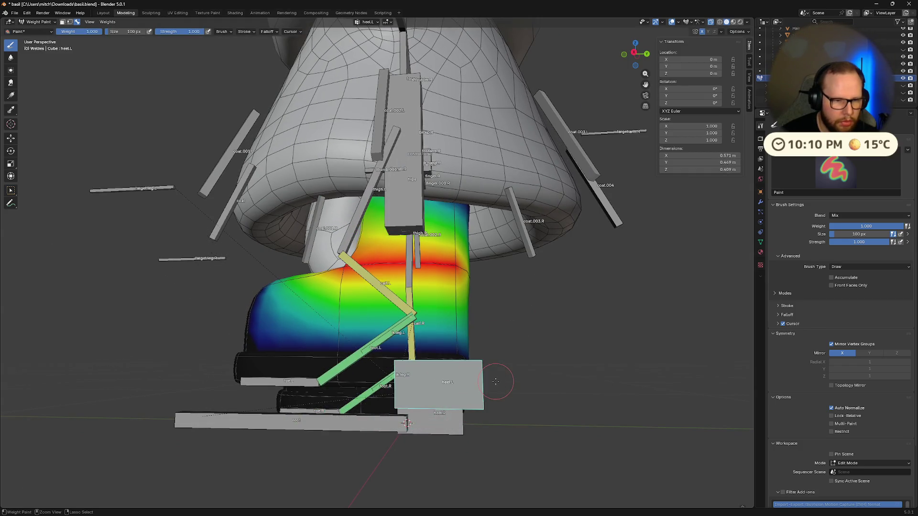
key("ctrl+z")
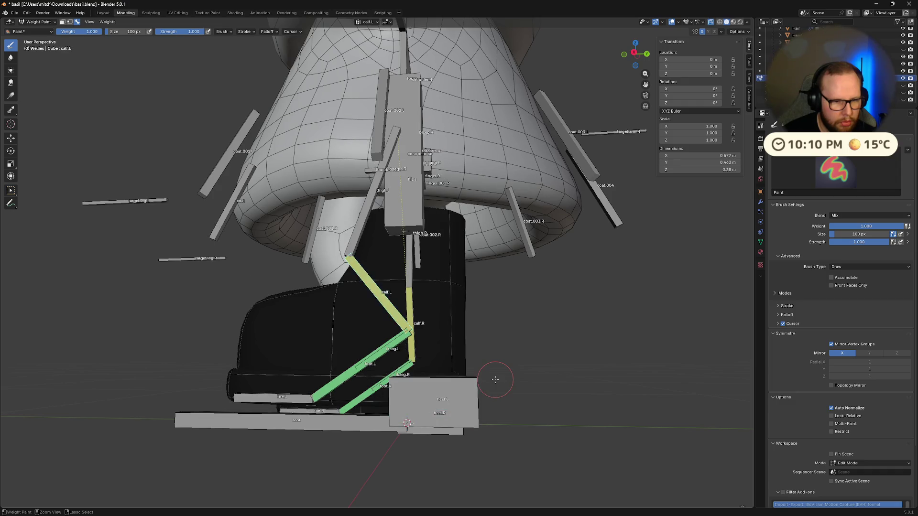
Inspect the weights around both boots, then isolate the left boot in local view
mouse_move(496, 380)
middle_mouse_down()
mouse_move(347, 308)
mouse_move(244, 314)
mouse_move(307, 361)
middle_mouse_up()
mouse_move(511, 365)
middle_mouse_down()
mouse_move(457, 282)
mouse_move(466, 279)
mouse_move(473, 321)
mouse_move(501, 347)
middle_mouse_up()
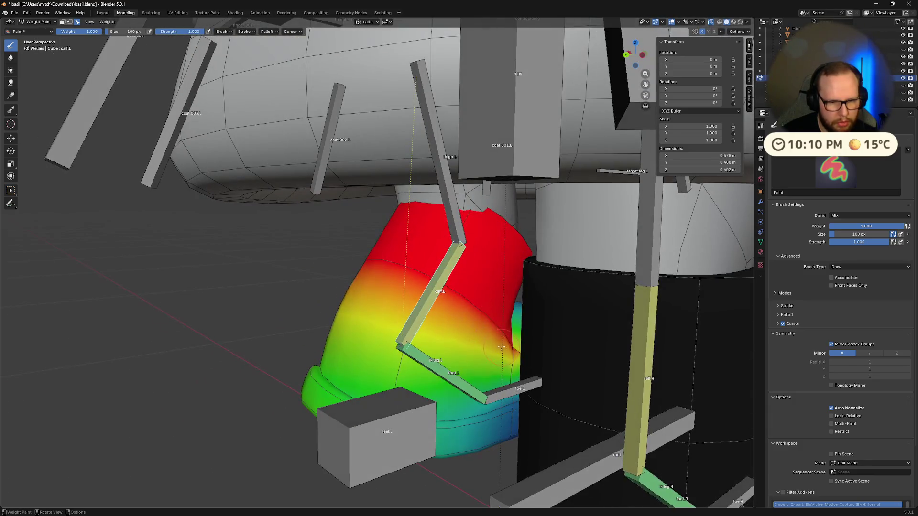
mouse_move(398, 376)
middle_mouse_down()
mouse_move(396, 369)
mouse_move(393, 383)
mouse_move(416, 378)
mouse_move(411, 355)
mouse_move(438, 358)
mouse_move(400, 338)
middle_mouse_up()
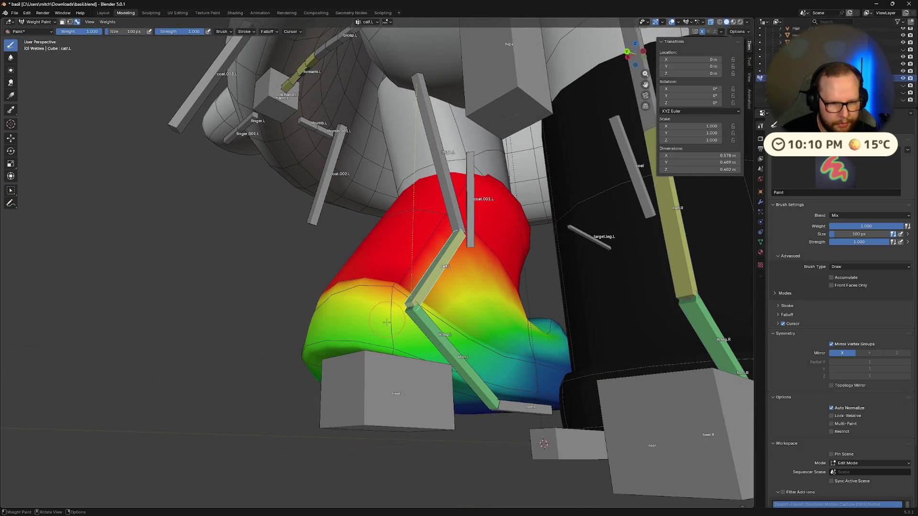
mouse_move(388, 296)
middle_mouse_down()
mouse_move(443, 332)
mouse_move(493, 292)
middle_mouse_up()
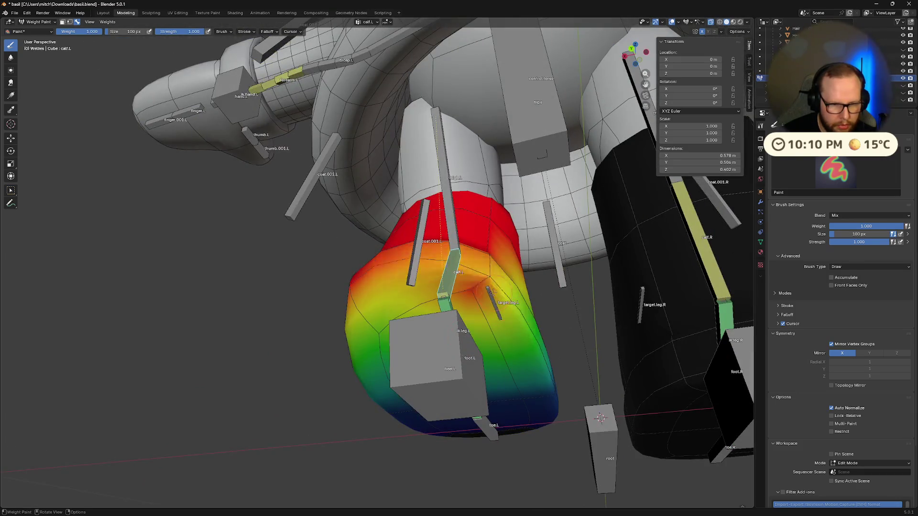
mouse_move(484, 262)
middle_mouse_down()
mouse_move(407, 368)
mouse_move(420, 326)
middle_mouse_up()
mouse_move(416, 288)
middle_mouse_down()
mouse_move(401, 343)
mouse_move(495, 356)
mouse_move(476, 325)
mouse_move(482, 338)
mouse_move(450, 319)
mouse_move(453, 304)
mouse_move(339, 399)
mouse_move(322, 486)
middle_mouse_up()
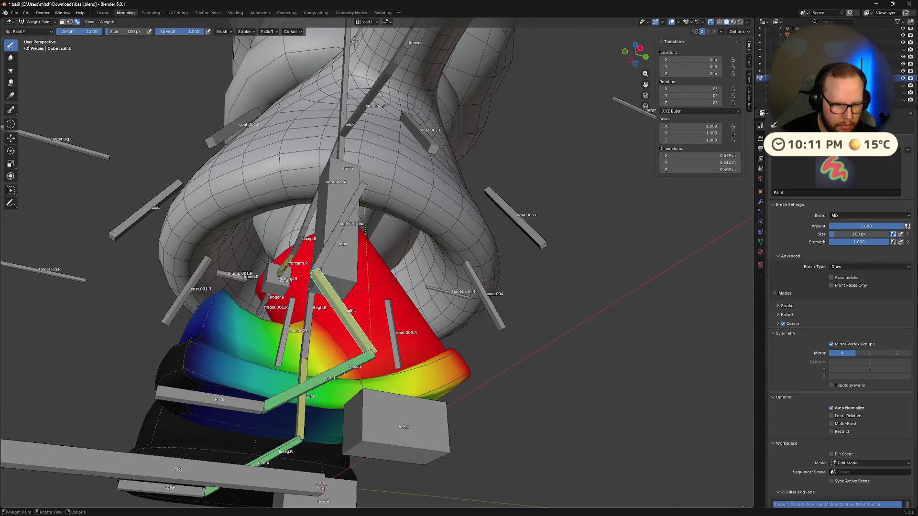
mouse_move(367, 407)
middle_mouse_down()
mouse_move(436, 416)
mouse_move(432, 362)
mouse_move(501, 366)
mouse_move(431, 397)
mouse_move(363, 402)
middle_mouse_up()
key("KP_Divide")
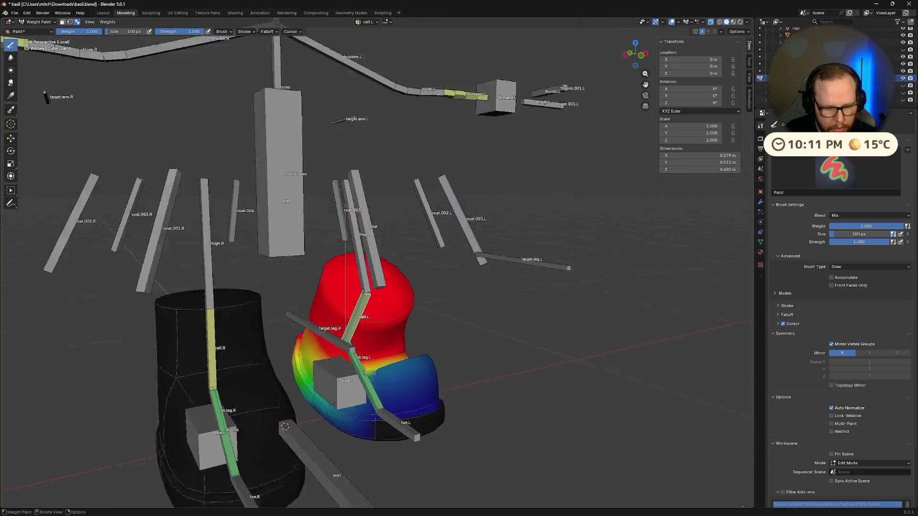
Exit local view and paint stronger calf.L weight further down the left boot
scroll(333, 404, "down", 5)
scroll(382, 397, "up", 10)
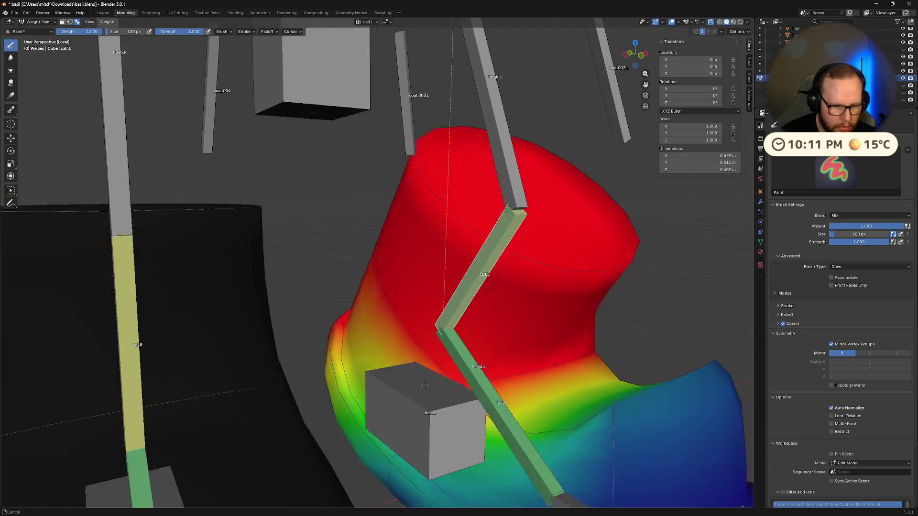
mouse_move(425, 385)
middle_mouse_down()
mouse_move(419, 224)
mouse_move(295, 400)
mouse_move(342, 338)
middle_mouse_up()
key("KP_Divide")
mouse_move(216, 403)
middle_mouse_down()
mouse_move(422, 253)
mouse_move(385, 259)
mouse_move(365, 289)
mouse_move(410, 250)
middle_mouse_up()
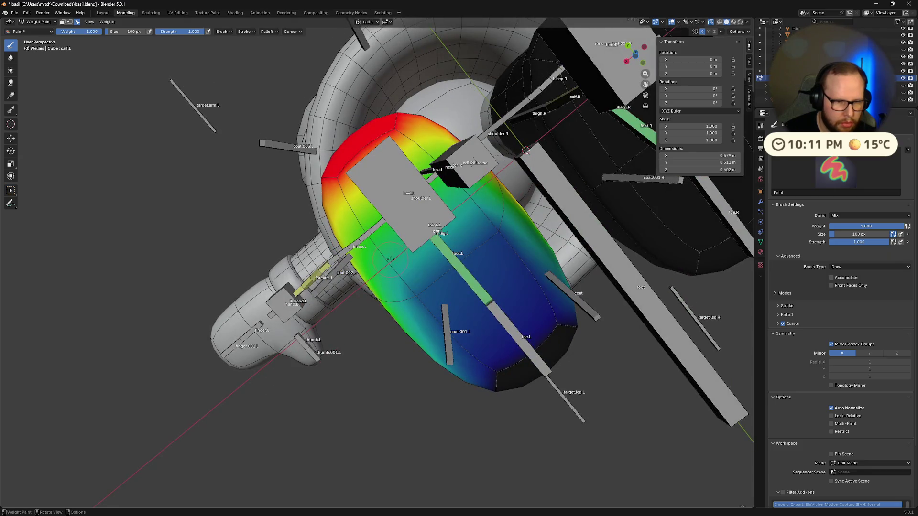
left_click_drag(390, 260, 416, 295)
left_click_drag(484, 235, 488, 216)
Inspect both boots, then make foot.L and then toe.L the active bone
middle_click_drag(383, 265, 416, 203)
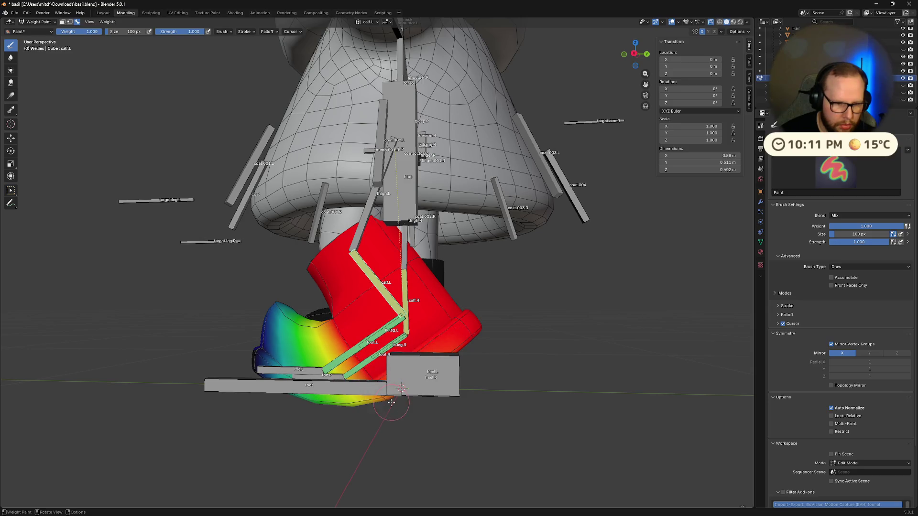
mouse_move(402, 388)
middle_mouse_down()
mouse_move(439, 385)
mouse_move(392, 444)
middle_mouse_up()
middle_click_drag(440, 402, 353, 359)
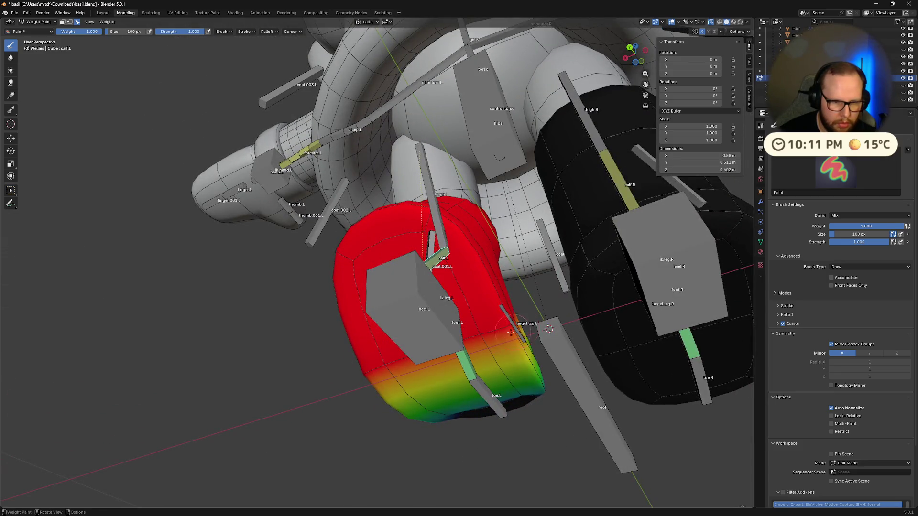
middle_click_drag(511, 332, 420, 315)
mouse_move(333, 230)
middle_mouse_down()
mouse_move(259, 378)
mouse_move(388, 363)
mouse_move(351, 363)
mouse_move(354, 400)
mouse_move(376, 366)
mouse_move(422, 391)
mouse_move(289, 280)
mouse_move(417, 364)
mouse_move(462, 359)
middle_mouse_up()
left_click(376, 366, "ctrl")
left_click(417, 365, "ctrl")
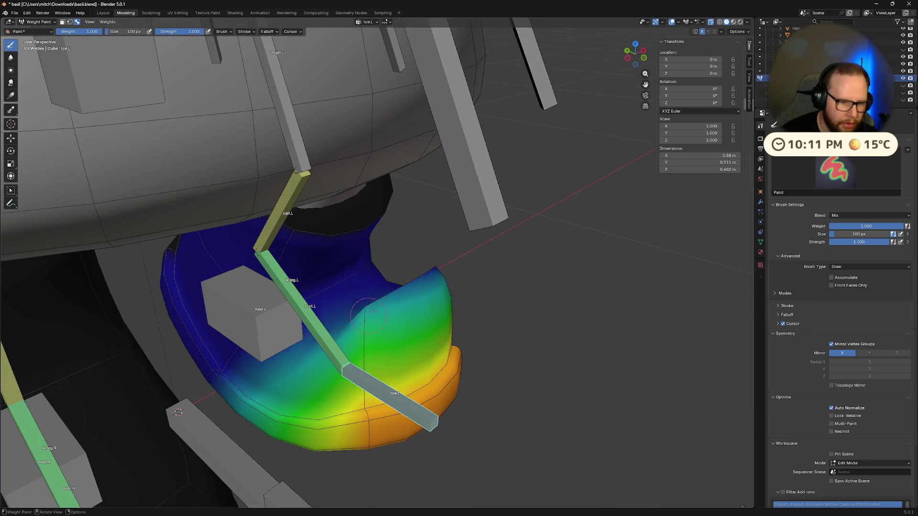
Paint full weight over the lower part of the left boot
middle_click_drag(435, 267, 278, 248)
middle_click_drag(298, 278, 263, 346)
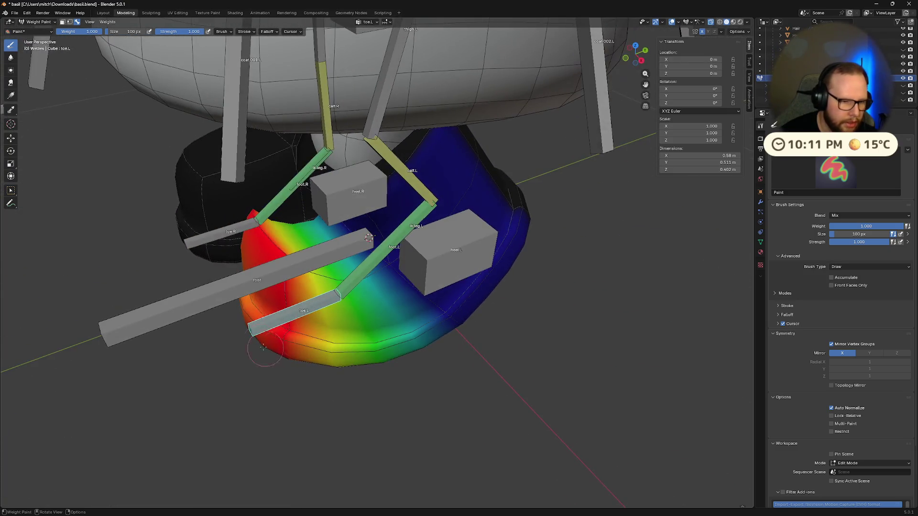
middle_click_drag(263, 301, 366, 332)
left_click_drag(270, 367, 311, 373)
mouse_move(311, 373)
middle_mouse_down()
mouse_move(364, 287)
mouse_move(389, 266)
mouse_move(262, 283)
mouse_move(240, 268)
mouse_move(283, 248)
mouse_move(345, 275)
middle_mouse_up()
Remove toe.L weight from the boot's bottom
mouse_move(445, 285)
middle_mouse_down()
mouse_move(312, 294)
mouse_move(301, 254)
mouse_move(240, 169)
middle_mouse_up()
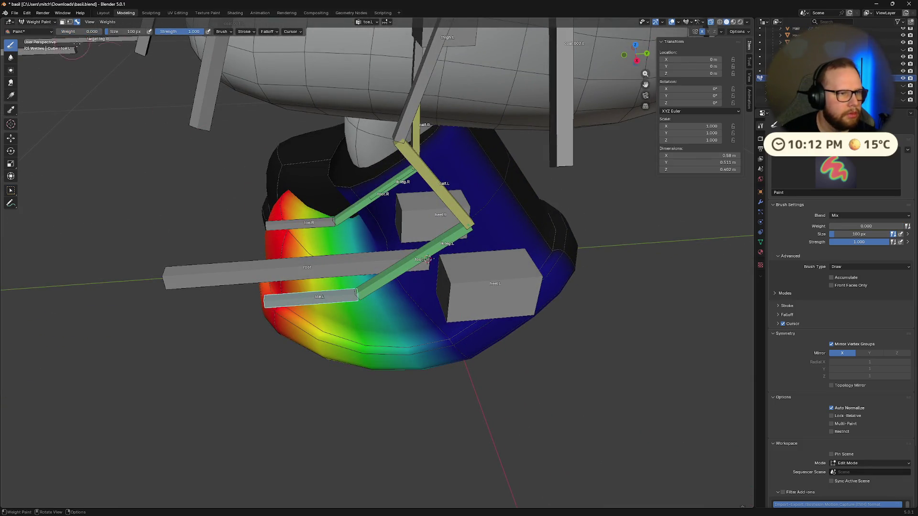
mouse_move(307, 247)
middle_mouse_down()
mouse_move(282, 188)
mouse_move(370, 325)
middle_mouse_up()
mouse_move(335, 416)
left_mouse_down()
mouse_move(383, 412)
mouse_move(373, 363)
mouse_move(392, 411)
left_mouse_up()
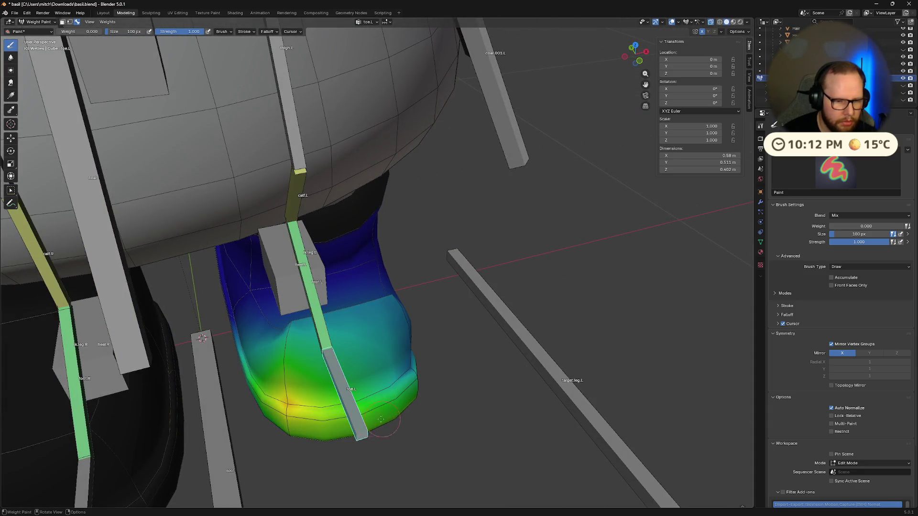
middle_click_drag(397, 411, 391, 366)
Make calf.L the active bone and inspect the left boot from several angles
left_click(418, 225, "ctrl")
middle_click_drag(419, 225, 354, 316)
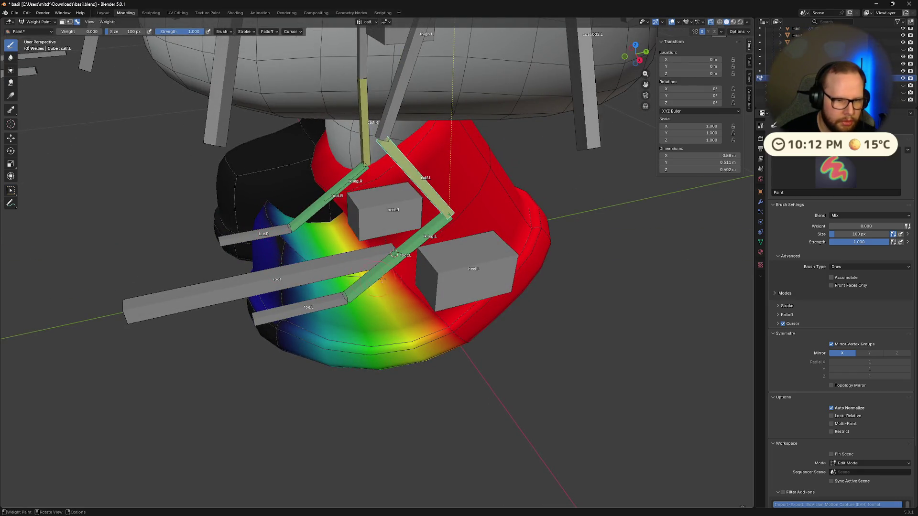
middle_click_drag(282, 343, 365, 331)
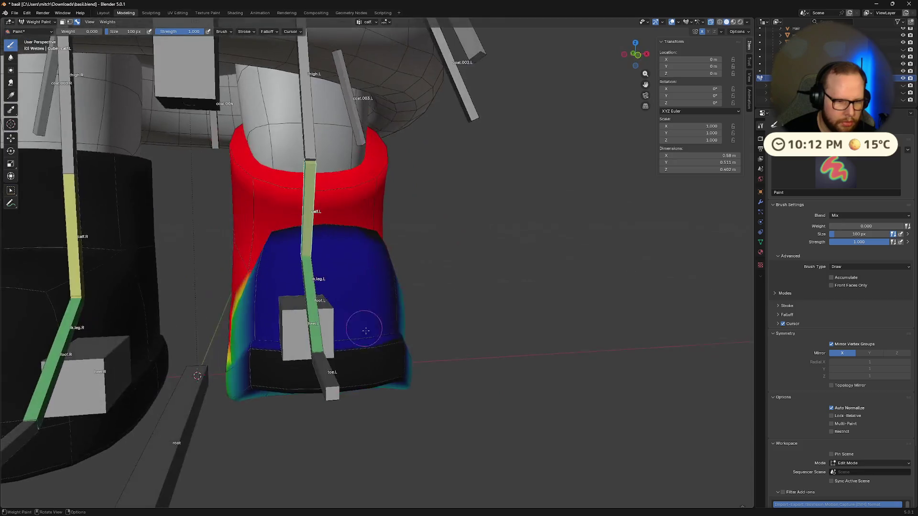
middle_click_drag(269, 337, 348, 344)
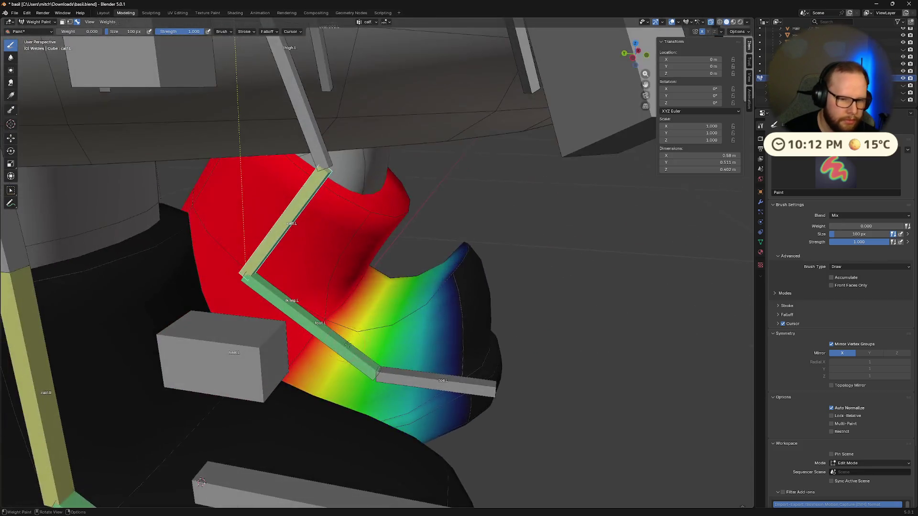
middle_click_drag(472, 246, 440, 265)
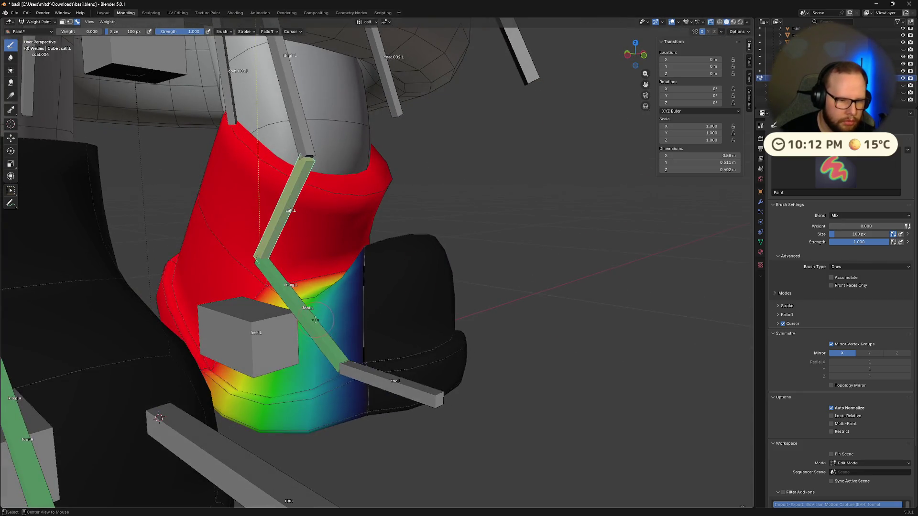
Switch to foot.L and paint its toe and heel weights down to blue
left_click(335, 344, "ctrl")
mouse_move(335, 344)
middle_mouse_down()
mouse_move(429, 272)
mouse_move(363, 282)
mouse_move(307, 270)
middle_mouse_up()
left_click_drag(306, 363, 292, 325)
mouse_move(291, 325)
middle_mouse_down()
mouse_move(318, 273)
mouse_move(335, 345)
middle_mouse_up()
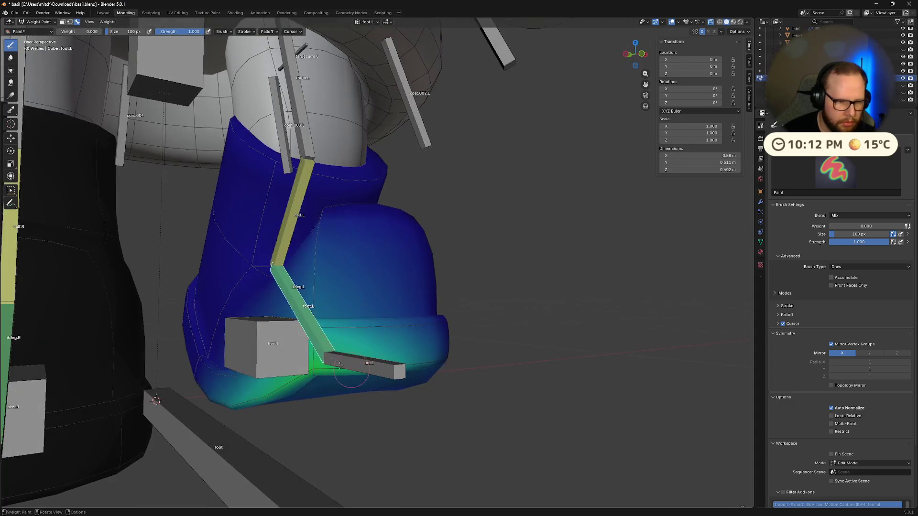
left_click_drag(407, 335, 323, 352)
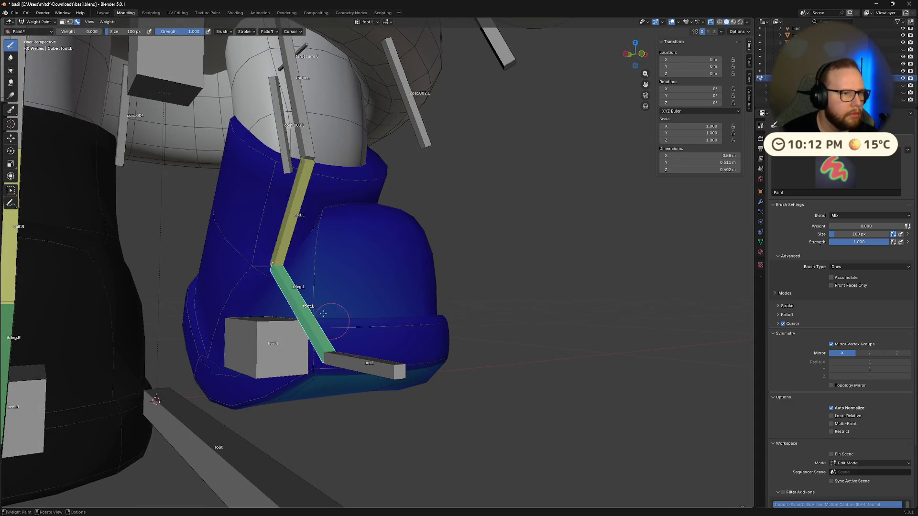
mouse_move(477, 335)
middle_mouse_down()
mouse_move(502, 348)
mouse_move(298, 257)
middle_mouse_up()
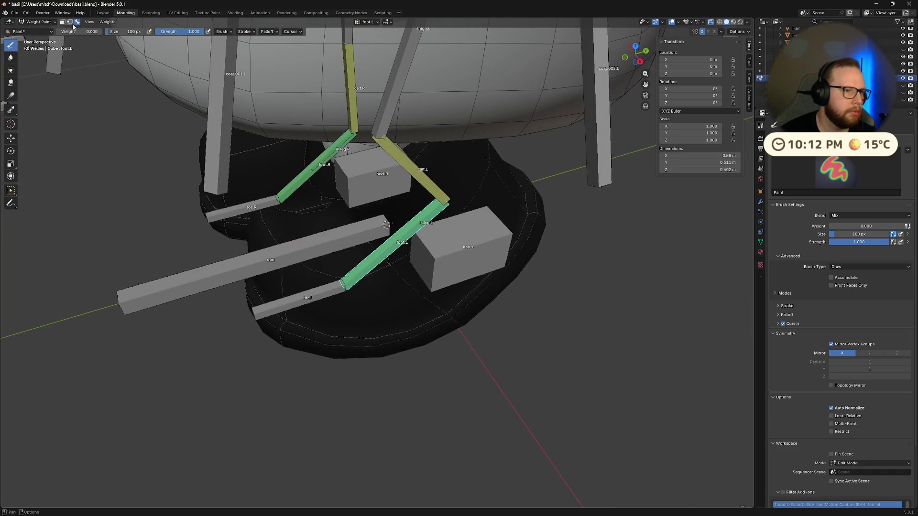
Paint weight near the left heel, then view both boots and leg bones
left_click_drag(297, 256, 388, 218)
mouse_move(387, 218)
middle_mouse_down()
mouse_move(400, 302)
mouse_move(386, 289)
mouse_move(414, 289)
mouse_move(393, 294)
middle_mouse_up()
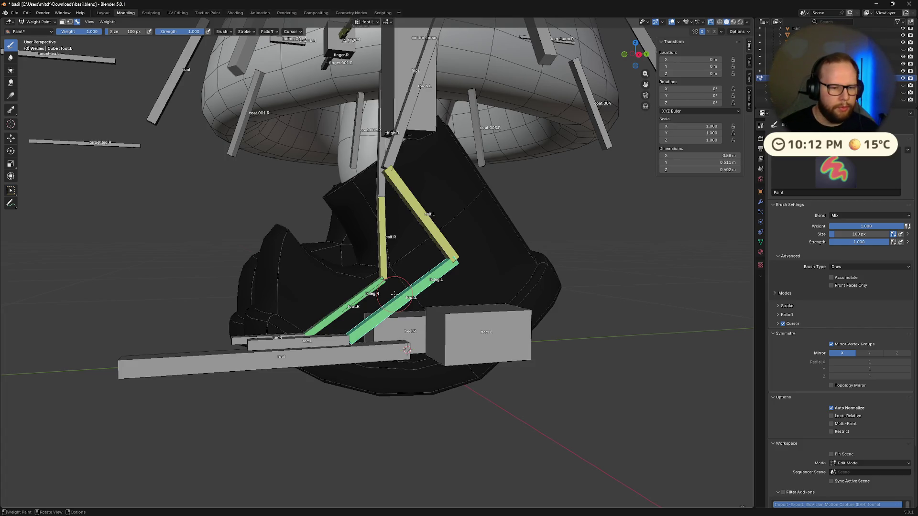
mouse_move(391, 261)
middle_mouse_down()
mouse_move(419, 244)
mouse_move(401, 245)
middle_mouse_up()
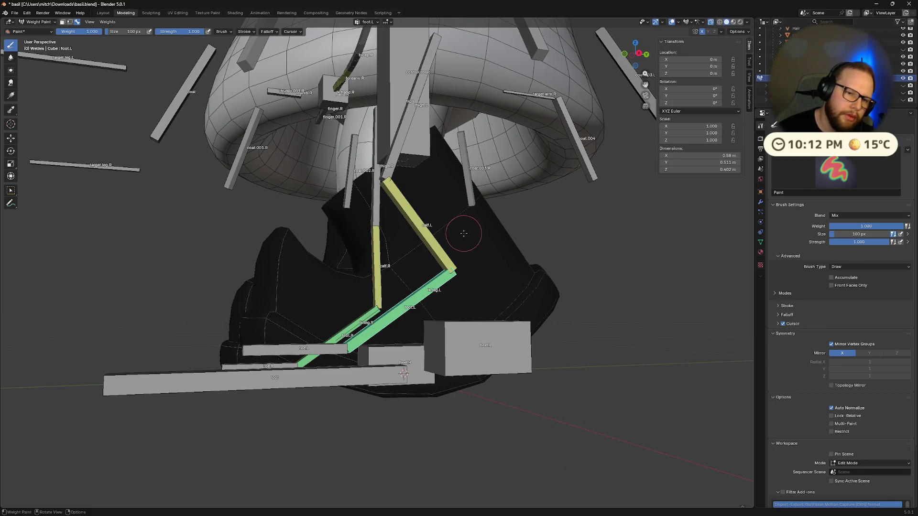
mouse_move(396, 179)
middle_mouse_down()
mouse_move(604, 332)
mouse_move(563, 197)
middle_mouse_up()
mouse_move(260, 144)
middle_mouse_down()
mouse_move(426, 195)
mouse_move(371, 230)
mouse_move(350, 267)
middle_mouse_up()
Switch to calf.L, undo a bad stroke, and repaint lower weight near the toe
left_click(497, 225, "ctrl")
middle_click_drag(496, 225, 440, 239)
middle_click_drag(373, 302, 338, 256)
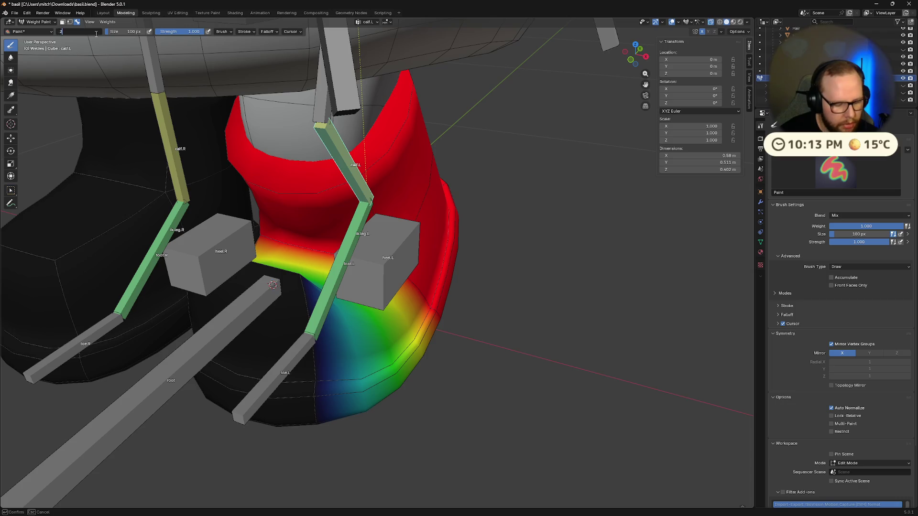
mouse_move(296, 220)
middle_mouse_down()
mouse_move(445, 267)
mouse_move(230, 255)
mouse_move(339, 267)
mouse_move(264, 270)
middle_mouse_up()
key("ctrl+z")
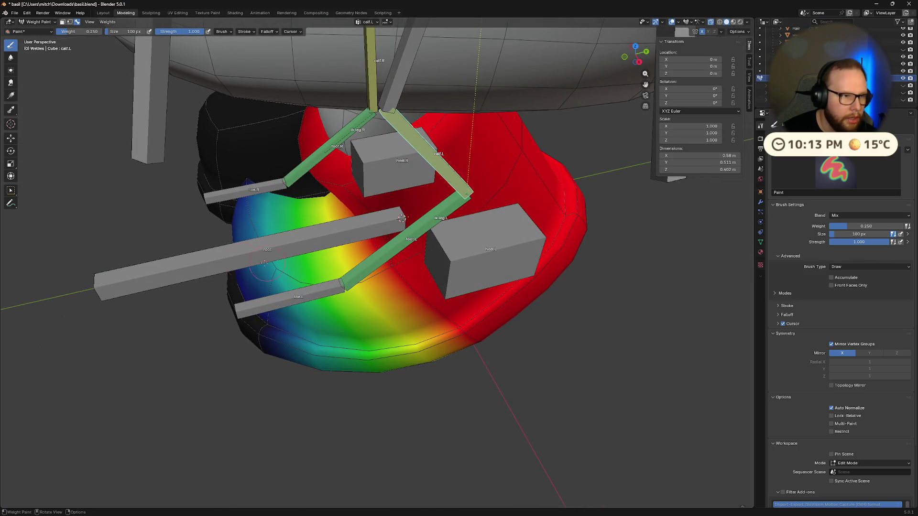
left_click_drag(295, 257, 274, 269)
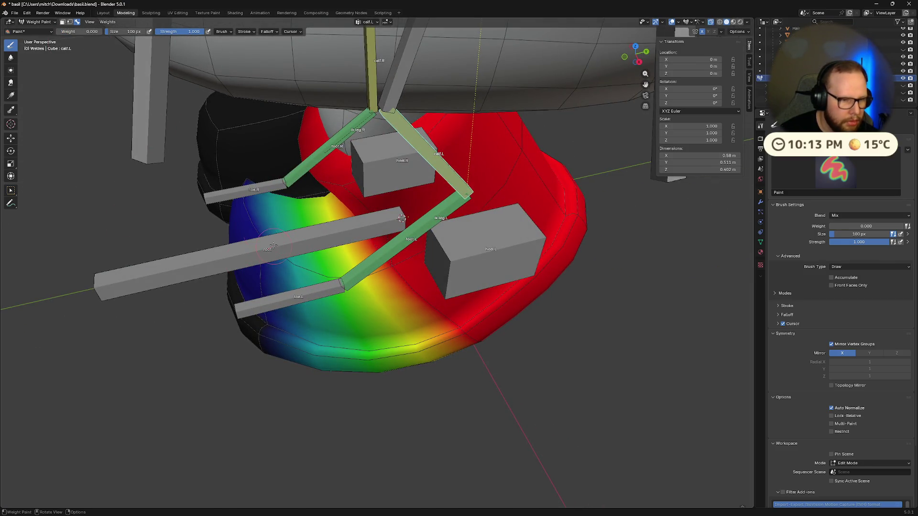
mouse_move(263, 252)
middle_mouse_down()
mouse_move(251, 307)
mouse_move(164, 336)
mouse_move(321, 415)
middle_mouse_up()
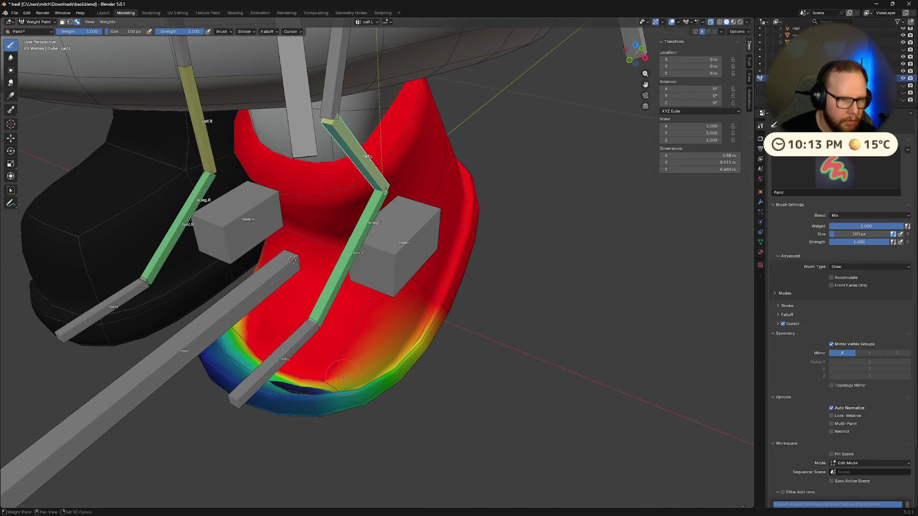
mouse_move(426, 383)
middle_mouse_down()
mouse_move(322, 363)
mouse_move(384, 387)
mouse_move(375, 241)
mouse_move(407, 317)
mouse_move(447, 292)
middle_mouse_up()
middle_click_drag(403, 352, 357, 342)
Make foot.L active and set the brush weight to 0.25
left_click(357, 342, "ctrl")
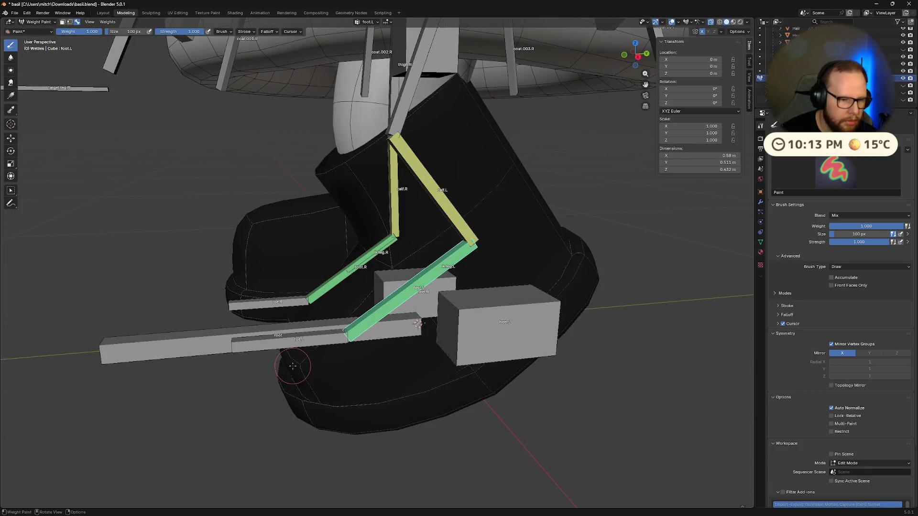
middle_click_drag(297, 360, 363, 333)
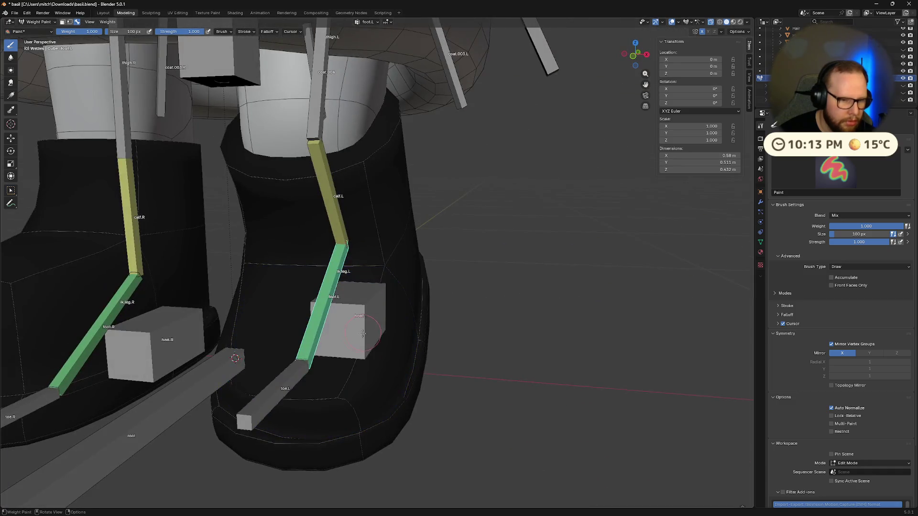
left_click(91, 30)
type(".25")
key("Return")
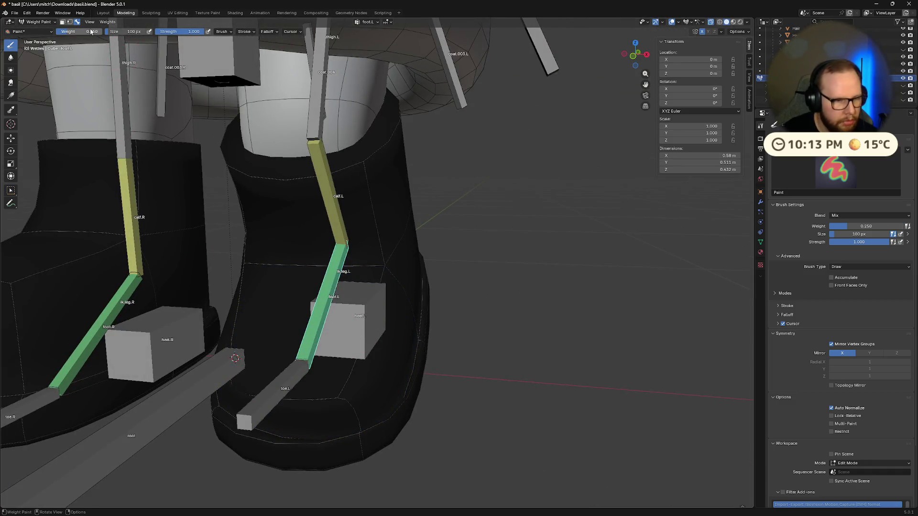
Paint quarter-strength foot.L weight on the boot toe, undoing one stroke
mouse_move(370, 437)
left_mouse_down()
mouse_move(336, 401)
mouse_move(215, 359)
left_mouse_up()
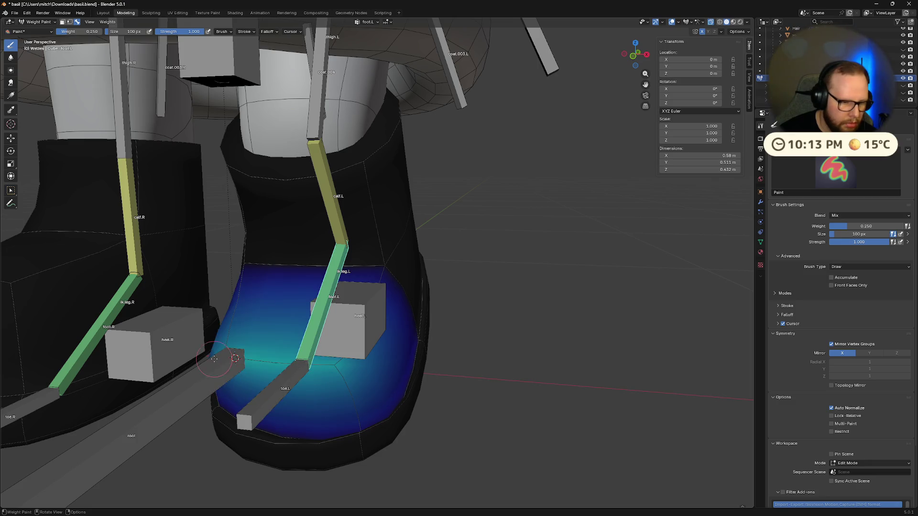
left_click_drag(374, 409, 363, 420)
mouse_move(363, 421)
middle_mouse_down()
mouse_move(302, 420)
mouse_move(351, 404)
middle_mouse_up()
key("ctrl+z")
scroll(350, 404, "up", 3)
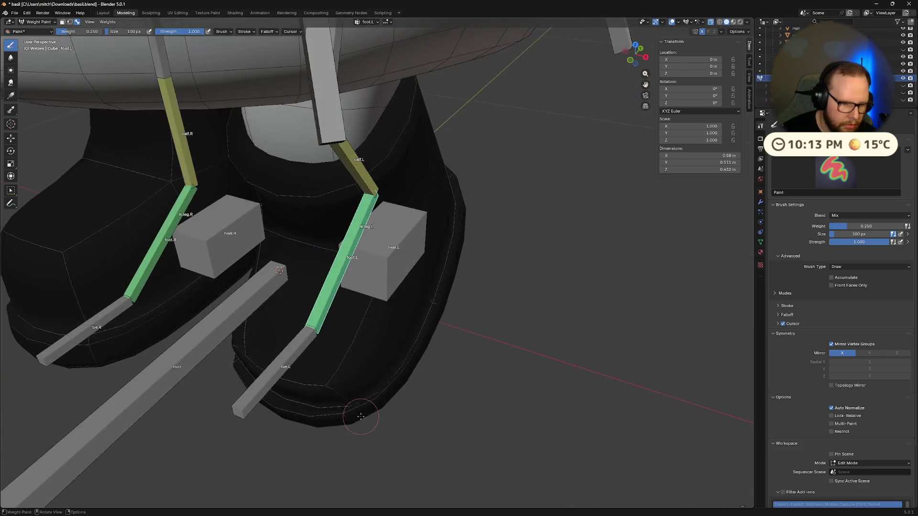
left_click(350, 404)
mouse_move(351, 404)
left_mouse_down()
mouse_move(378, 378)
mouse_move(297, 363)
left_mouse_up()
Spread cyan foot.L weight over the boot's left side, toe bottom, heel and lower front
middle_click_drag(296, 364, 278, 408)
left_click_drag(278, 408, 248, 381)
middle_click_drag(269, 390, 349, 436)
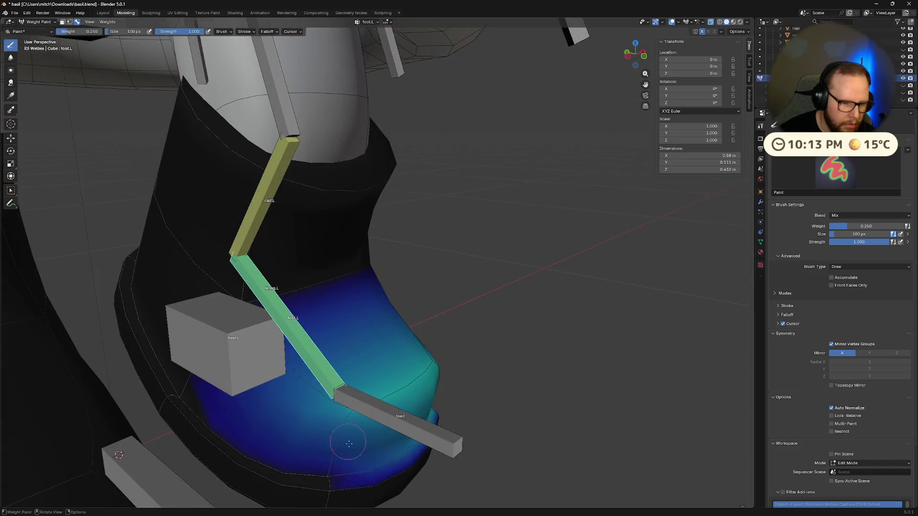
left_click_drag(348, 436, 328, 472)
mouse_move(360, 456)
middle_mouse_down()
mouse_move(286, 363)
mouse_move(241, 350)
middle_mouse_up()
left_click_drag(241, 350, 260, 339)
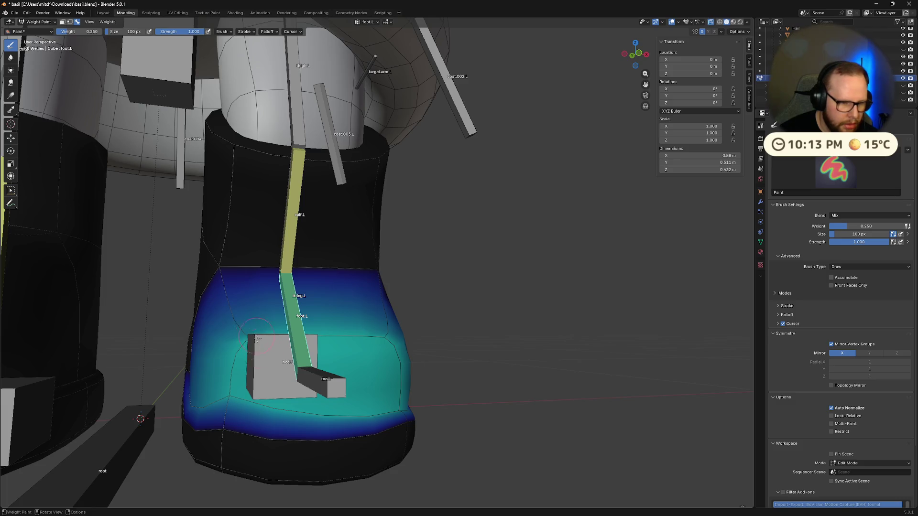
middle_click_drag(258, 338, 327, 382)
middle_click_drag(349, 459, 345, 410)
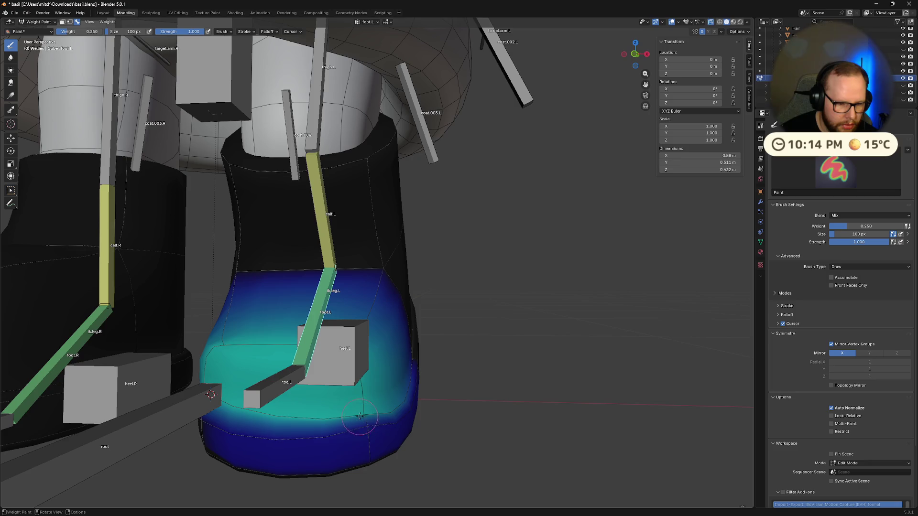
mouse_move(366, 424)
left_mouse_down()
mouse_move(364, 414)
mouse_move(368, 431)
left_mouse_up()
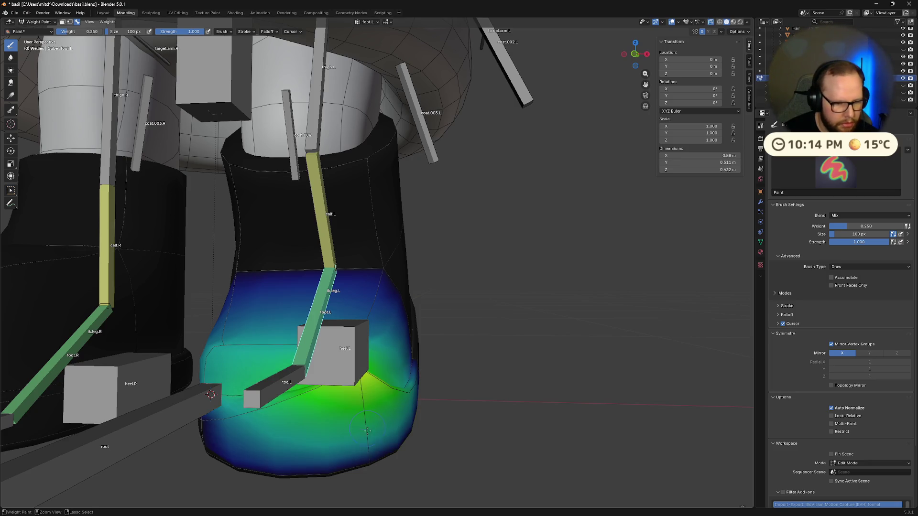
mouse_move(359, 394)
middle_mouse_down()
mouse_move(353, 415)
mouse_move(301, 424)
mouse_move(322, 395)
middle_mouse_up()
Undo the green stroke, set brush weight to 0.000, and rotate the foot bone to test
key("ctrl+z")
left_click_drag(72, 31, 56, 32)
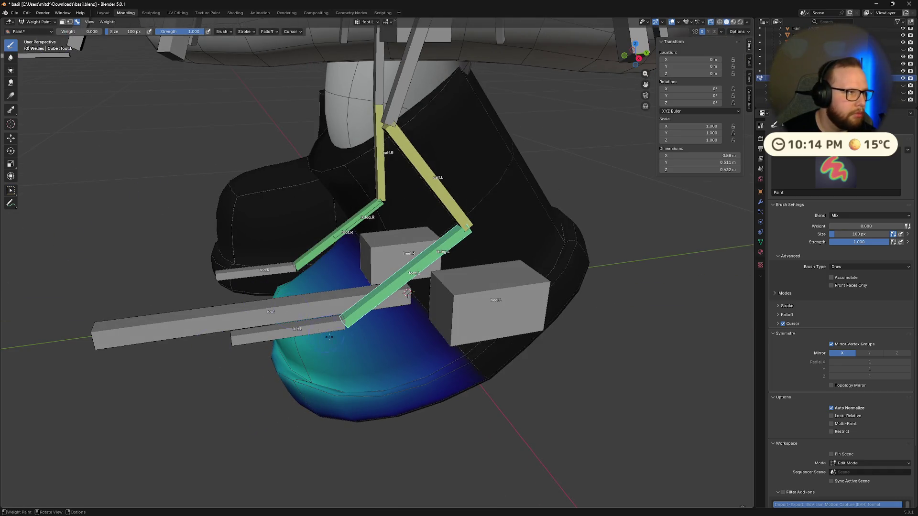
middle_click_drag(409, 458, 445, 466, "shift")
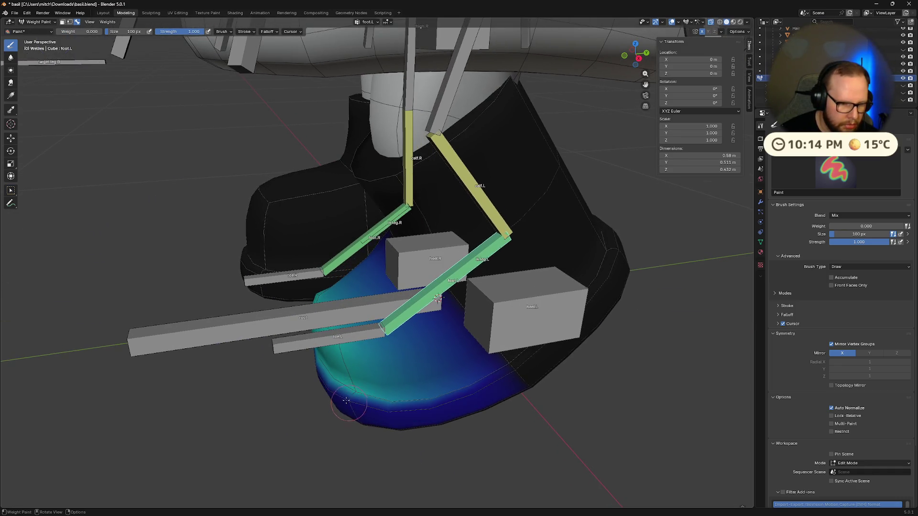
middle_click_drag(343, 412, 427, 417)
key("r")
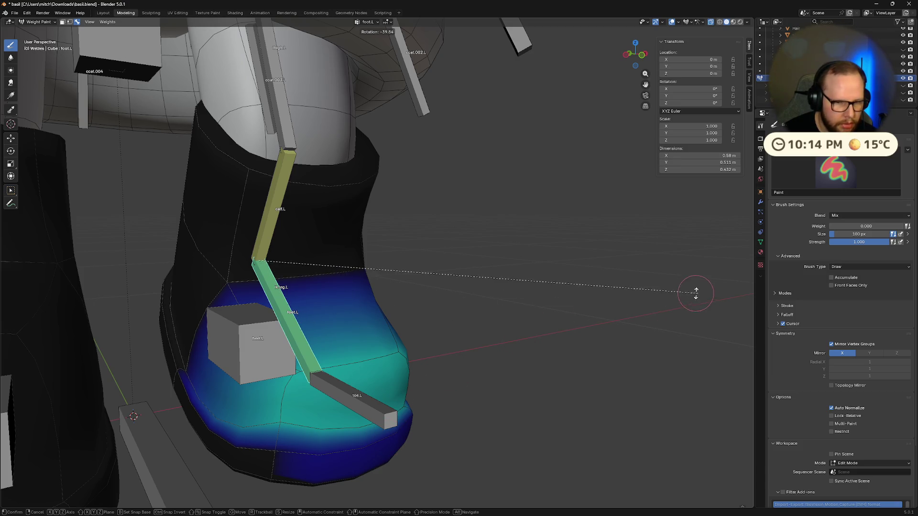
left_click(573, 283)
Paint zero weight along the boot's bottom band and even out its lower-left edge
mouse_move(278, 462)
left_mouse_down()
mouse_move(272, 452)
mouse_move(284, 440)
mouse_move(299, 467)
mouse_move(318, 470)
left_mouse_up()
mouse_move(318, 470)
middle_mouse_down()
mouse_move(354, 406)
mouse_move(334, 458)
middle_mouse_up()
left_click_drag(334, 458, 362, 433)
mouse_move(362, 445)
middle_mouse_down()
mouse_move(496, 311)
mouse_move(255, 386)
mouse_move(268, 439)
middle_mouse_up()
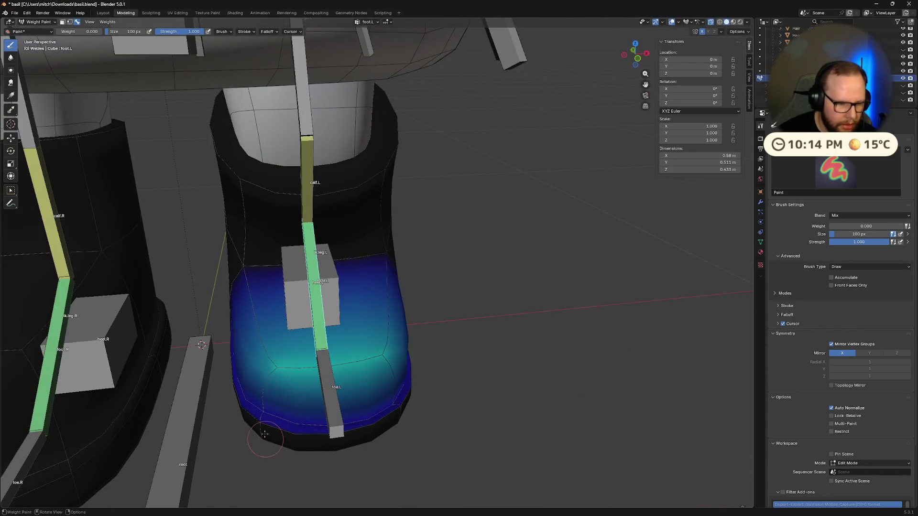
mouse_move(387, 410)
middle_mouse_down()
mouse_move(363, 421)
mouse_move(405, 392)
mouse_move(410, 410)
middle_mouse_up()
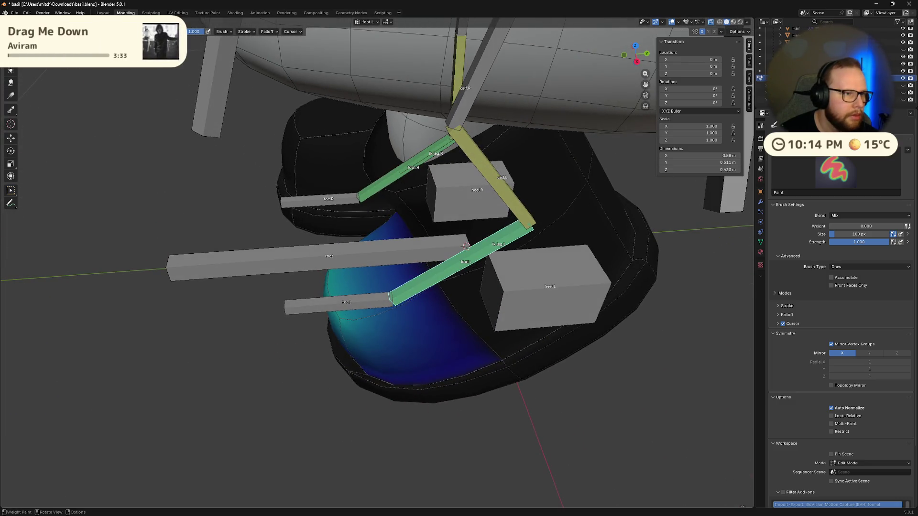
mouse_move(346, 327)
left_mouse_down()
mouse_move(373, 366)
mouse_move(378, 353)
left_mouse_up()
middle_click_drag(373, 337, 282, 416)
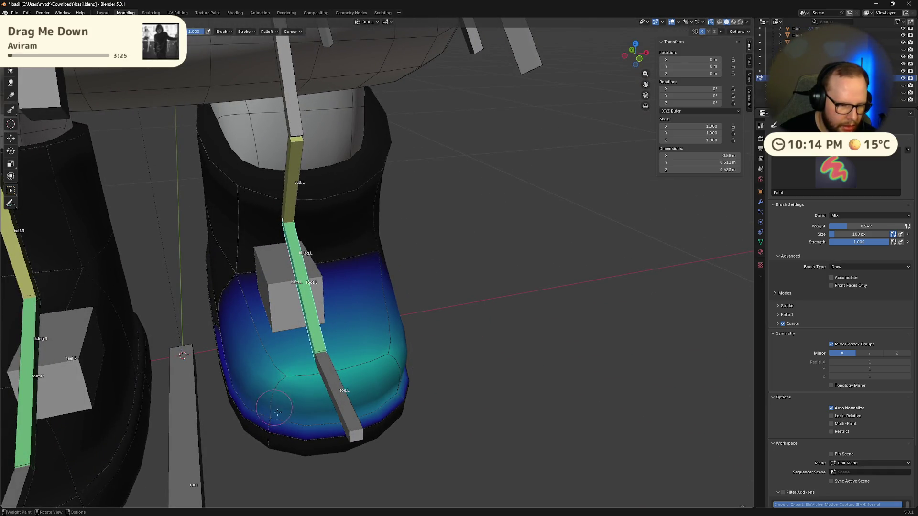
Shrink the brush to 50 px and paint the lower edge and heel toward teal
left_click(232, 268)
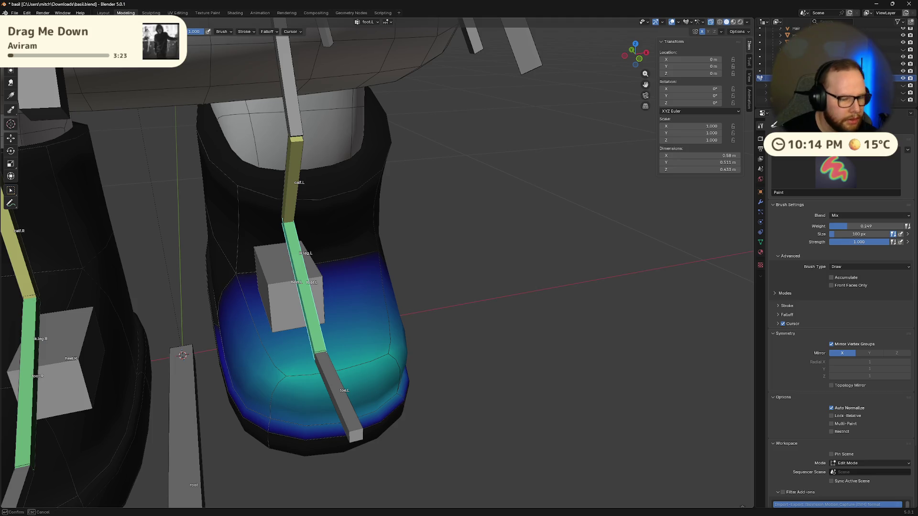
key("Return")
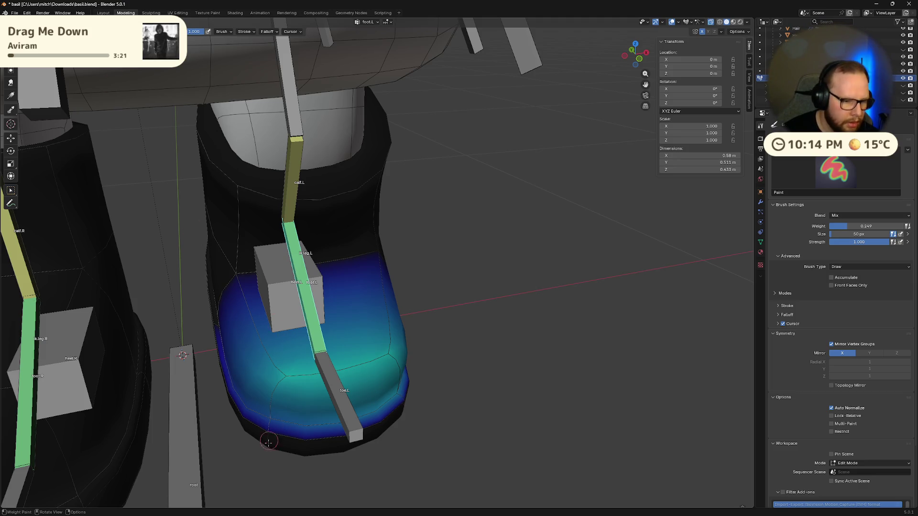
left_click_drag(268, 443, 272, 425)
middle_click_drag(277, 421, 363, 411)
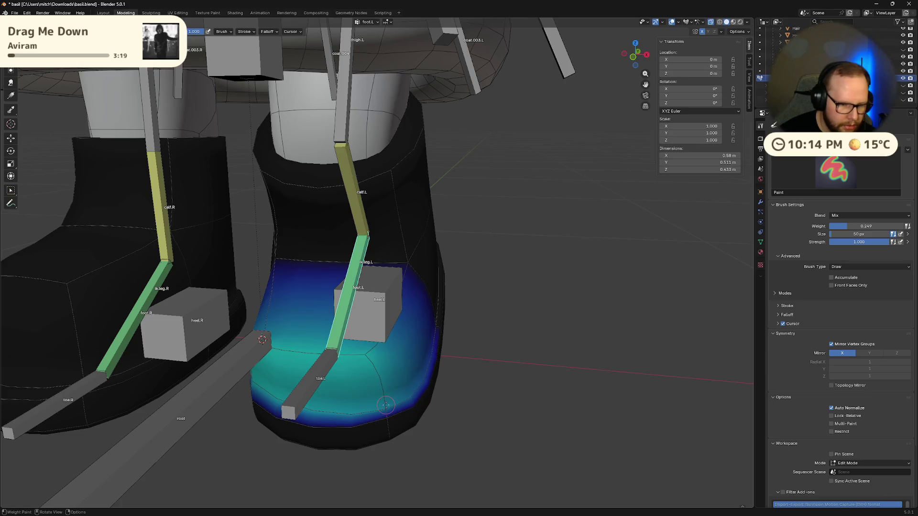
middle_click_drag(363, 361, 373, 366)
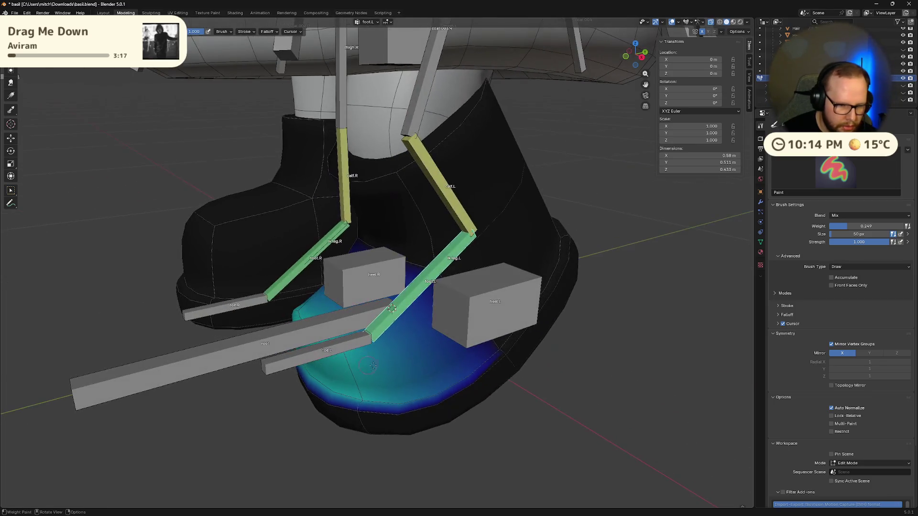
mouse_move(497, 351)
middle_mouse_down()
mouse_move(580, 337)
mouse_move(550, 352)
middle_mouse_up()
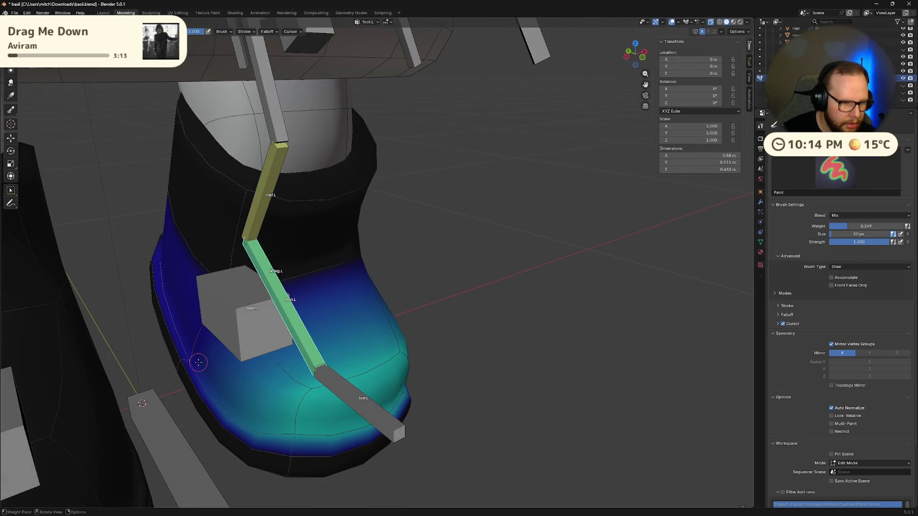
left_click_drag(193, 360, 194, 357)
mouse_move(226, 378)
middle_mouse_down()
mouse_move(201, 316)
mouse_move(237, 395)
middle_mouse_up()
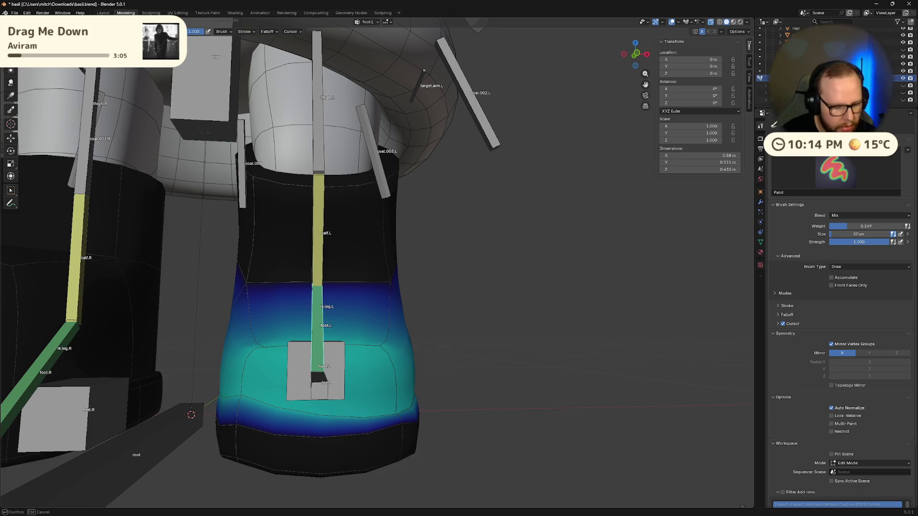
Paint foot.L weight along the boot's bottom, lower front and side
left_click_drag(232, 395, 241, 396)
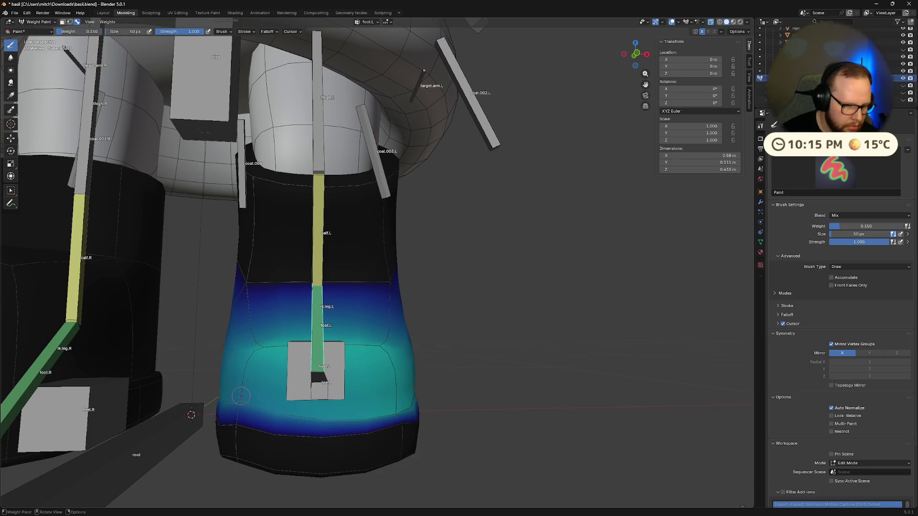
mouse_move(243, 408)
middle_mouse_down()
mouse_move(371, 423)
mouse_move(180, 406)
middle_mouse_up()
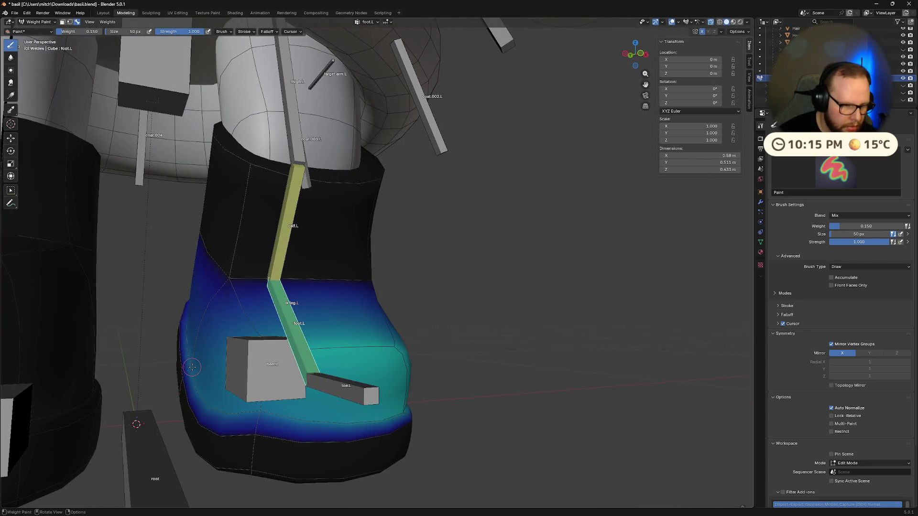
mouse_move(271, 416)
middle_mouse_down()
mouse_move(252, 430)
mouse_move(242, 417)
mouse_move(254, 409)
middle_mouse_up()
mouse_move(393, 398)
middle_mouse_down()
mouse_move(495, 416)
mouse_move(390, 407)
middle_mouse_up()
left_click_drag(389, 407, 395, 432)
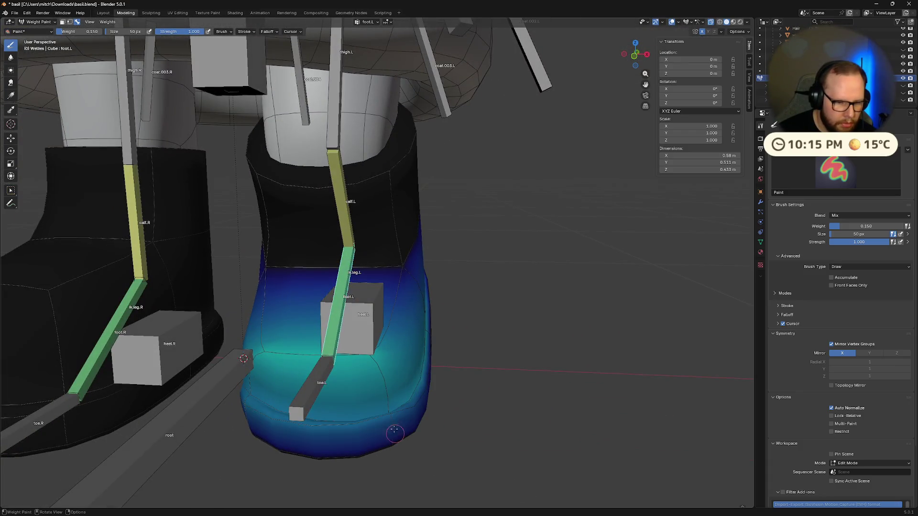
middle_click_drag(390, 414, 357, 395)
Set the brush weight to 0 and fill the left boot, clearing its foot.L weights
left_click(443, 400)
mouse_move(444, 400)
middle_mouse_down()
mouse_move(531, 373)
mouse_move(446, 399)
mouse_move(476, 402)
mouse_move(428, 416)
middle_mouse_up()
left_click(79, 31)
type("0")
key("Return")
key("ctrl+x")
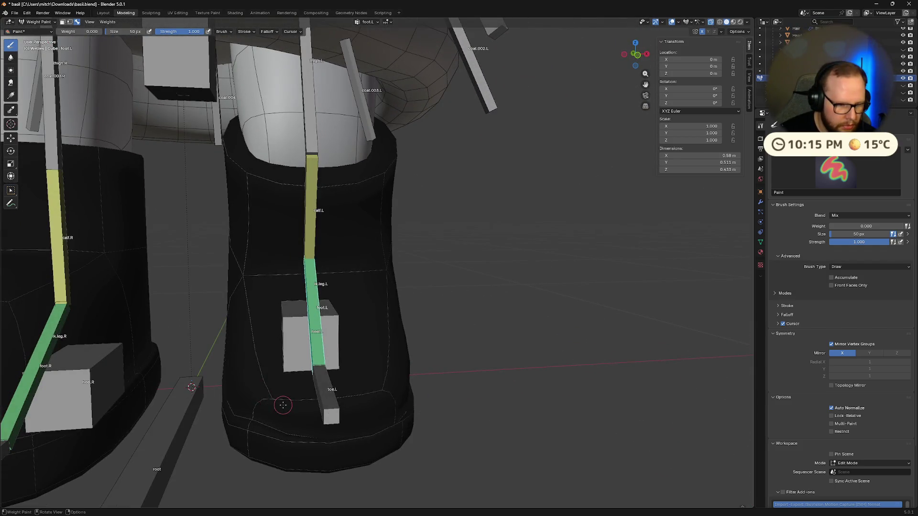
Paint the lower boot at brush weight 0.25, then check it from several angles
left_click(76, 32)
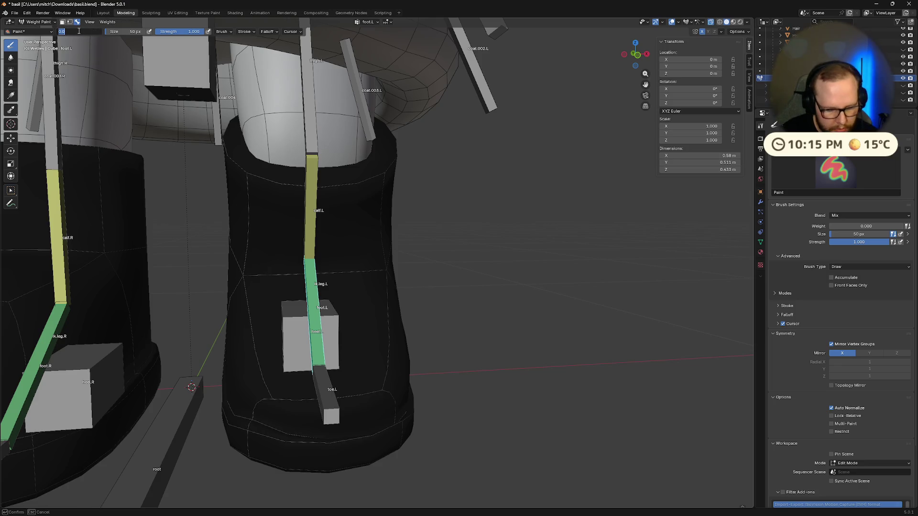
type("0.25")
key("Return")
left_click_drag(383, 372, 272, 401)
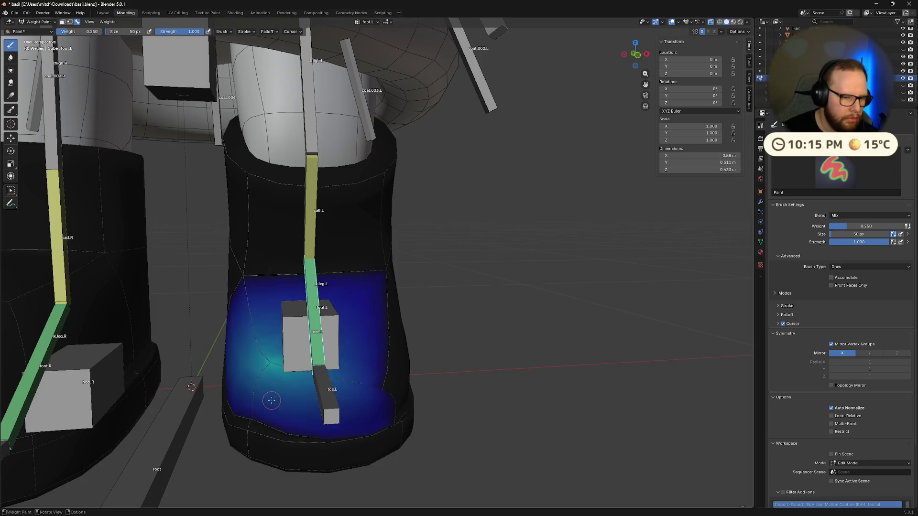
mouse_move(368, 382)
left_mouse_down()
mouse_move(390, 384)
mouse_move(376, 366)
left_mouse_up()
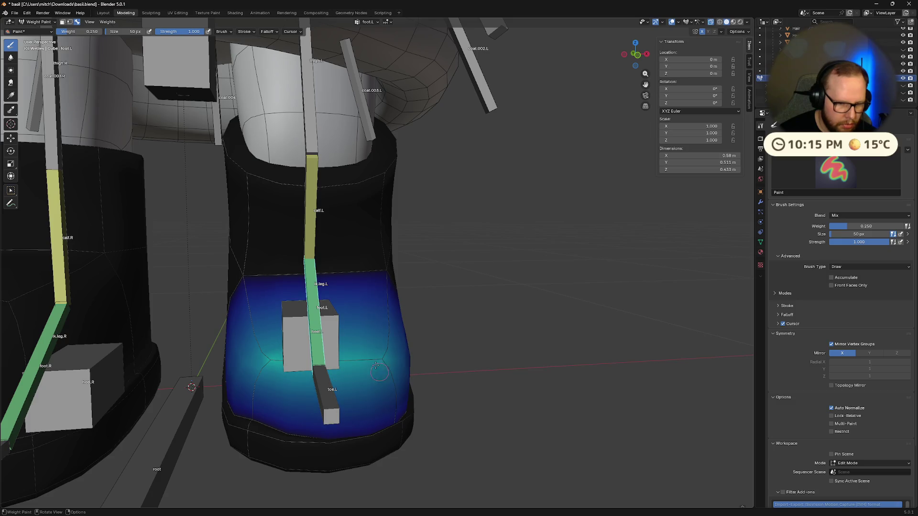
mouse_move(299, 366)
middle_mouse_down()
mouse_move(299, 445)
mouse_move(266, 452)
middle_mouse_up()
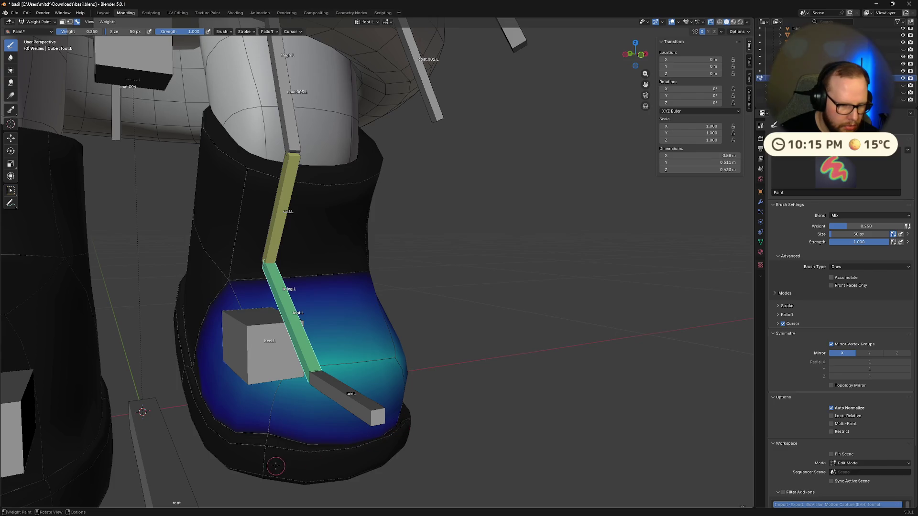
mouse_move(341, 448)
middle_mouse_down()
mouse_move(318, 447)
mouse_move(399, 435)
mouse_move(374, 446)
mouse_move(328, 441)
mouse_move(353, 411)
mouse_move(352, 428)
mouse_move(330, 433)
mouse_move(393, 359)
middle_mouse_up()
mouse_move(488, 380)
middle_mouse_down()
mouse_move(518, 372)
mouse_move(464, 345)
mouse_move(509, 307)
middle_mouse_up()
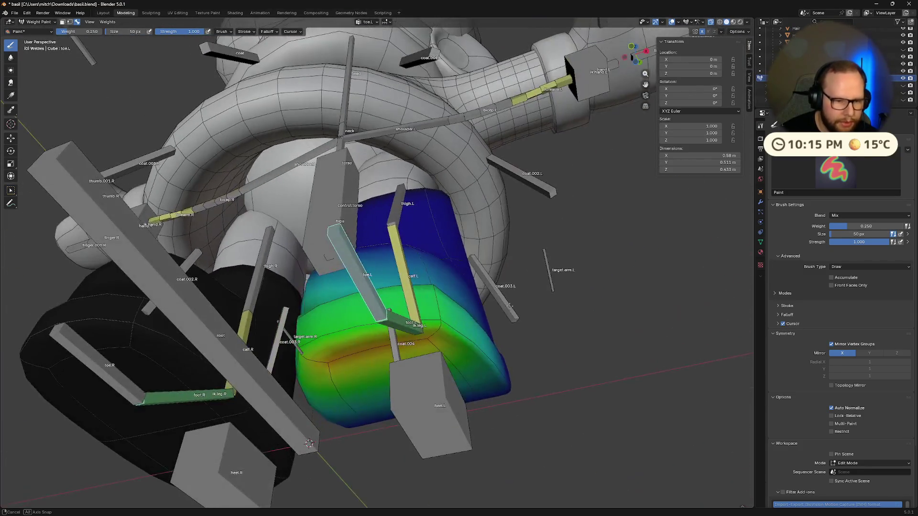
Try brush weights 1.0 and 0.1, repainting the orange-red toe area down to green
left_click_drag(78, 31, 115, 31)
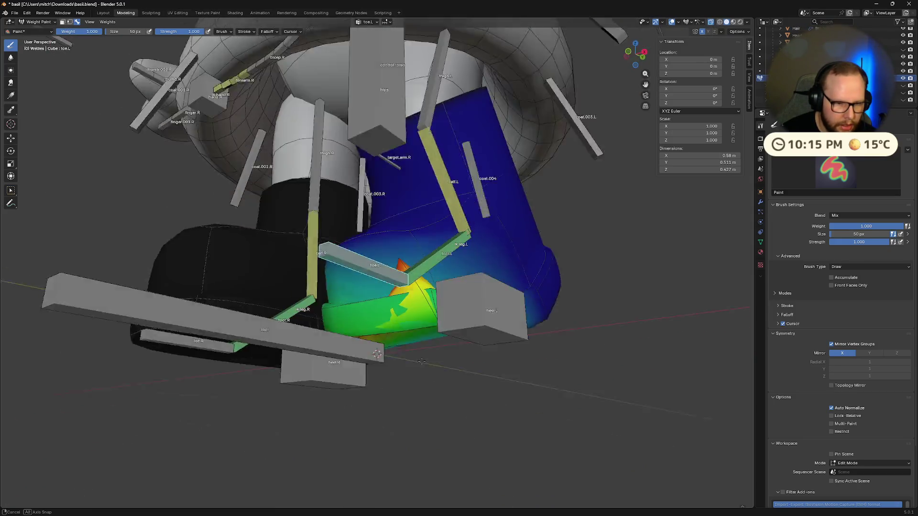
mouse_move(426, 340)
middle_mouse_down()
mouse_move(365, 383)
mouse_move(84, 37)
middle_mouse_up()
left_click(84, 32)
type(".1")
key("Return")
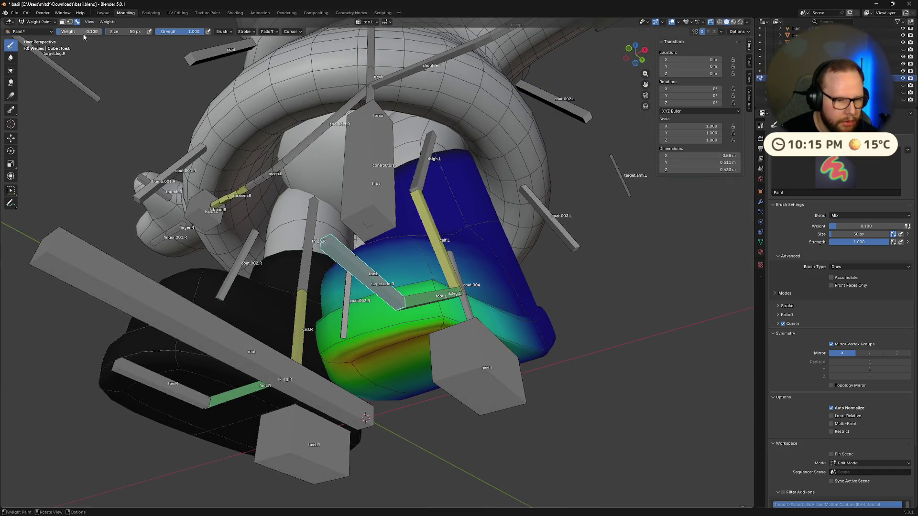
left_click_drag(375, 377, 352, 364)
middle_click_drag(461, 348, 399, 330)
mouse_move(503, 370)
middle_mouse_down()
mouse_move(487, 408)
mouse_move(489, 379)
mouse_move(431, 335)
middle_mouse_up()
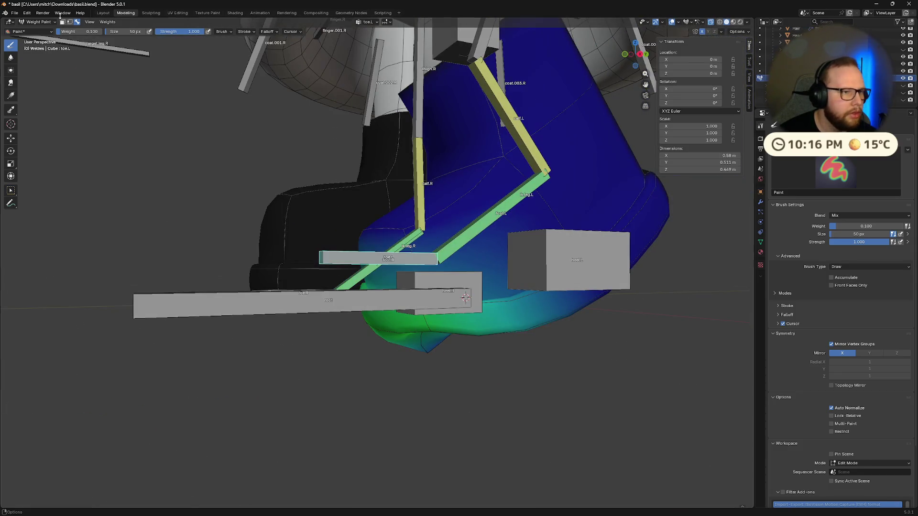
Test a 0.5 fill and undo it, paint the toe front, then zero the brush weight
left_click(76, 32)
key("Return")
mouse_move(493, 343)
middle_mouse_down()
mouse_move(488, 256)
mouse_move(434, 306)
mouse_move(430, 341)
mouse_move(472, 242)
mouse_move(478, 263)
middle_mouse_up()
key("ctrl+x")
scroll(472, 243, "up", 3)
key("ctrl+z")
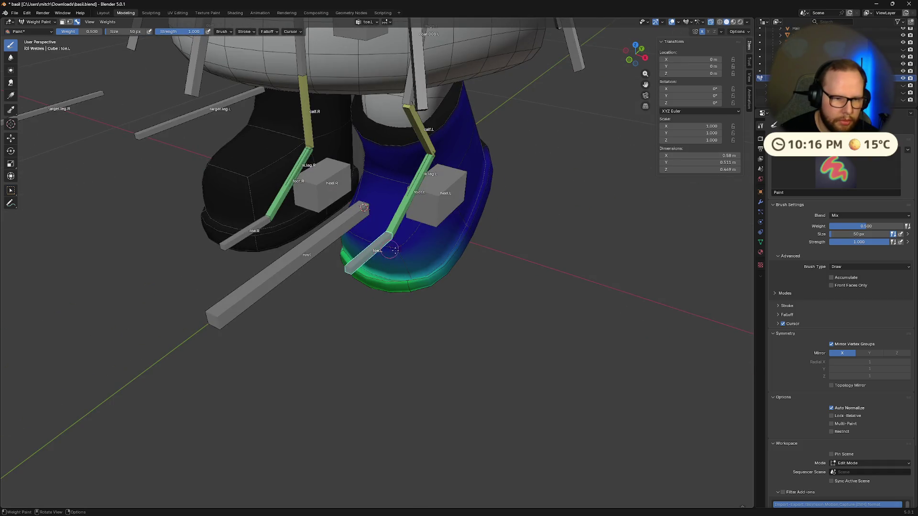
left_click_drag(435, 266, 385, 205)
middle_click_drag(420, 240, 448, 241)
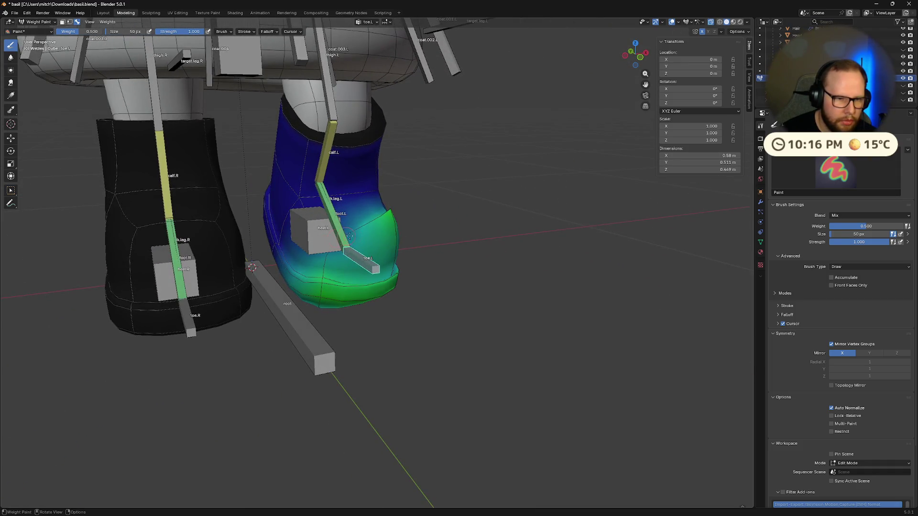
middle_click_drag(532, 252, 478, 287)
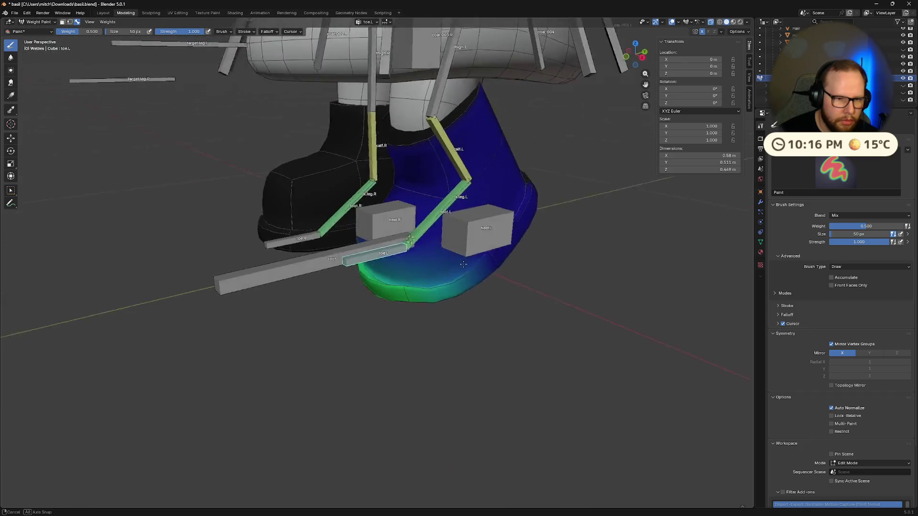
scroll(454, 302, "up", 5)
left_click_drag(91, 32, 62, 32)
mouse_move(431, 287)
middle_mouse_down()
mouse_move(467, 301)
mouse_move(437, 306)
middle_mouse_up()
Paint the boot's toe and underside blue-cyan at brush weight 0.3
left_click(87, 29)
key("Return")
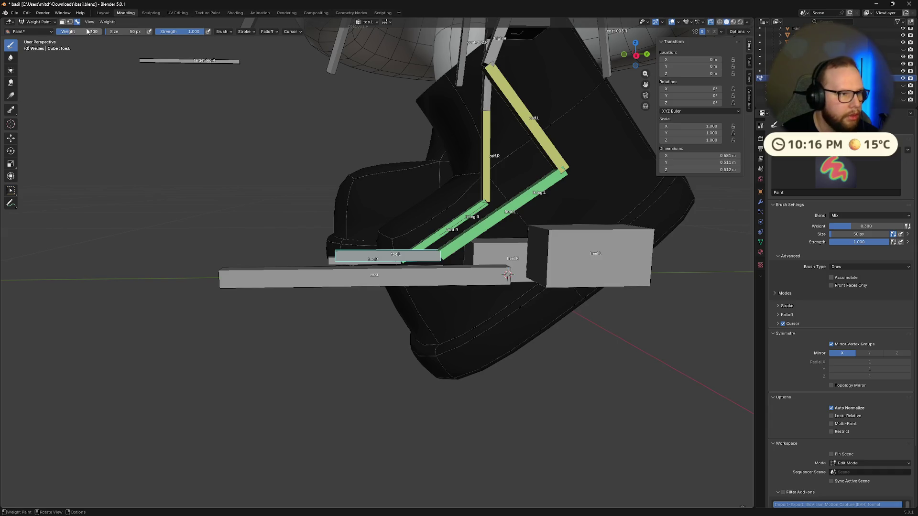
mouse_move(376, 326)
middle_mouse_down()
mouse_move(440, 343)
mouse_move(442, 354)
mouse_move(469, 305)
middle_mouse_up()
left_click(437, 312)
left_click_drag(469, 305, 445, 298)
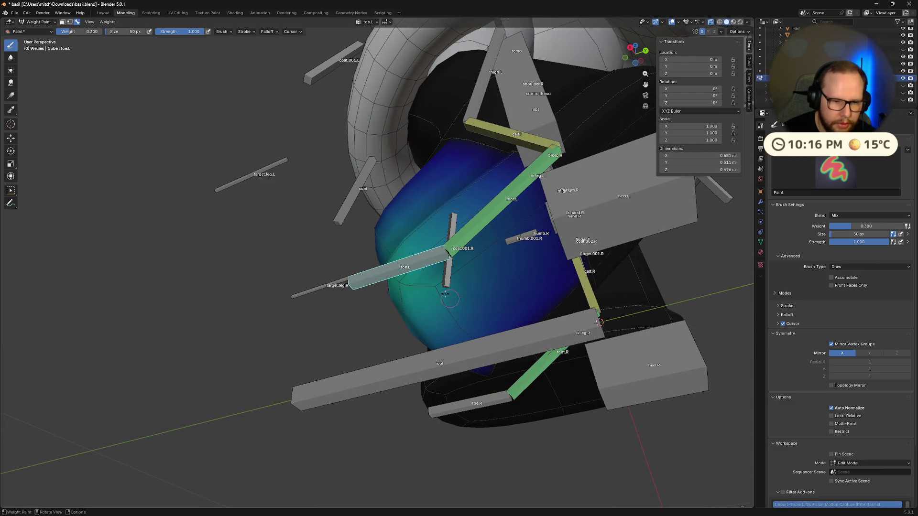
middle_click_drag(397, 282, 293, 307)
mouse_move(293, 307)
left_mouse_down()
mouse_move(254, 310)
mouse_move(287, 279)
left_mouse_up()
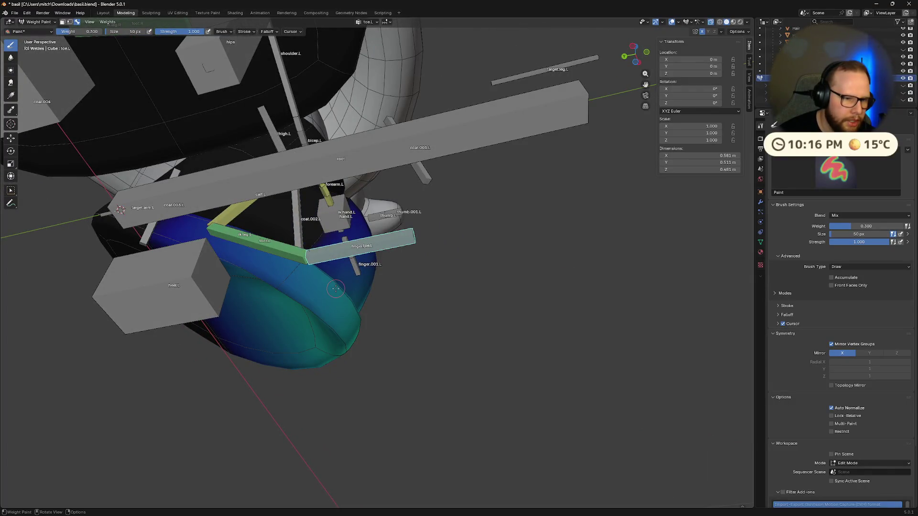
mouse_move(349, 305)
middle_mouse_down()
mouse_move(319, 267)
mouse_move(337, 224)
middle_mouse_up()
left_click_drag(327, 225, 365, 216)
Compare foot.L and toe.L weights on the boot, lowering the brush weight in between
middle_click_drag(391, 280, 358, 324)
mouse_move(418, 309)
middle_mouse_down()
mouse_move(313, 309)
mouse_move(308, 270)
middle_mouse_up()
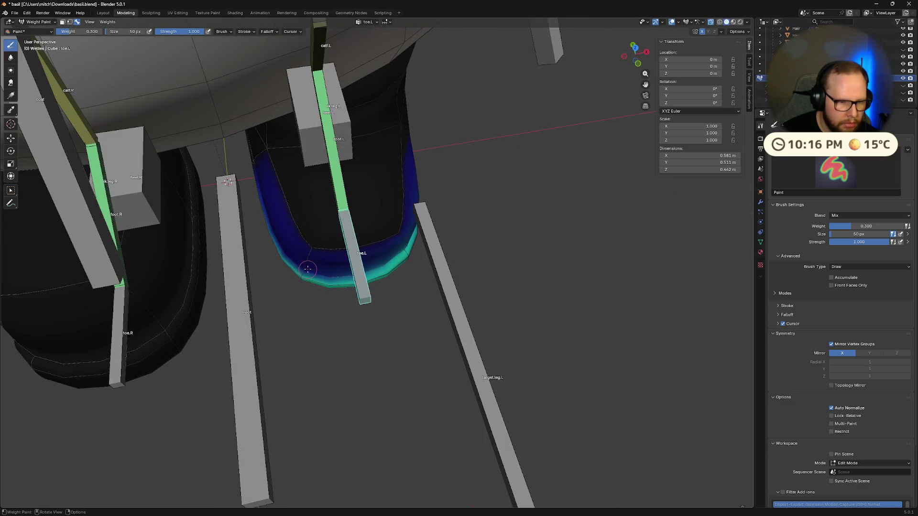
scroll(307, 278, "up", 5)
mouse_move(143, 297)
middle_mouse_down()
mouse_move(133, 256)
mouse_move(322, 372)
mouse_move(224, 345)
middle_mouse_up()
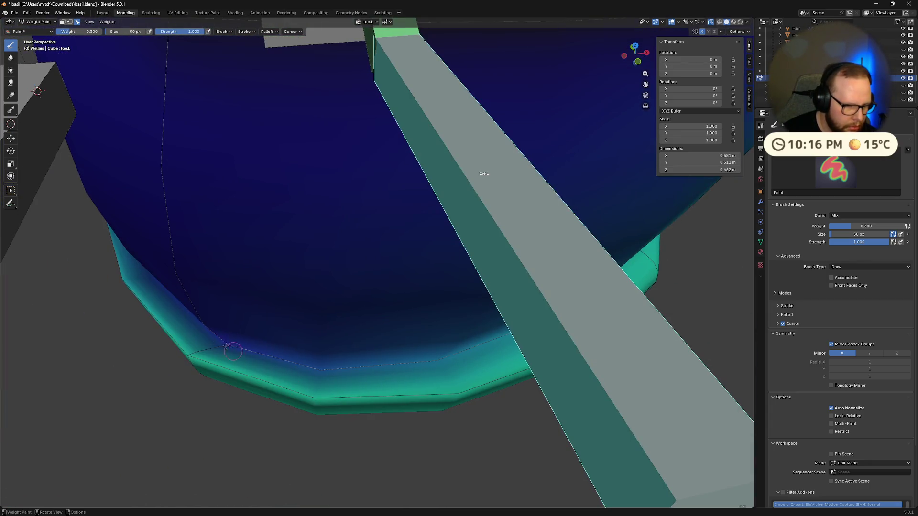
scroll(235, 358, "down", 4)
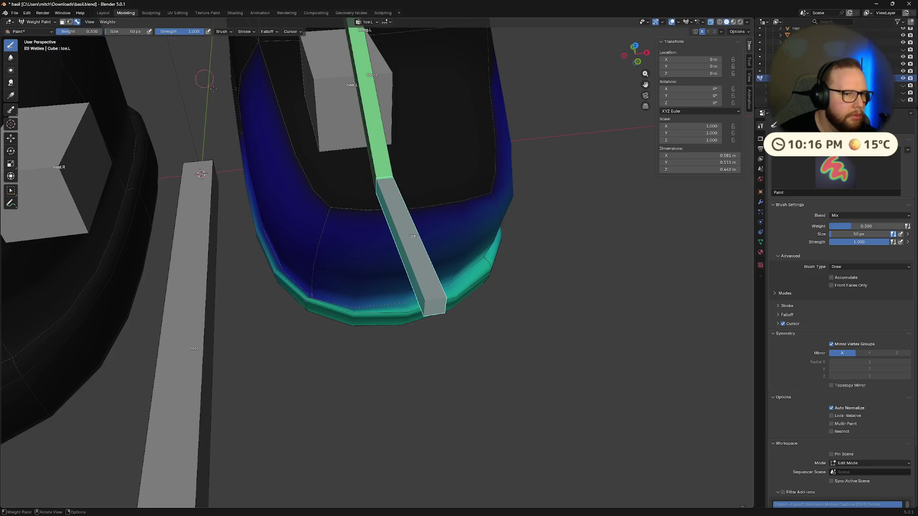
left_click(379, 159, "ctrl")
middle_click_drag(350, 316, 349, 309)
left_click_drag(75, 35, 57, 35)
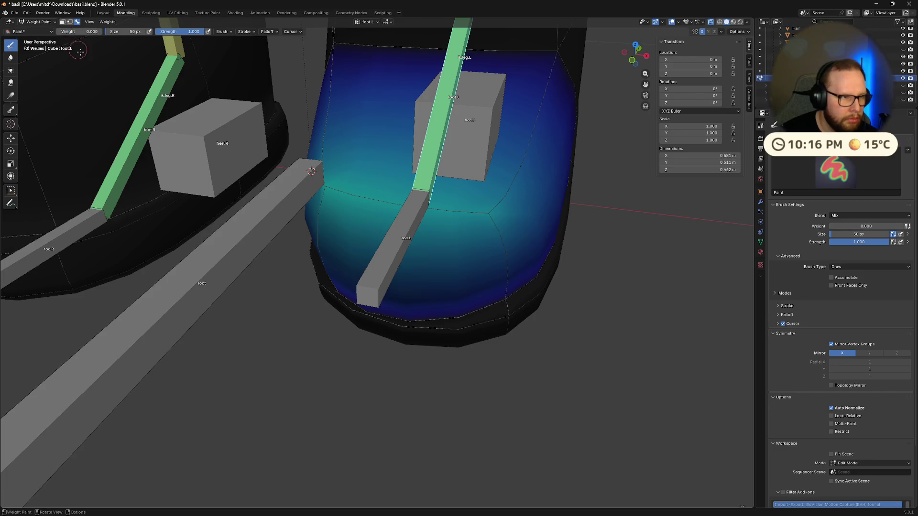
middle_click_drag(494, 305, 531, 287)
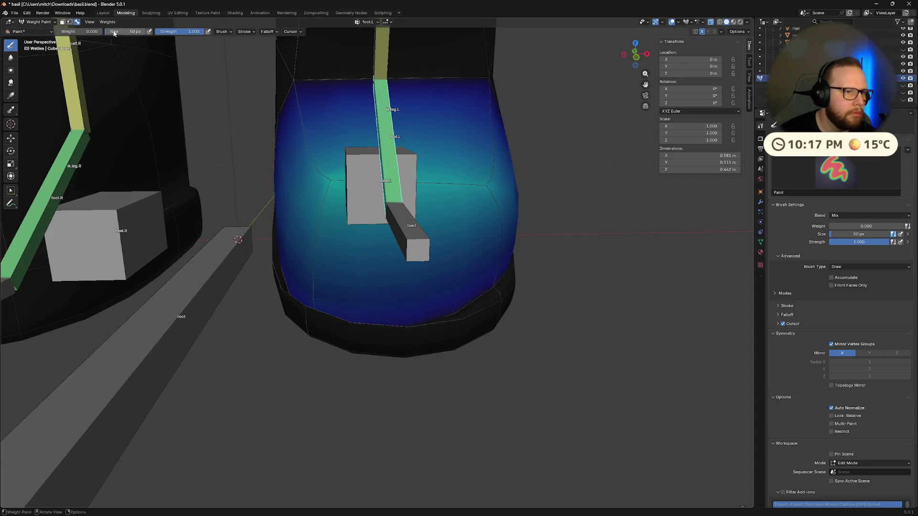
left_click(421, 220, "ctrl")
middle_click_drag(438, 297, 423, 325)
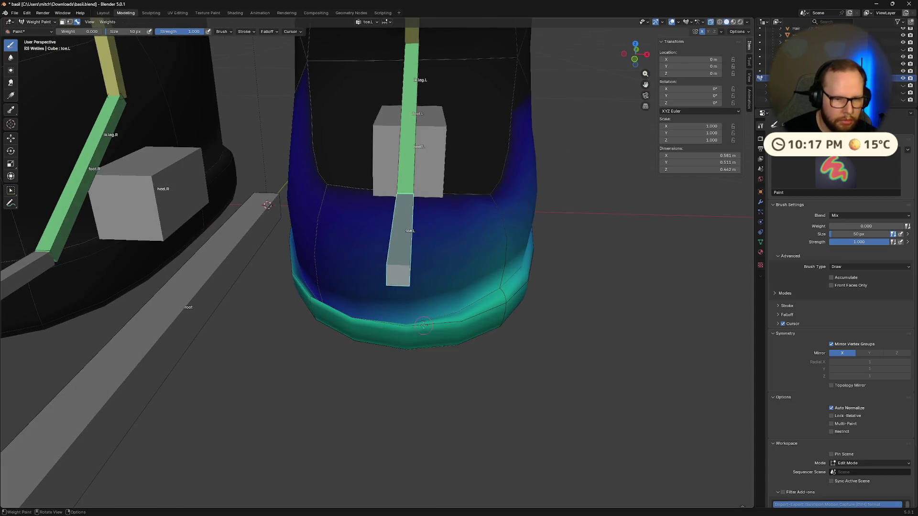
mouse_move(500, 288)
middle_mouse_down()
mouse_move(311, 270)
mouse_move(414, 305)
mouse_move(486, 316)
mouse_move(531, 286)
mouse_move(516, 279)
middle_mouse_up()
Paint blue-teal weight over the boot's upper area, sole and under the heel bone
mouse_move(474, 258)
middle_mouse_down()
mouse_move(389, 192)
mouse_move(393, 218)
middle_mouse_up()
mouse_move(393, 217)
left_mouse_down()
mouse_move(401, 155)
mouse_move(241, 180)
left_mouse_up()
middle_click_drag(262, 183, 372, 319)
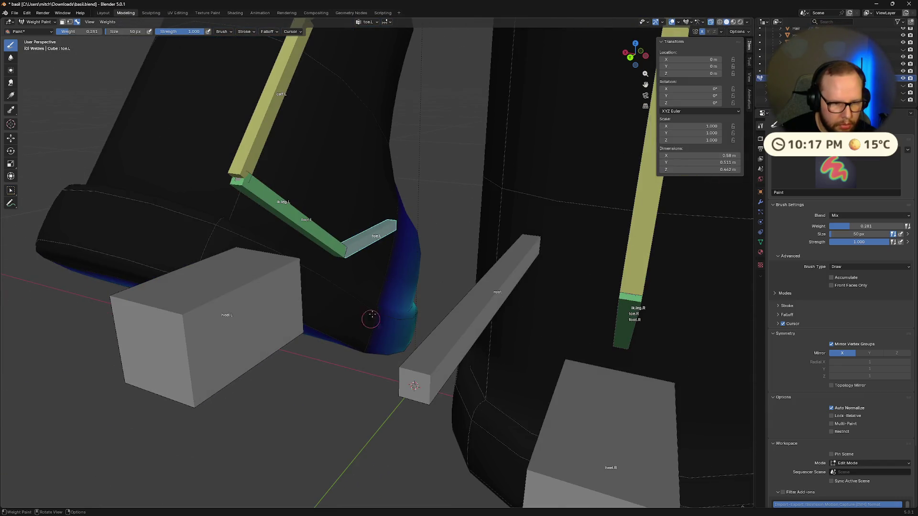
left_click_drag(372, 319, 375, 332)
left_click(375, 332)
middle_click_drag(375, 332, 401, 226)
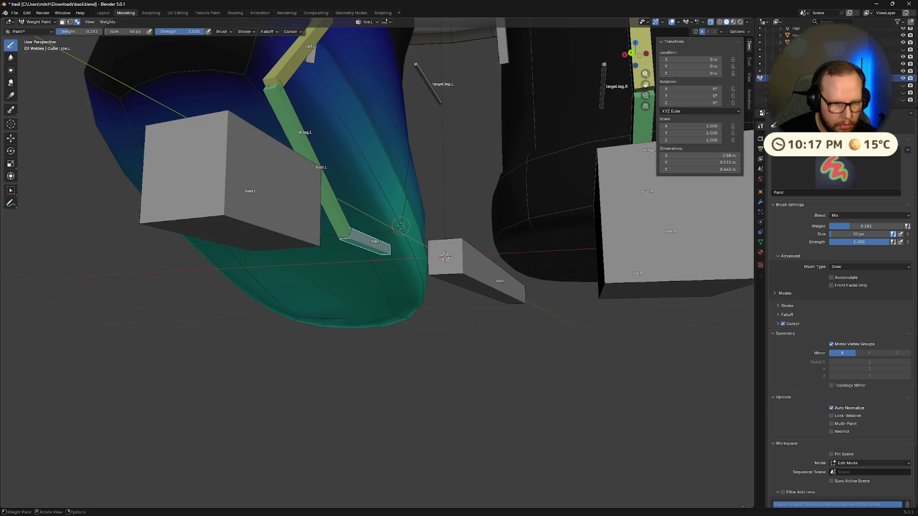
middle_click_drag(364, 267, 328, 329)
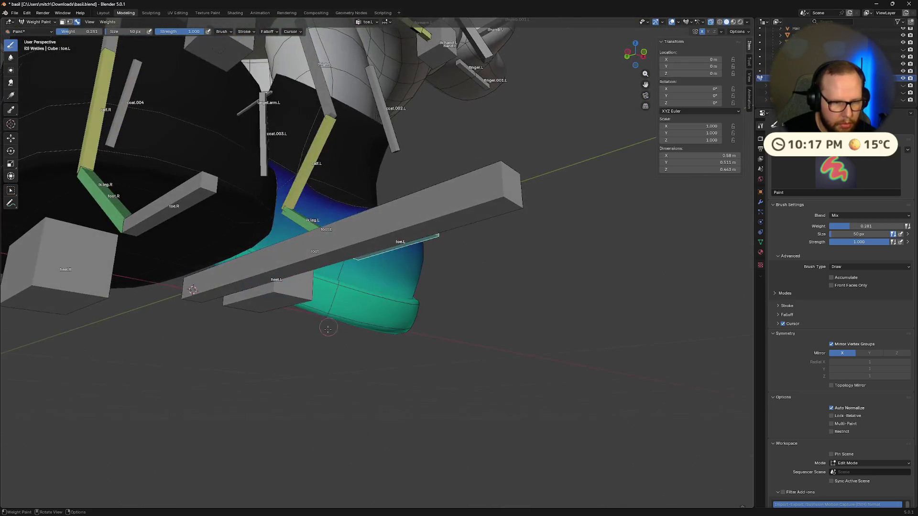
mouse_move(433, 315)
middle_mouse_down()
mouse_move(466, 318)
mouse_move(431, 321)
mouse_move(403, 223)
mouse_move(454, 299)
mouse_move(479, 274)
middle_mouse_up()
mouse_move(542, 256)
middle_mouse_down()
mouse_move(346, 284)
mouse_move(361, 279)
middle_mouse_up()
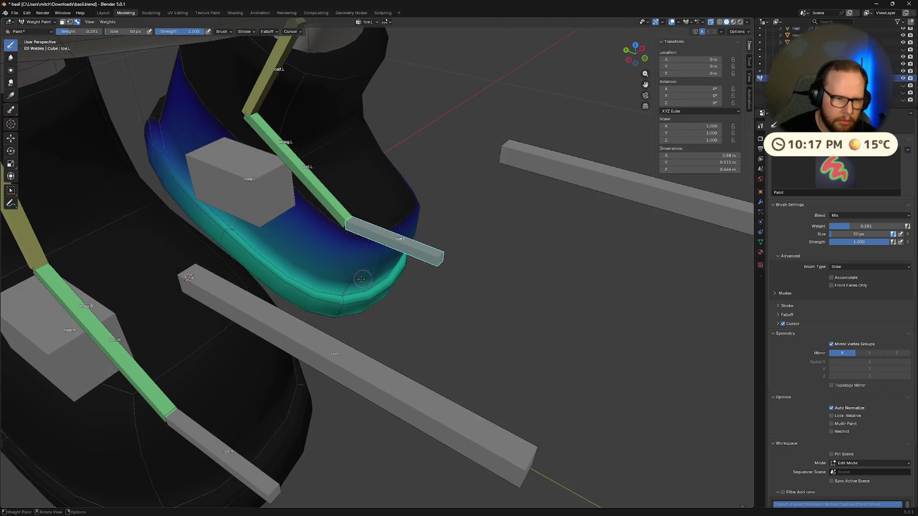
left_click_drag(263, 257, 238, 248)
middle_click_drag(228, 228, 372, 262)
scroll(325, 254, "up", 5)
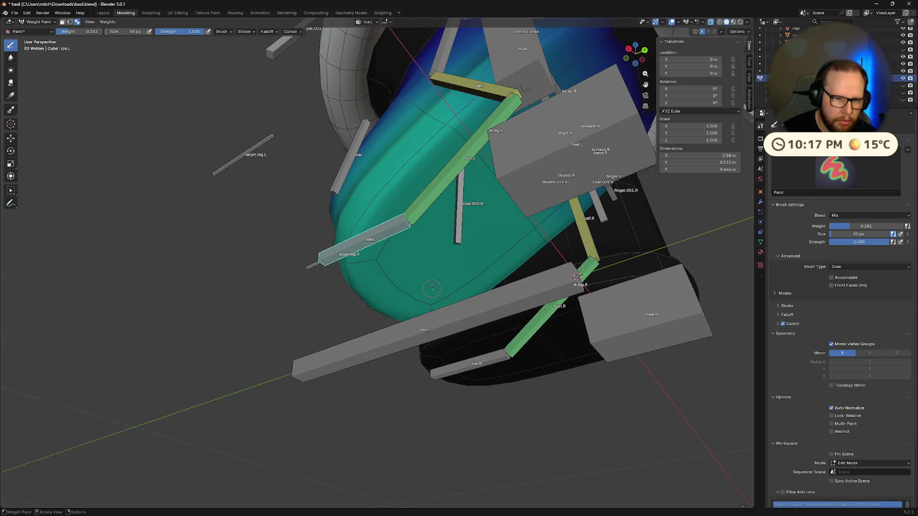
middle_click_drag(432, 288, 175, 139)
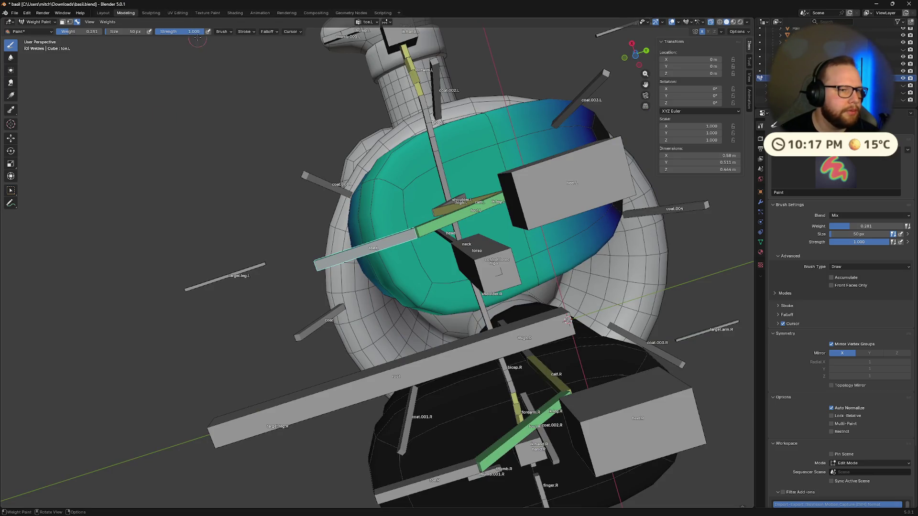
Set the brush weight to 0.281 and paint lower weight onto the left foot area
left_click(91, 32)
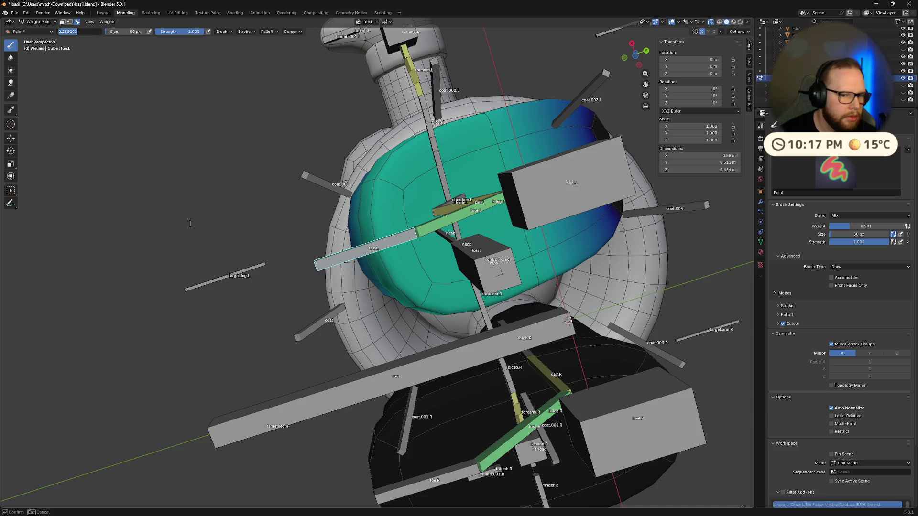
key("Return")
mouse_move(165, 197)
middle_mouse_down()
mouse_move(415, 290)
mouse_move(397, 299)
mouse_move(444, 298)
middle_mouse_up()
middle_click_drag(71, 46, 71, 46)
left_click_drag(79, 31, 79, 31)
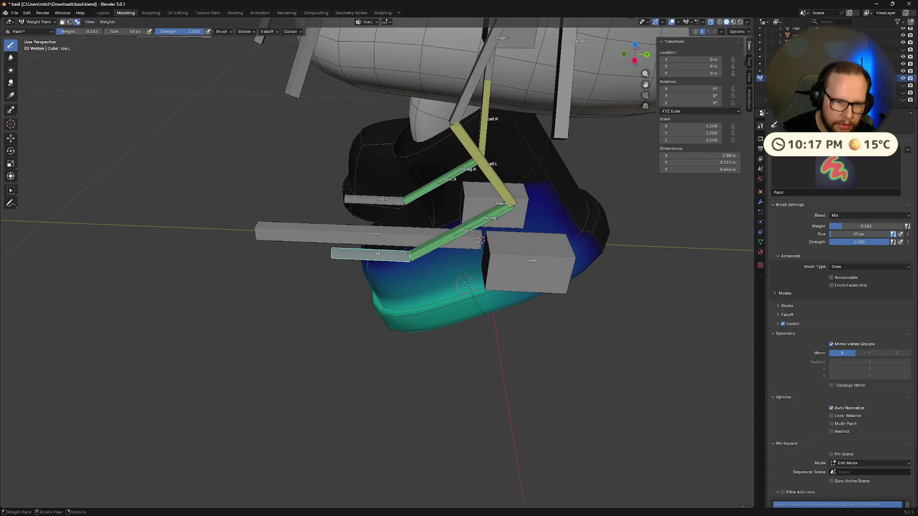
mouse_move(465, 285)
middle_mouse_down()
mouse_move(367, 187)
mouse_move(349, 153)
mouse_move(368, 166)
mouse_move(381, 274)
middle_mouse_up()
left_click_drag(363, 277, 353, 283)
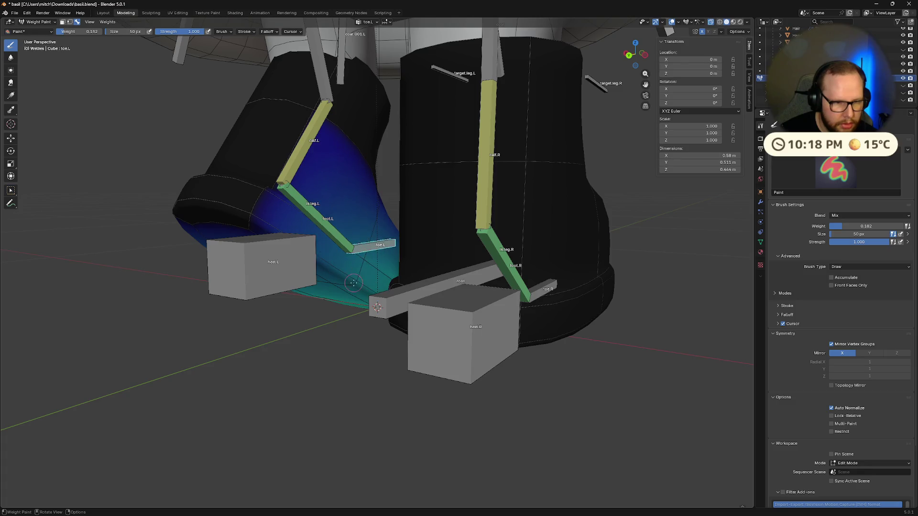
mouse_move(364, 239)
middle_mouse_down()
mouse_move(351, 213)
mouse_move(491, 274)
middle_mouse_up()
mouse_move(471, 241)
middle_mouse_down()
mouse_move(393, 224)
mouse_move(353, 252)
middle_mouse_up()
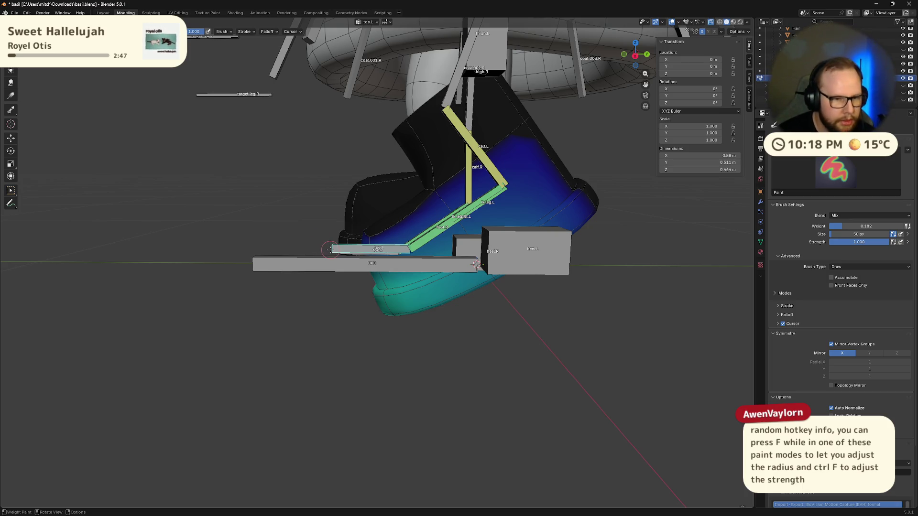
Size the brush to 120 px and try weights 0.279, 1.0, 0.115 before settling on 0.236
key("f")
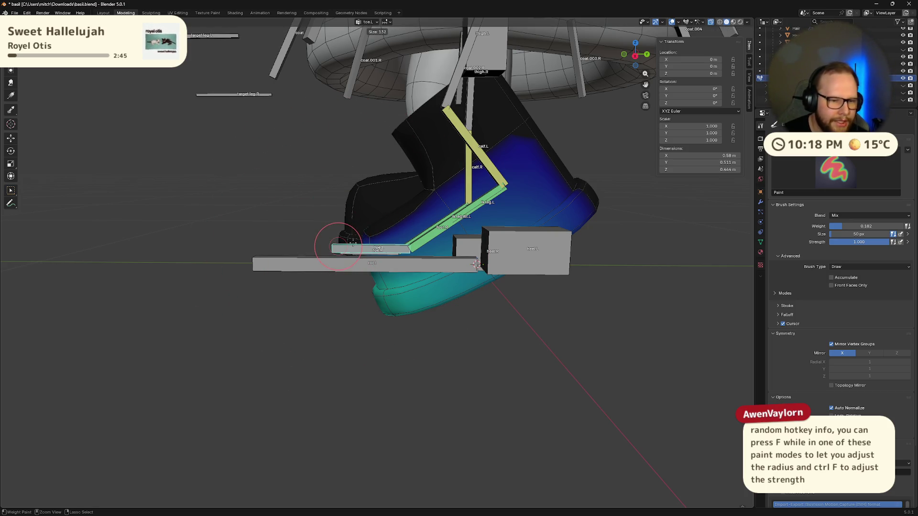
left_click(351, 247)
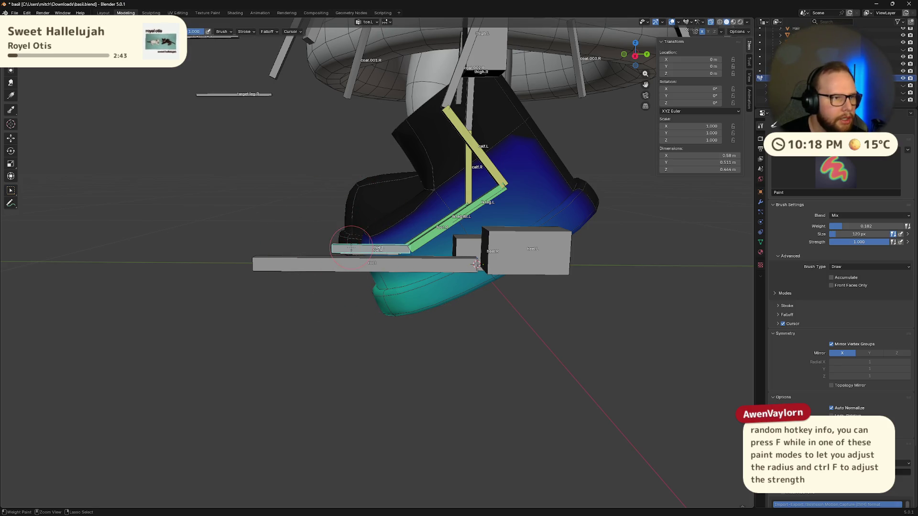
key("ctrl+f")
left_click(359, 249)
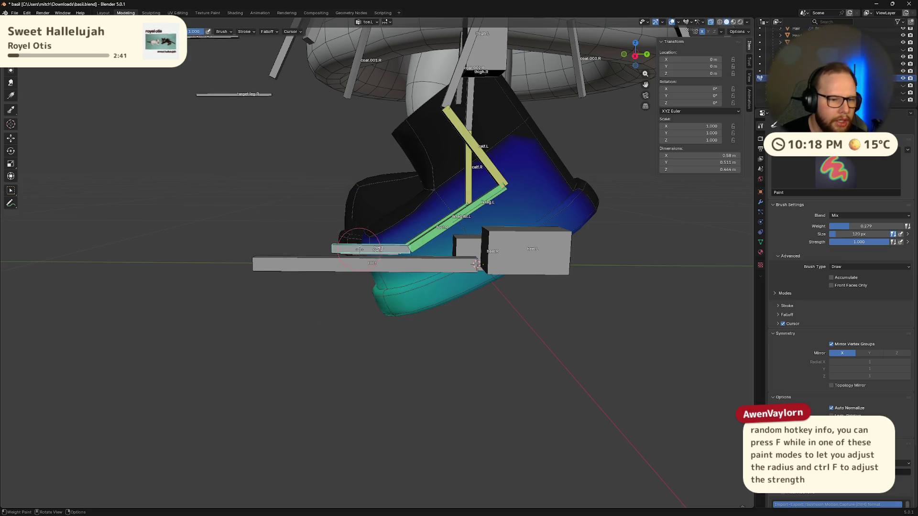
middle_click_drag(359, 249, 378, 254)
key("ctrl+f")
left_click(561, 277)
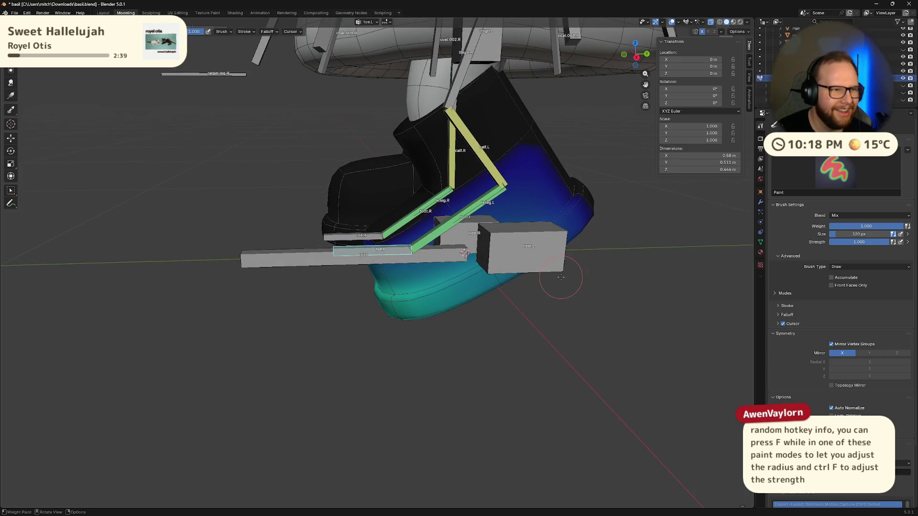
key("ctrl+f")
left_click(557, 278)
middle_click_drag(484, 296, 437, 323)
key("ctrl+f")
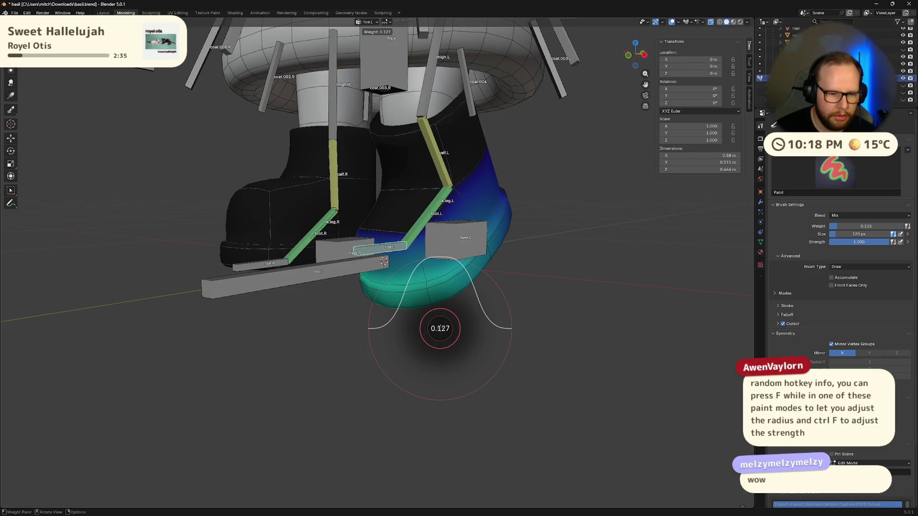
left_click(441, 329)
middle_click_drag(440, 329, 443, 331)
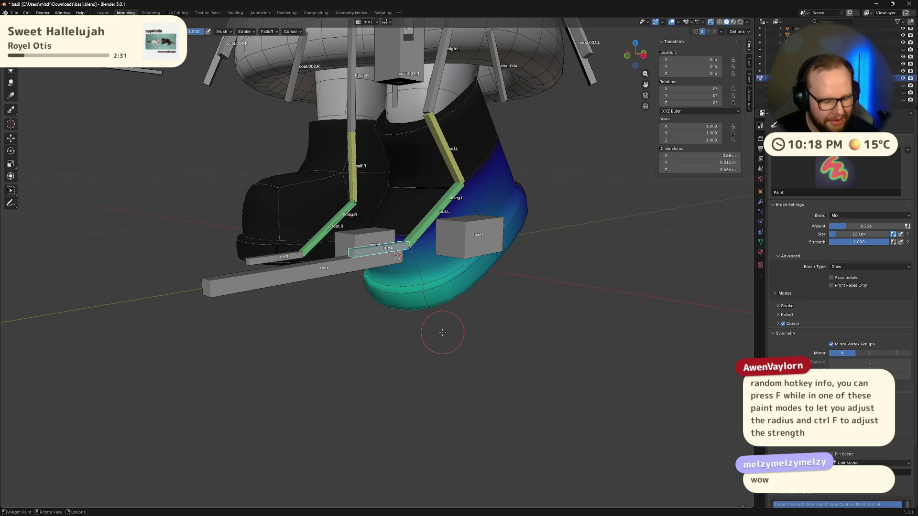
Shrink the brush radius to 86 px and inspect the left boot's toe
key("f")
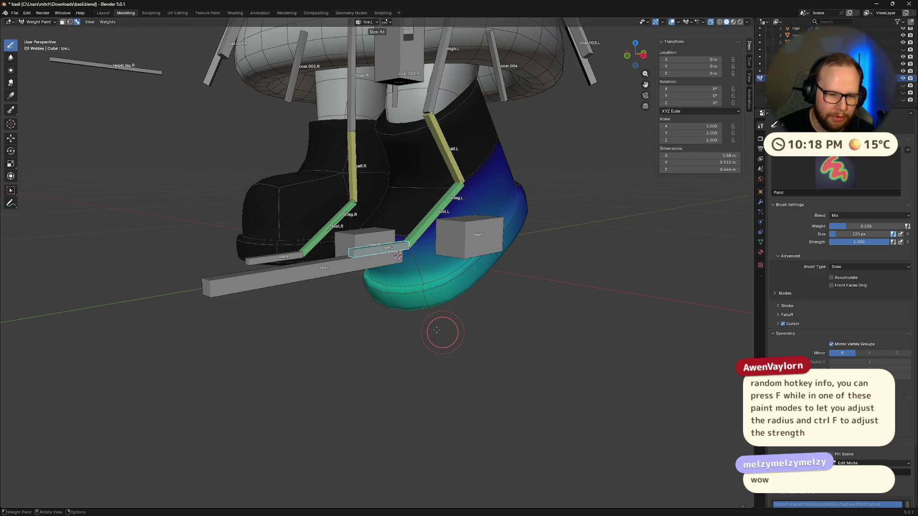
left_click(437, 330)
middle_click_drag(545, 304, 435, 318)
scroll(435, 318, "up", 5)
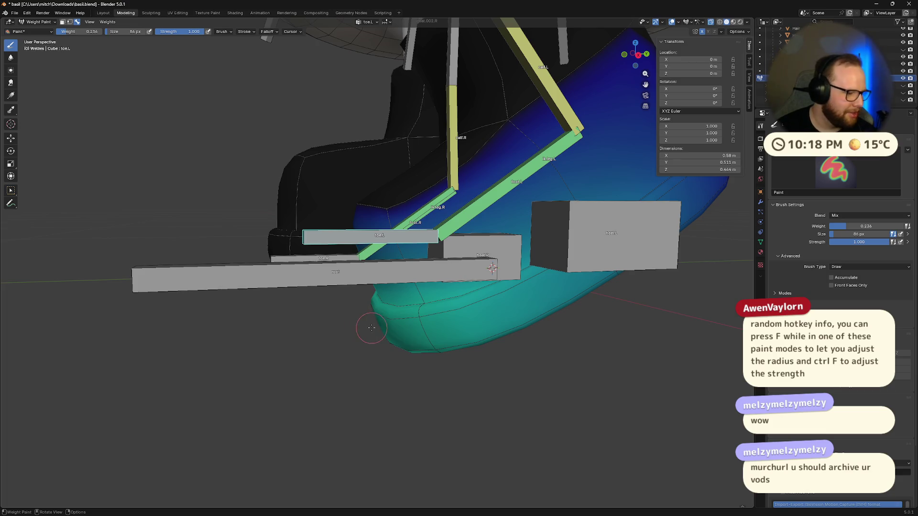
mouse_move(300, 312)
middle_mouse_down()
mouse_move(342, 307)
mouse_move(328, 321)
middle_mouse_up()
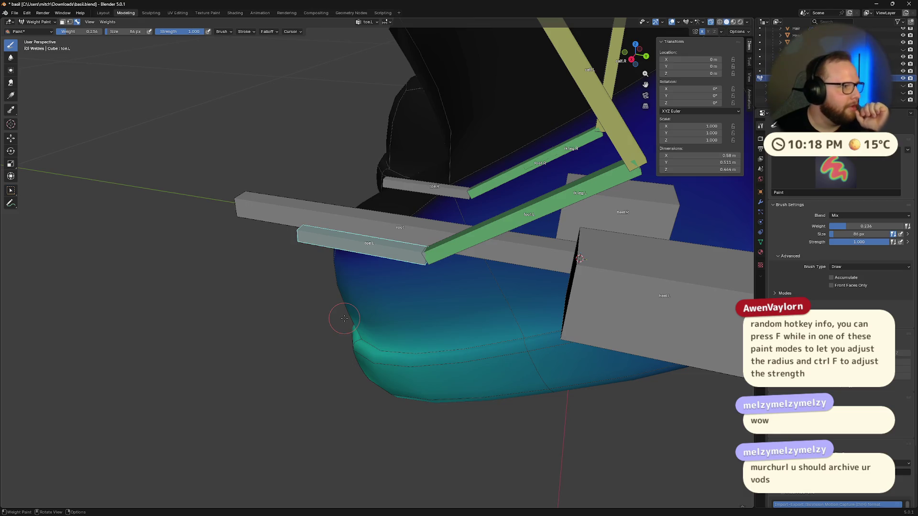
middle_click_drag(345, 318, 330, 328)
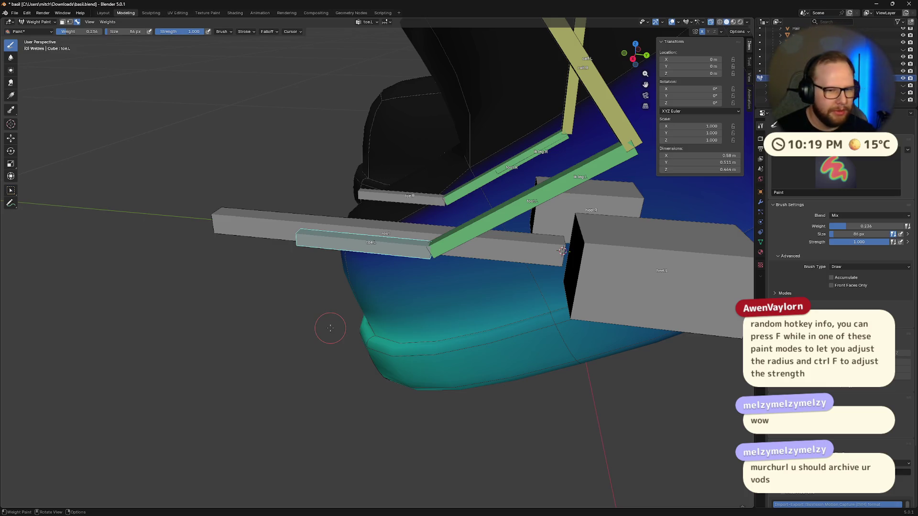
middle_click_drag(330, 328, 364, 306)
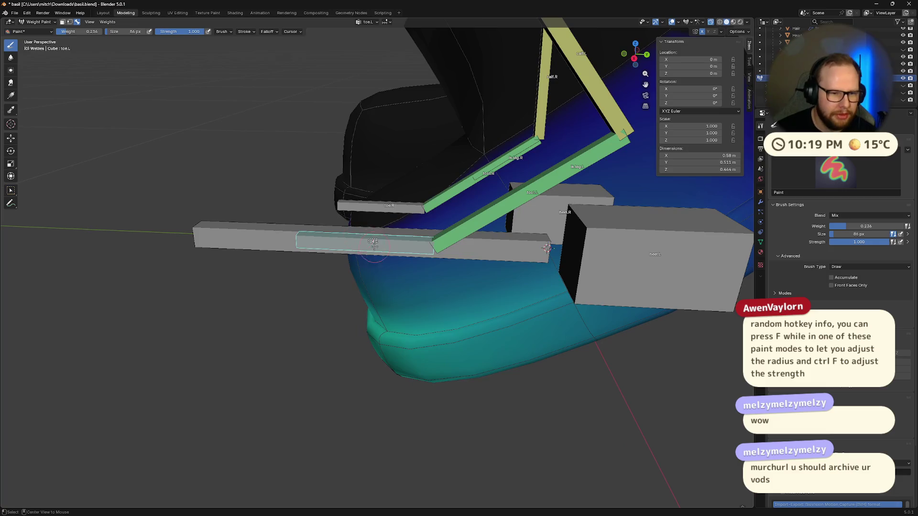
Select toe.L, bend it around X to test the deformation, then undo the rotation
left_click(425, 330, "ctrl")
left_click(368, 242, "ctrl")
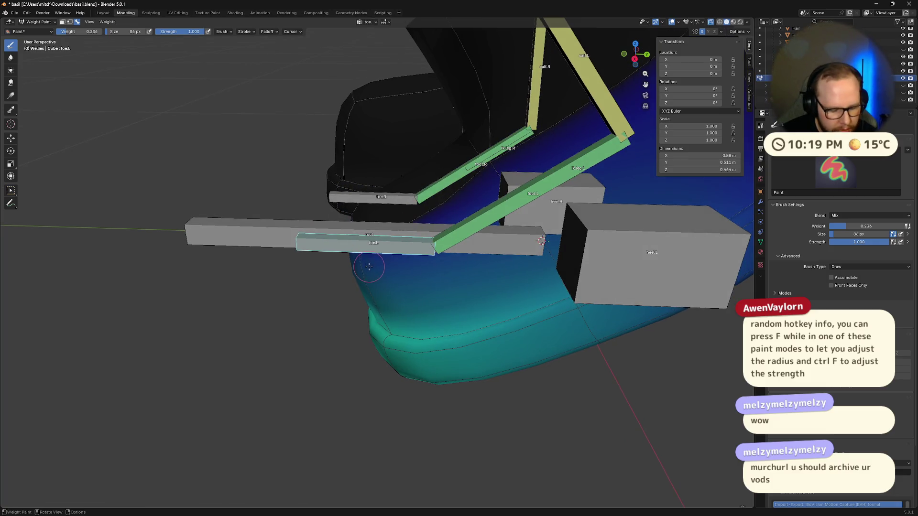
key("r")
key("x")
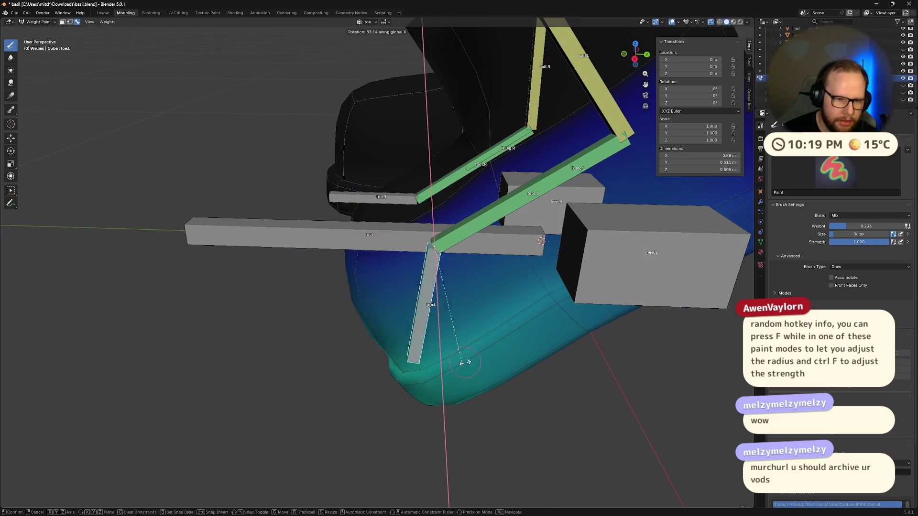
left_click(549, 368)
mouse_move(548, 368)
middle_mouse_down()
mouse_move(558, 413)
mouse_move(550, 402)
mouse_move(546, 417)
middle_mouse_up()
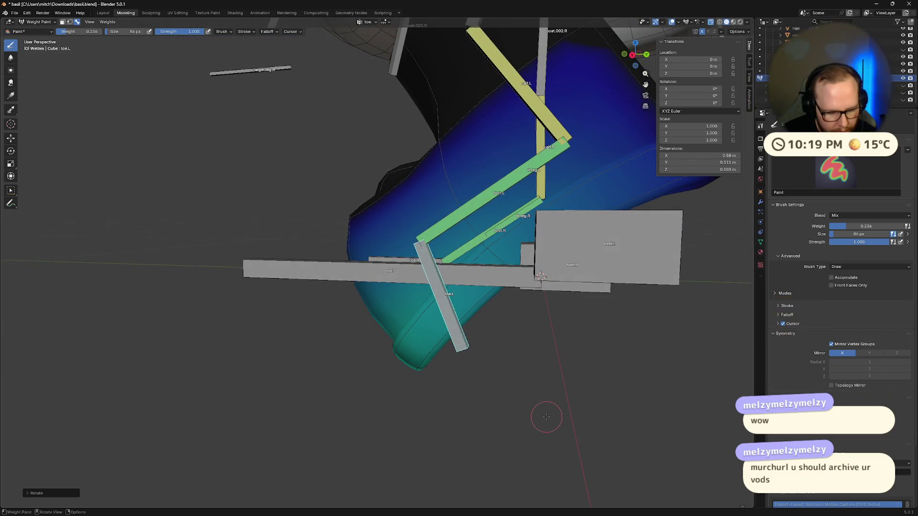
key("r")
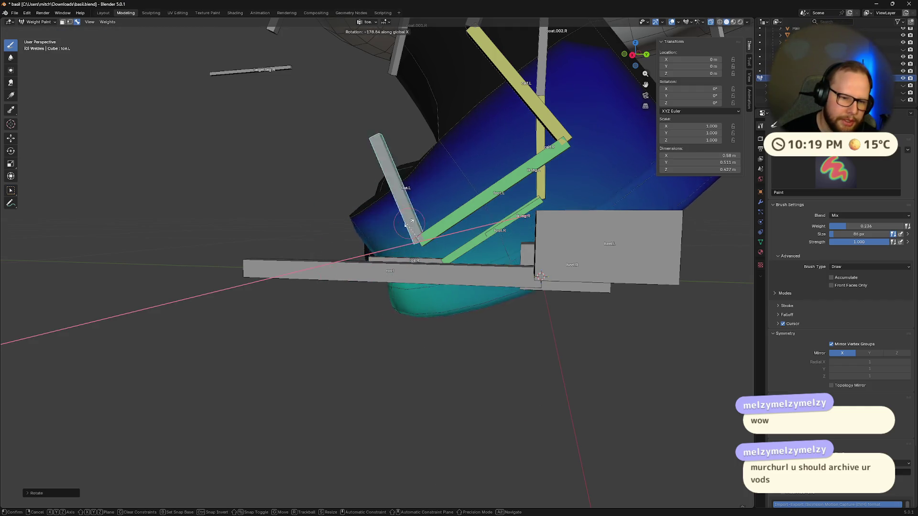
left_click(395, 236)
key("ctrl+z")
mouse_move(395, 237)
middle_mouse_down()
mouse_move(423, 283)
mouse_move(364, 231)
middle_mouse_up()
Lighten the toe.L weights on the left boot's toe and inspect the teal result
left_click_drag(364, 232, 354, 260)
mouse_move(354, 259)
middle_mouse_down()
mouse_move(385, 265)
mouse_move(328, 329)
mouse_move(340, 329)
middle_mouse_up()
mouse_move(443, 281)
middle_mouse_down()
mouse_move(465, 330)
mouse_move(449, 335)
mouse_move(430, 285)
middle_mouse_up()
mouse_move(349, 260)
middle_mouse_down()
mouse_move(357, 296)
mouse_move(319, 347)
middle_mouse_up()
middle_click_drag(329, 313, 320, 302)
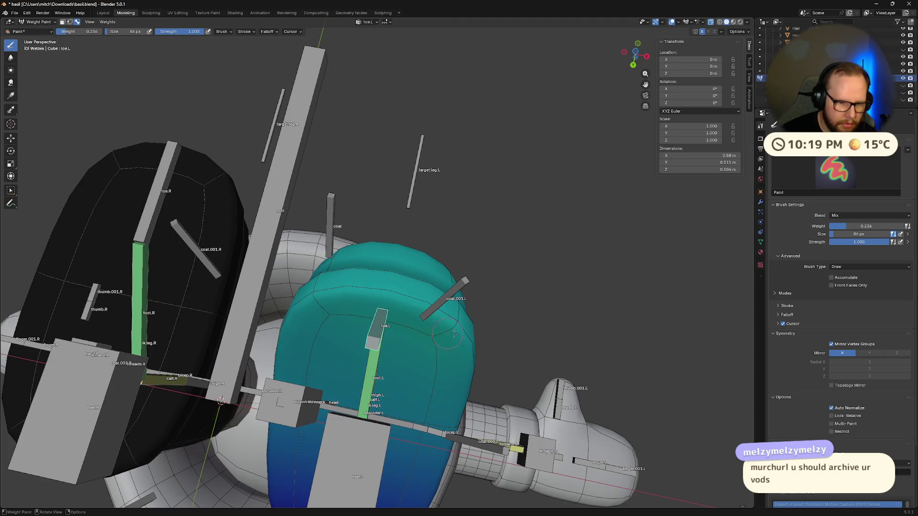
mouse_move(462, 315)
middle_mouse_down()
mouse_move(446, 345)
mouse_move(316, 378)
middle_mouse_up()
middle_click_drag(393, 331, 440, 314)
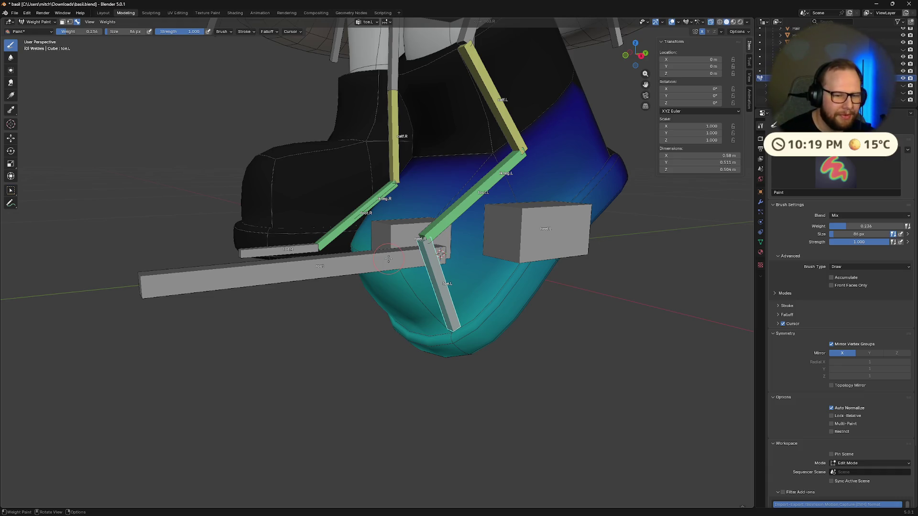
middle_click_drag(369, 276, 405, 277)
middle_click_drag(359, 254, 401, 333)
Rotate toe.L around X back flat, level with toe.R
key("r")
key("x")
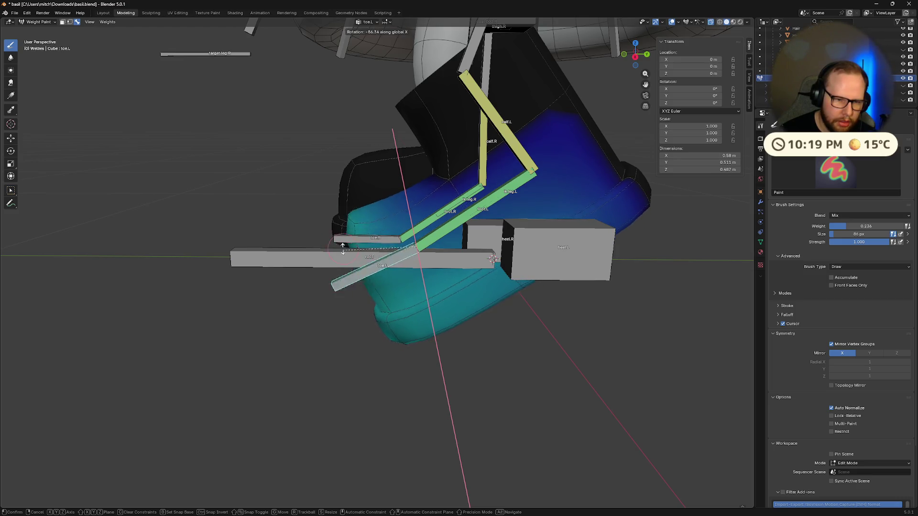
left_click(360, 225)
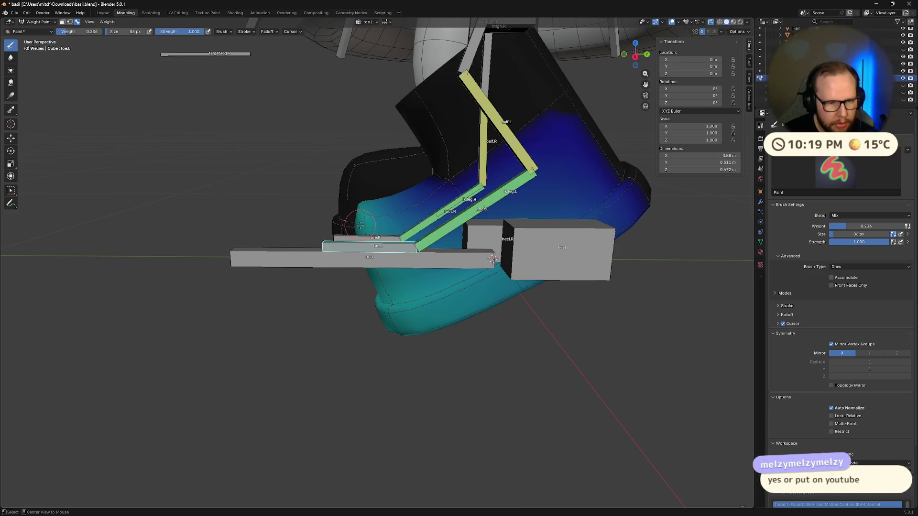
mouse_move(360, 225)
middle_mouse_down()
mouse_move(492, 309)
mouse_move(463, 232)
mouse_move(459, 258)
mouse_move(502, 287)
mouse_move(453, 301)
mouse_move(520, 281)
mouse_move(436, 308)
middle_mouse_up()
scroll(492, 309, "up", 5)
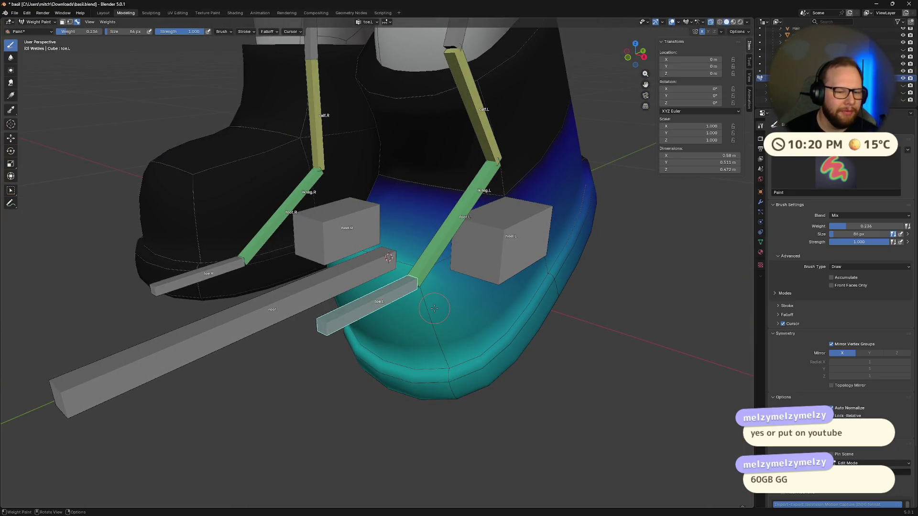
Set the brush weight to 0 and paint zero weight onto the left boot
mouse_move(382, 317)
middle_mouse_down()
mouse_move(403, 287)
mouse_move(521, 284)
mouse_move(430, 286)
middle_mouse_up()
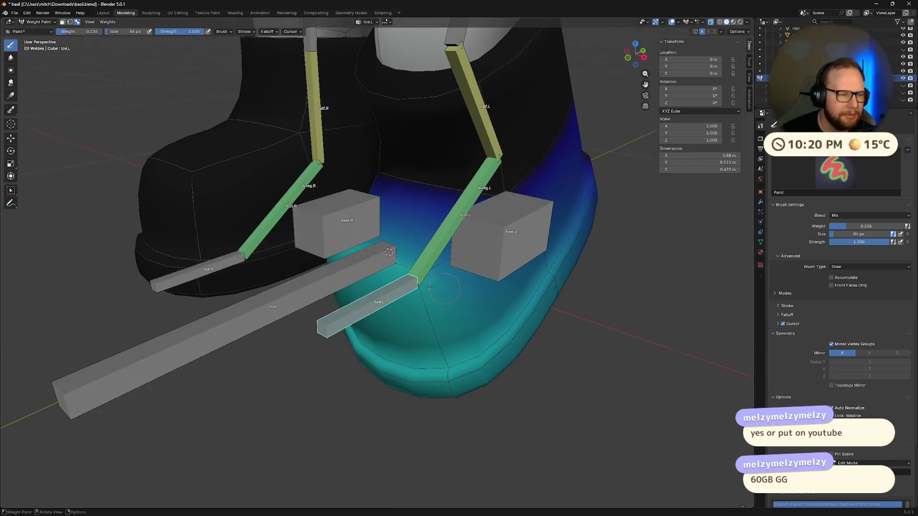
left_click(81, 33)
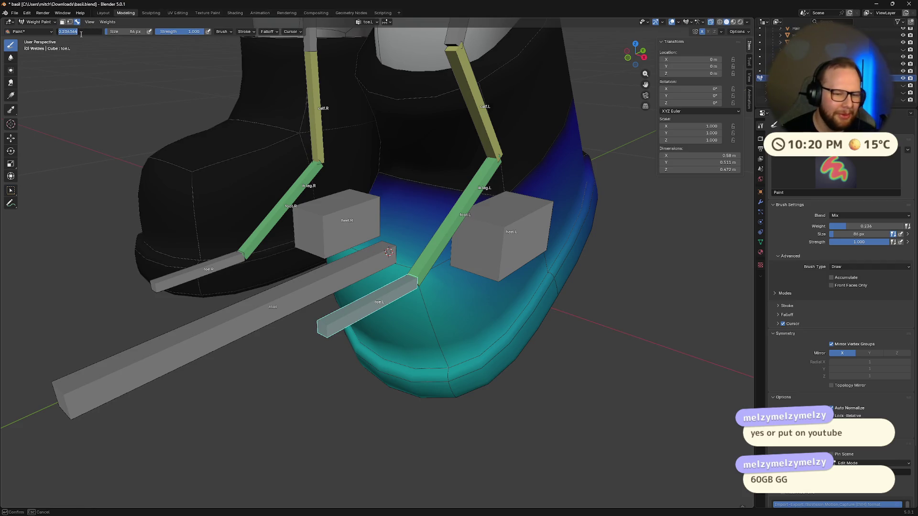
middle_click_drag(571, 229, 537, 228)
mouse_move(540, 229)
middle_mouse_down()
mouse_move(531, 218)
mouse_move(487, 314)
middle_mouse_up()
left_click(79, 31)
type("0")
key("Return")
mouse_move(217, 96)
middle_mouse_down()
mouse_move(431, 272)
mouse_move(454, 268)
middle_mouse_up()
left_click(431, 272)
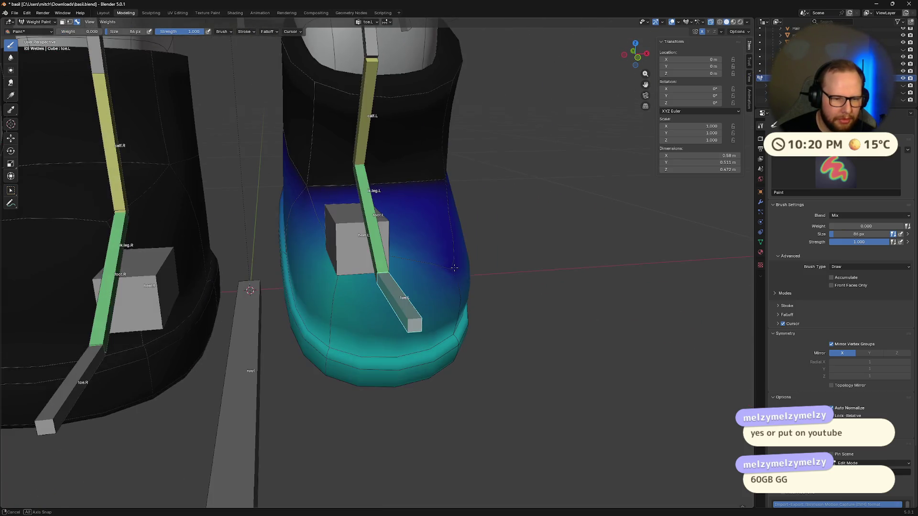
mouse_move(335, 253)
middle_mouse_down()
mouse_move(384, 246)
mouse_move(337, 257)
mouse_move(373, 271)
mouse_move(332, 274)
middle_mouse_up()
left_click(337, 257)
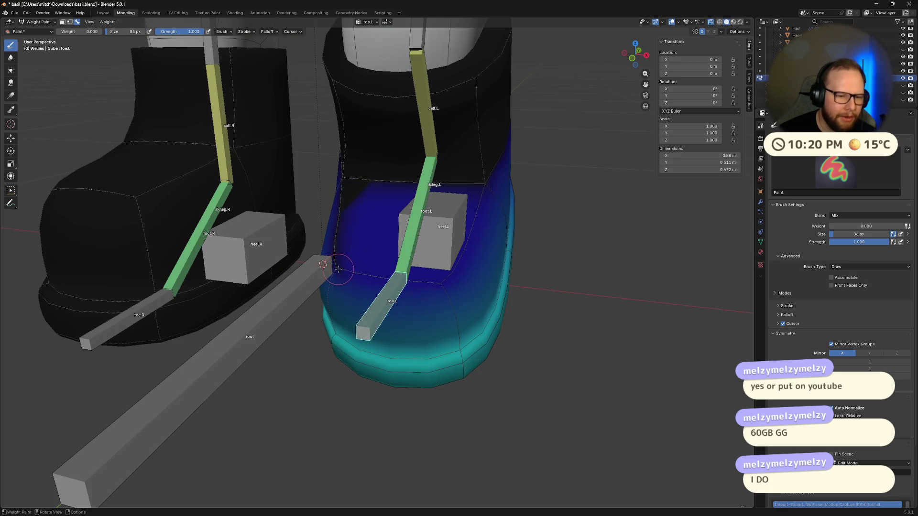
Test-rotate toe.L around the X axis, then cancel the rotation
mouse_move(429, 268)
middle_mouse_down()
mouse_move(341, 282)
mouse_move(338, 363)
middle_mouse_up()
scroll(340, 363, "up", 4)
scroll(403, 411, "down", 5)
key("r")
key("x")
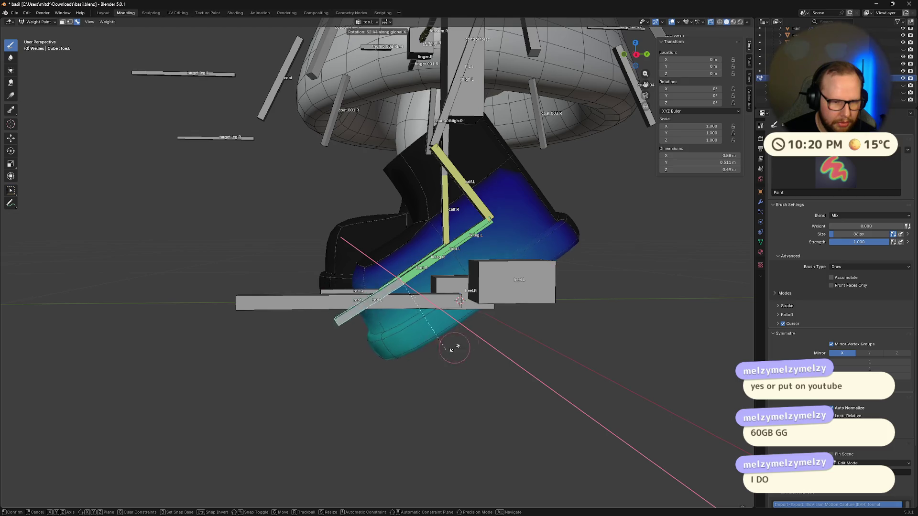
key("Escape")
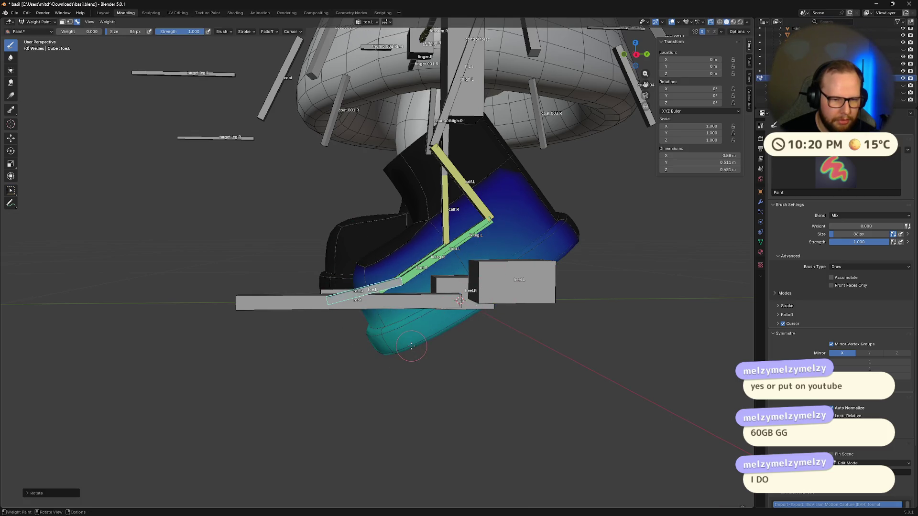
Select heel.L and move it down to test the boot's deformation
mouse_move(385, 348)
middle_mouse_down()
mouse_move(382, 338)
mouse_move(351, 347)
middle_mouse_up()
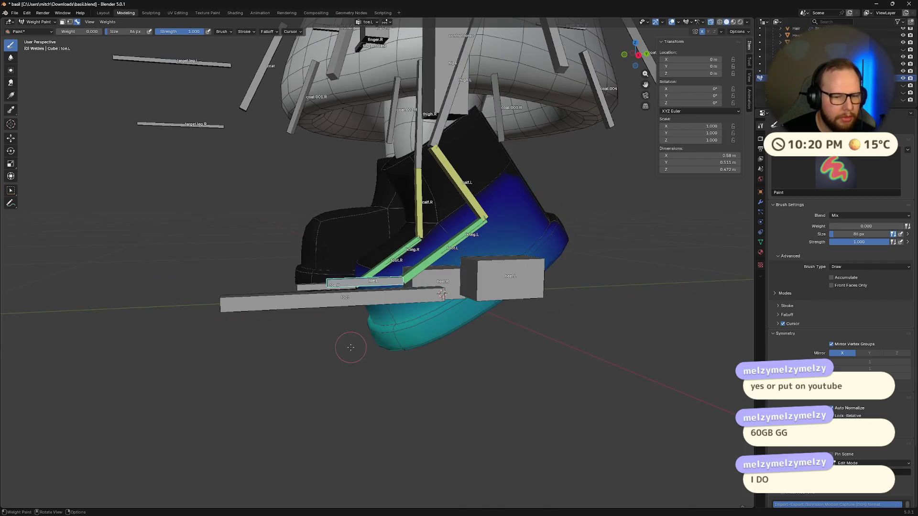
middle_click_drag(306, 267, 404, 301)
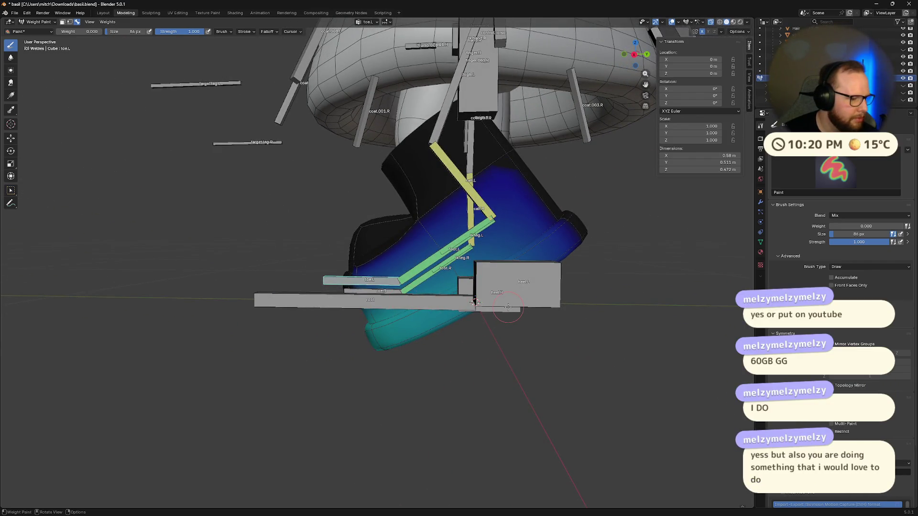
middle_click_drag(576, 258, 515, 299)
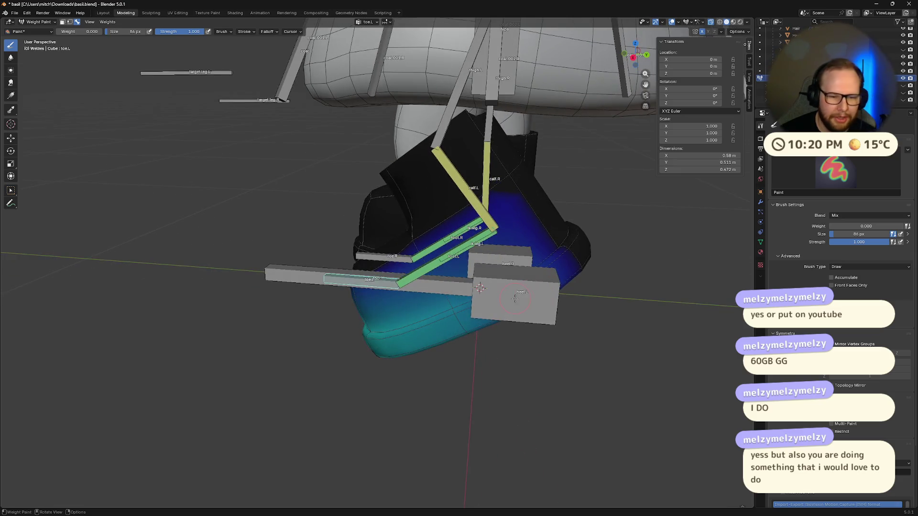
left_click(515, 298, "ctrl")
key("g")
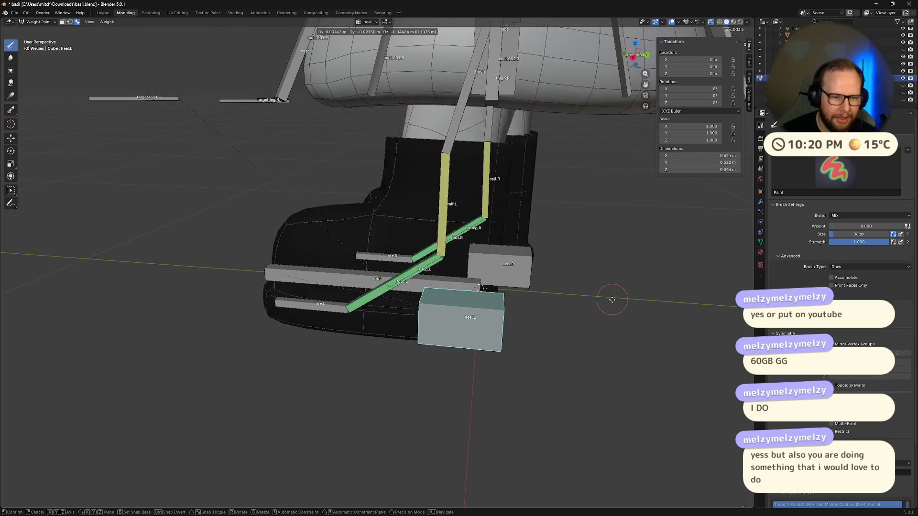
left_click(521, 319)
Reposition heel.L and lift it so the IK leg bends
mouse_move(522, 319)
middle_mouse_down()
mouse_move(529, 262)
mouse_move(526, 291)
middle_mouse_up()
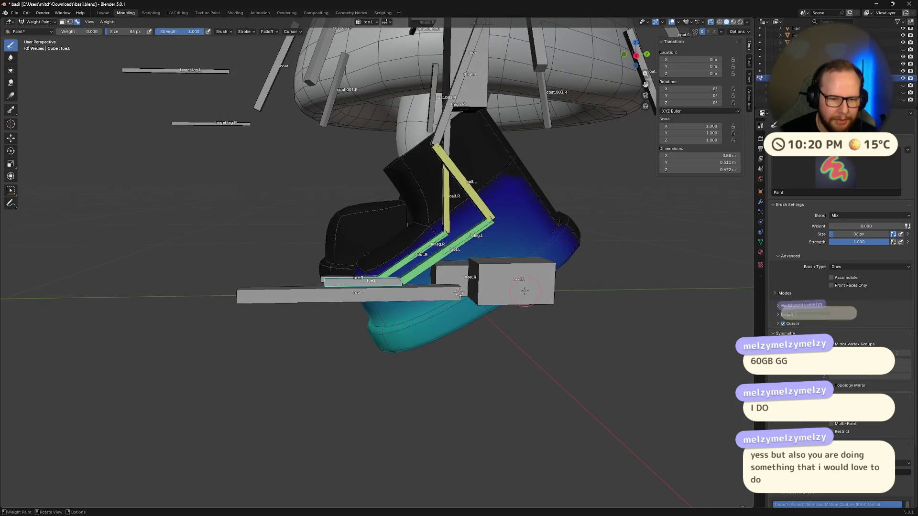
key("g")
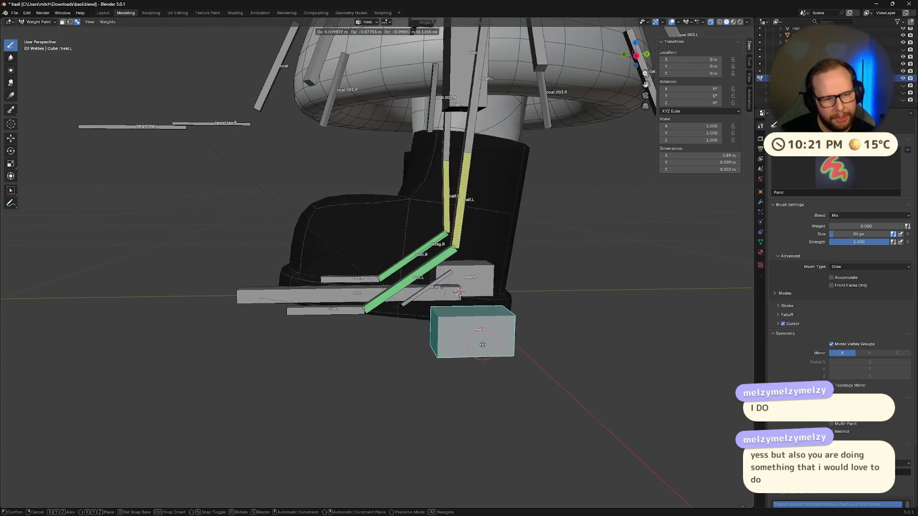
left_click(511, 417)
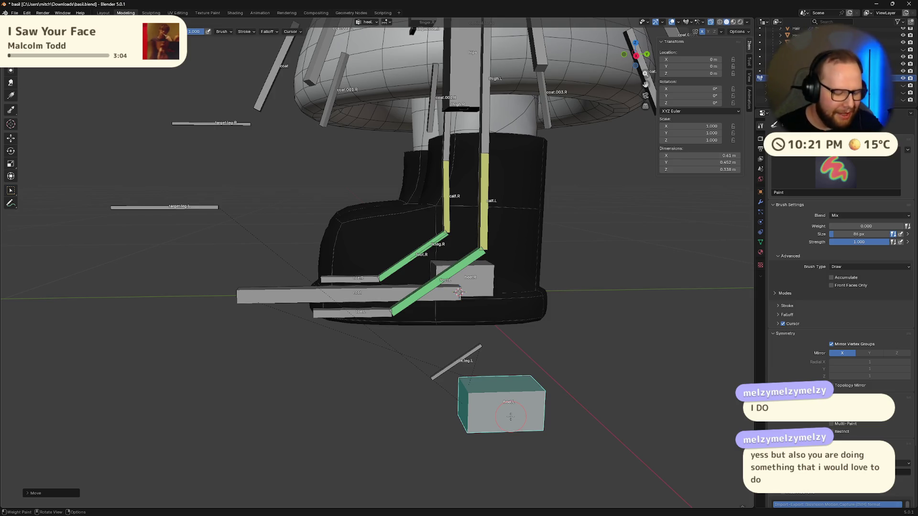
key("g")
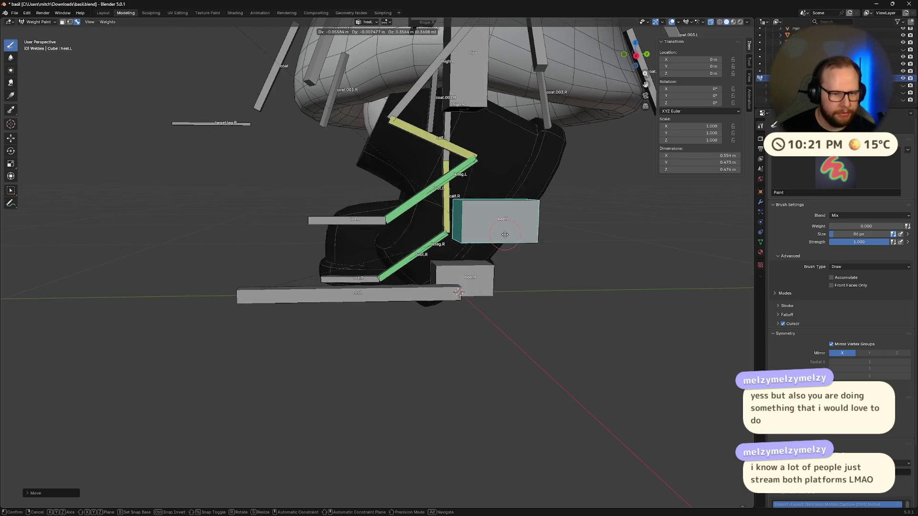
left_click(461, 299)
Make toe.L active and paint full 1.0 weight across the front of the left boot
mouse_move(460, 295)
middle_mouse_down()
mouse_move(438, 309)
mouse_move(427, 301)
middle_mouse_up()
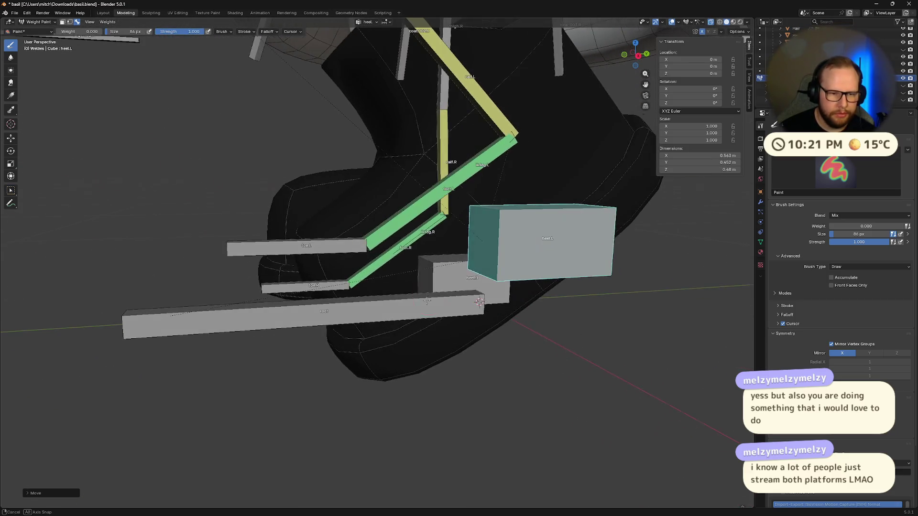
left_click(306, 246, "ctrl")
mouse_move(306, 245)
middle_mouse_down()
mouse_move(304, 306)
mouse_move(392, 371)
middle_mouse_up()
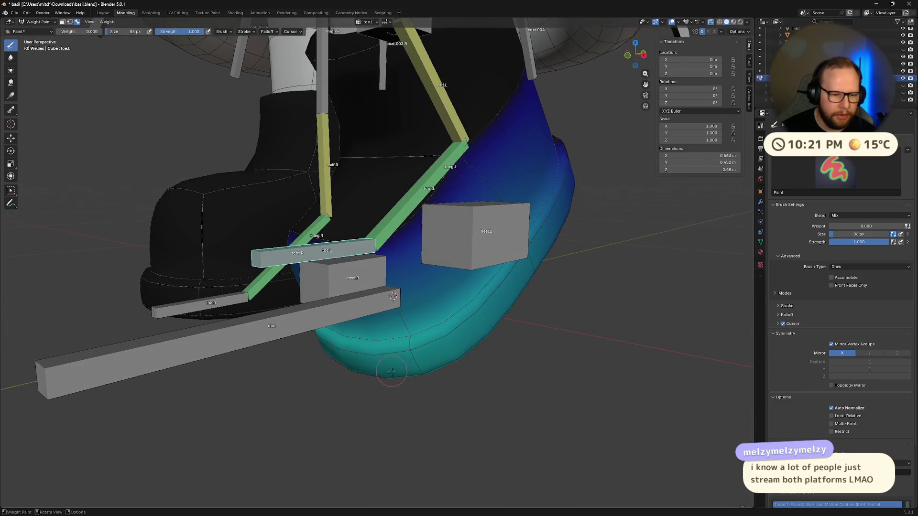
left_click_drag(67, 31, 102, 31)
mouse_move(393, 373)
left_mouse_down()
mouse_move(349, 229)
mouse_move(419, 368)
left_mouse_up()
middle_click_drag(392, 324, 374, 309)
left_click_drag(374, 309, 399, 368)
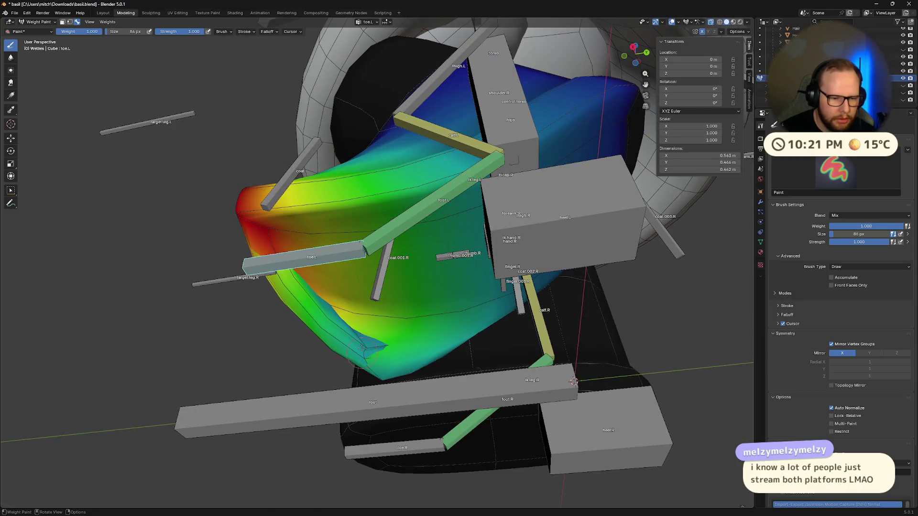
middle_click_drag(362, 349, 344, 335)
scroll(345, 335, "up", 5)
left_click_drag(311, 354, 326, 306)
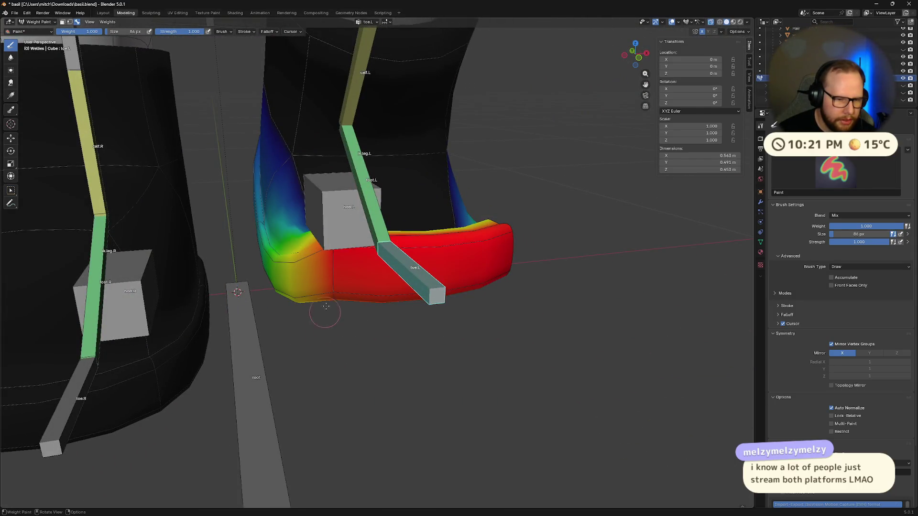
middle_click_drag(403, 353, 293, 289)
mouse_move(292, 290)
left_mouse_down()
mouse_move(272, 248)
mouse_move(287, 220)
mouse_move(306, 239)
left_mouse_up()
Test-rotate toe.L on the X axis to check the bend, then cancel
mouse_move(306, 239)
middle_mouse_down()
mouse_move(364, 310)
mouse_move(361, 291)
middle_mouse_up()
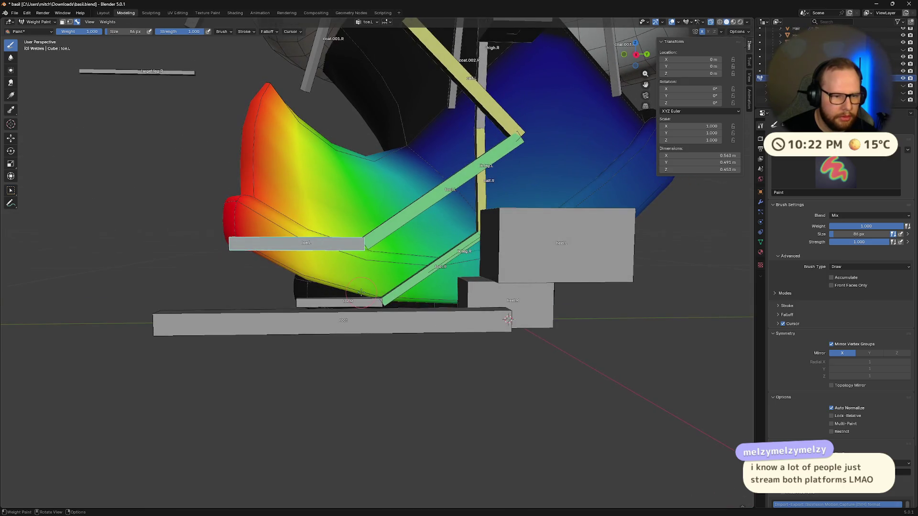
key("r")
key("x")
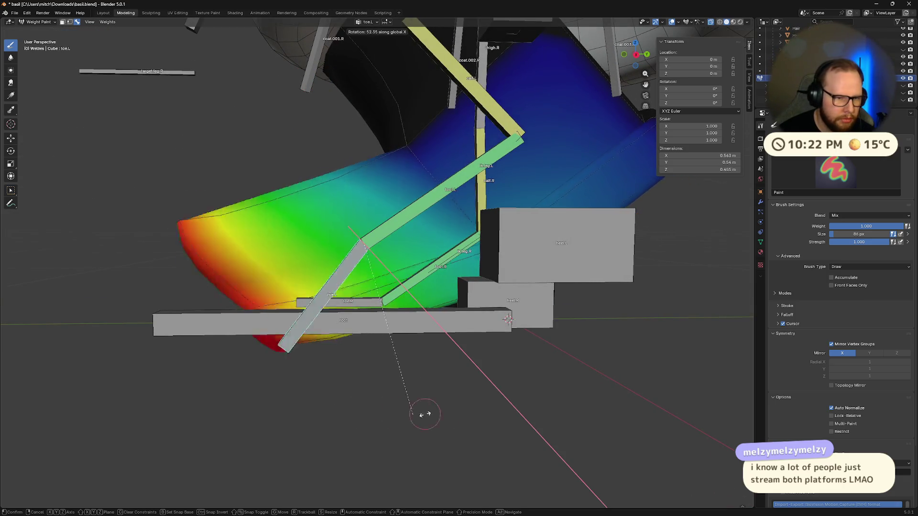
key("Escape")
Set the brush weight to 0.5, fill it onto toe.L, and switch to foot.L
middle_click_drag(324, 365, 131, 52)
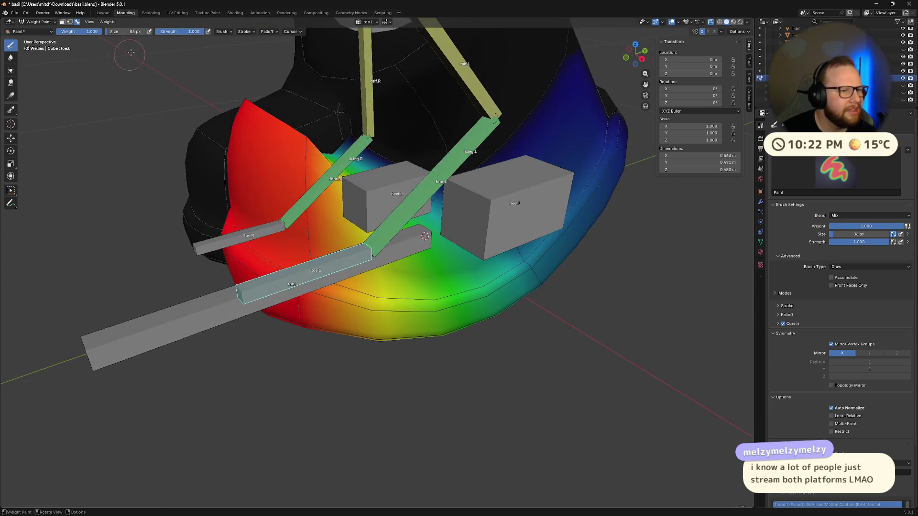
left_click(91, 31)
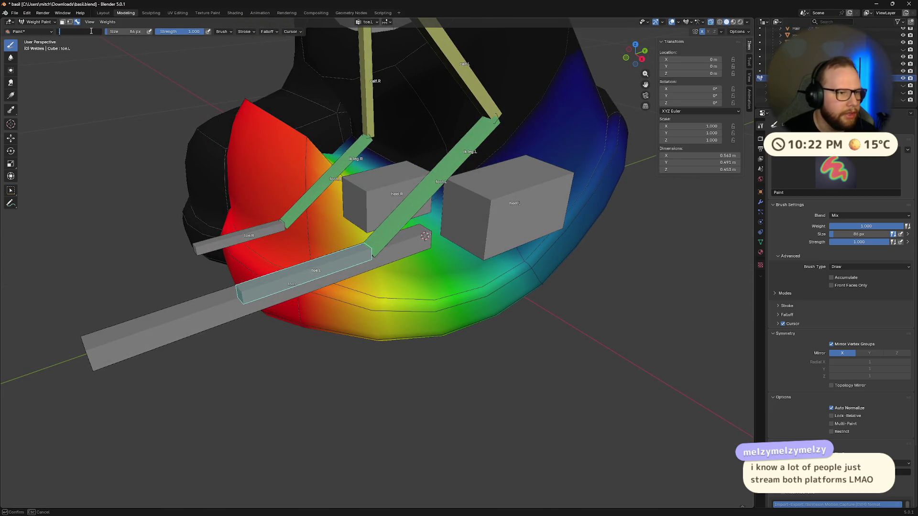
type("0.5")
key("Return")
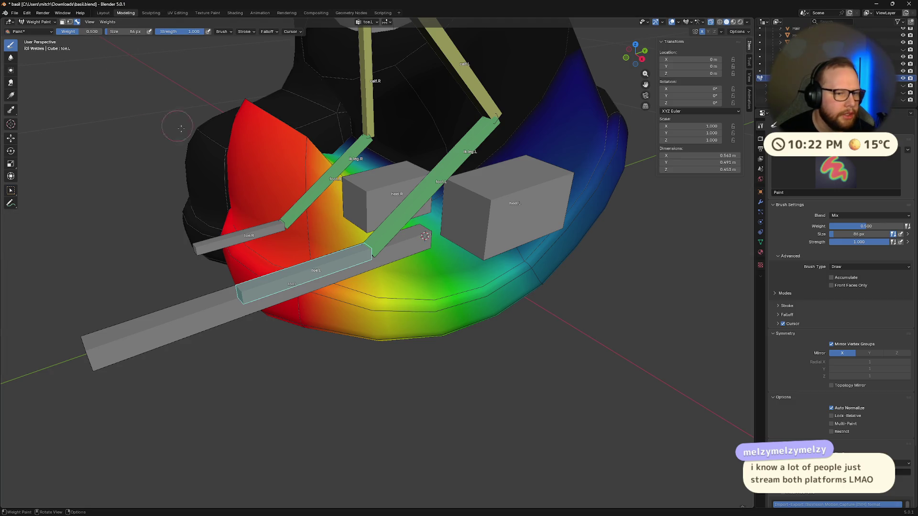
middle_click_drag(248, 201, 288, 228)
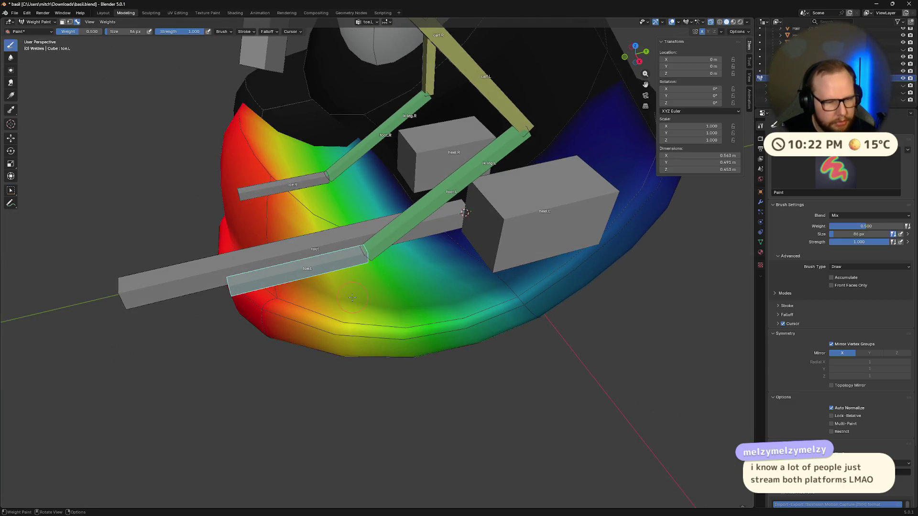
key("ctrl+x")
mouse_move(352, 297)
middle_mouse_down()
mouse_move(351, 256)
mouse_move(358, 266)
mouse_move(406, 219)
mouse_move(405, 254)
middle_mouse_up()
left_click(406, 219, "ctrl")
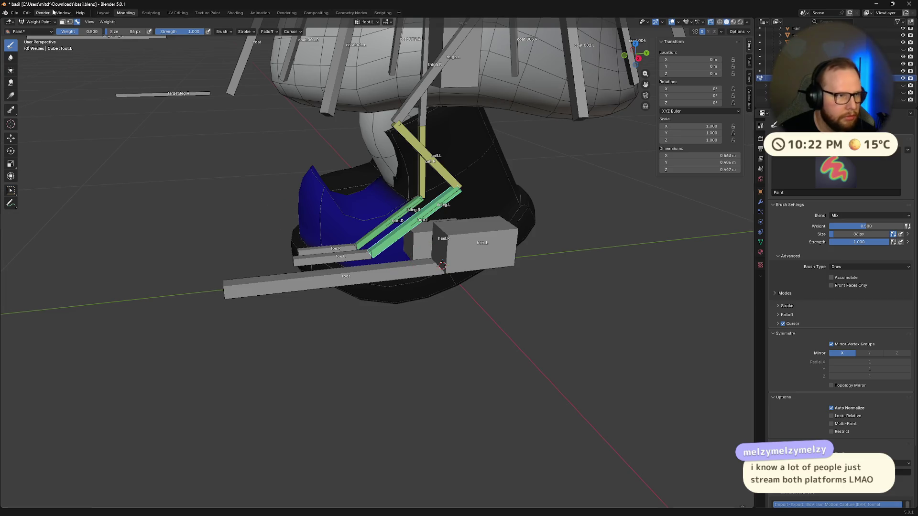
Set the brush weight to 0 and make calf.L the active bone
left_click(76, 32)
type("0")
key("Return")
key("ctrl+x")
mouse_move(557, 236)
middle_mouse_down()
mouse_move(434, 185)
mouse_move(305, 226)
middle_mouse_up()
left_click(443, 180, "ctrl")
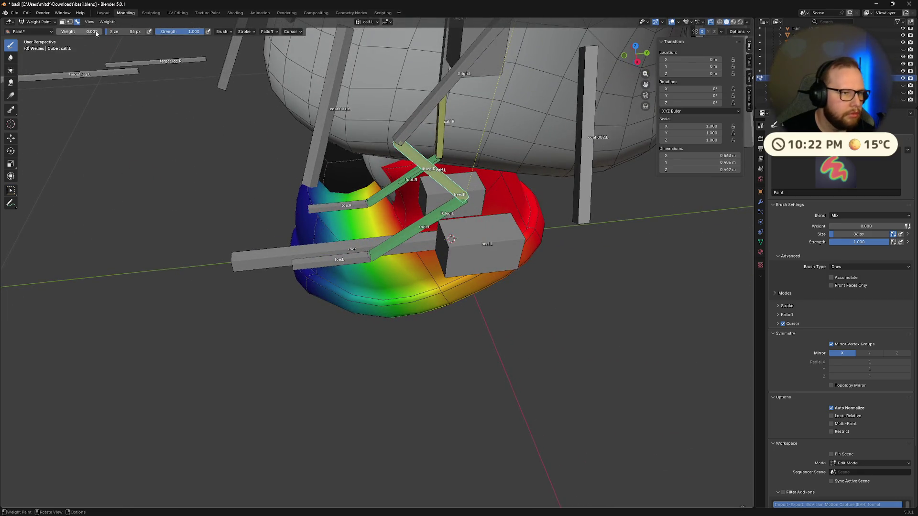
Paint zero calf.L weight along the lower front of the boot, undoing a stray stroke
mouse_move(311, 197)
middle_mouse_down()
mouse_move(267, 210)
mouse_move(392, 254)
mouse_move(460, 306)
mouse_move(318, 211)
mouse_move(342, 243)
middle_mouse_up()
left_click_drag(390, 183, 344, 218)
mouse_move(344, 218)
middle_mouse_down()
mouse_move(461, 269)
mouse_move(380, 284)
middle_mouse_up()
key("ctrl+z")
left_click_drag(380, 284, 377, 254)
Orbit and zoom around the left boot to inspect the calf.L gradient
mouse_move(386, 252)
middle_mouse_down()
mouse_move(500, 273)
mouse_move(426, 277)
mouse_move(445, 257)
middle_mouse_up()
scroll(433, 274, "up", 4)
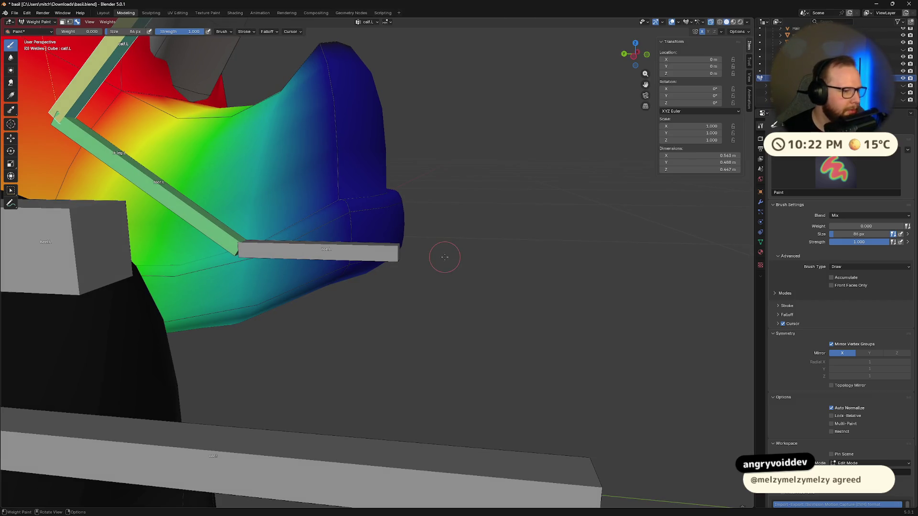
middle_click_drag(445, 257, 369, 217)
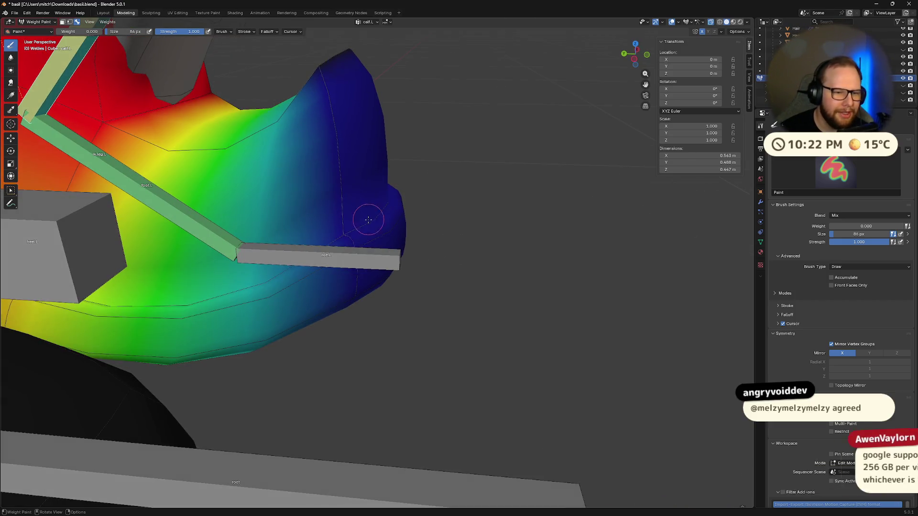
middle_click_drag(376, 252, 360, 259)
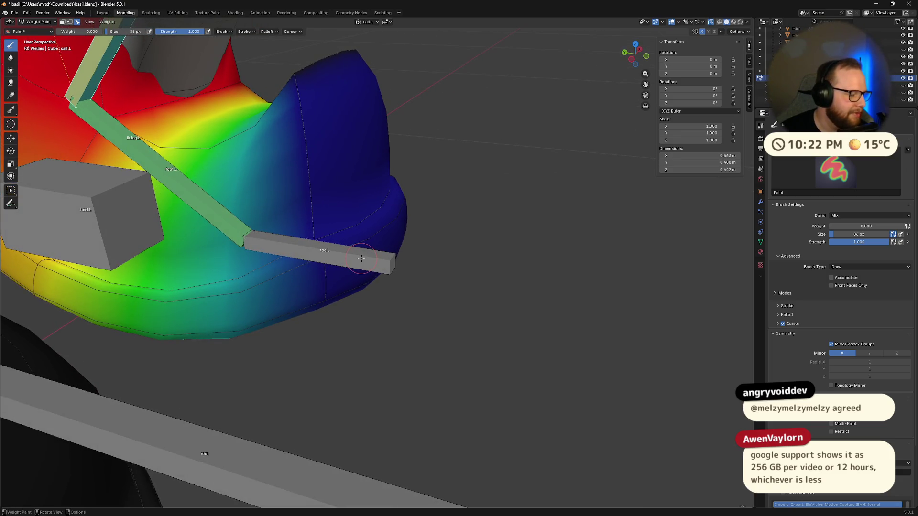
mouse_move(350, 248)
middle_mouse_down()
mouse_move(378, 232)
mouse_move(413, 238)
mouse_move(389, 225)
mouse_move(377, 251)
middle_mouse_up()
scroll(380, 231, "down", 3)
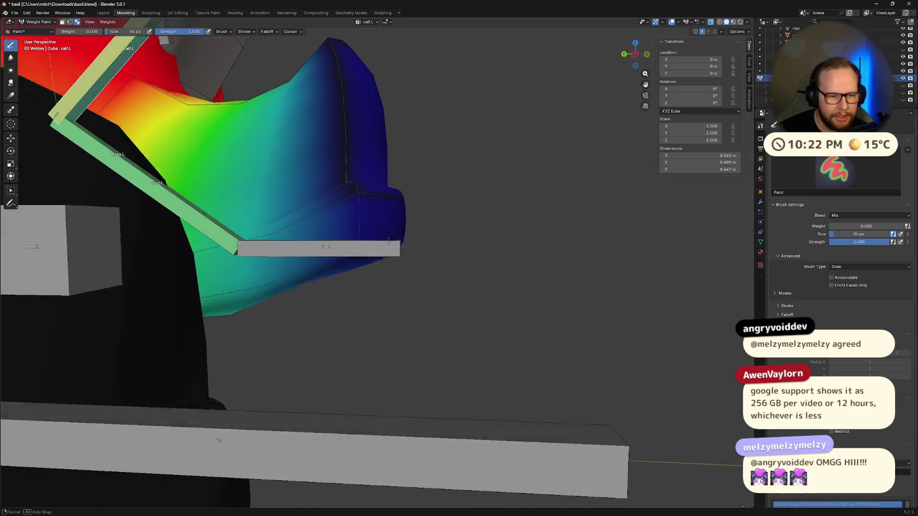
scroll(369, 188, "up", 5)
mouse_move(368, 188)
middle_mouse_down()
mouse_move(360, 254)
mouse_move(420, 195)
mouse_move(343, 212)
mouse_move(404, 251)
mouse_move(360, 232)
middle_mouse_up()
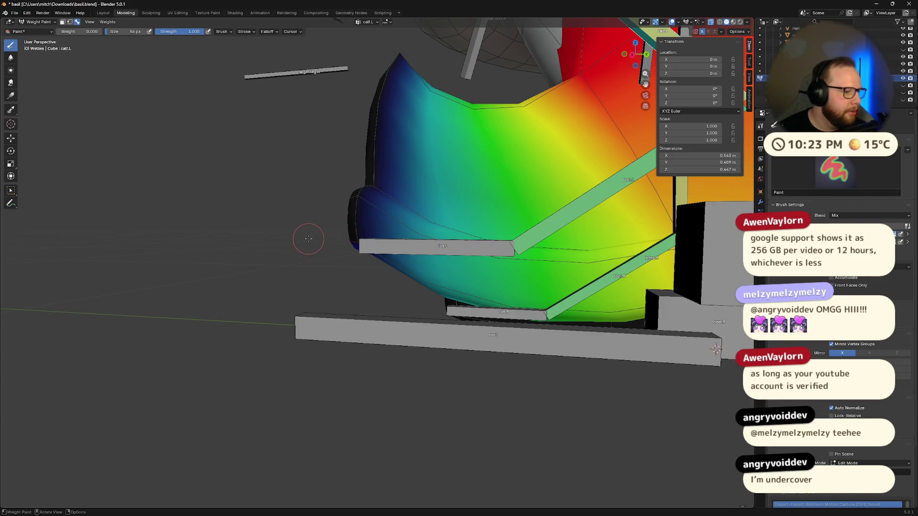
mouse_move(369, 268)
middle_mouse_down()
mouse_move(325, 226)
mouse_move(397, 235)
mouse_move(400, 329)
mouse_move(419, 277)
mouse_move(402, 199)
middle_mouse_up()
mouse_move(358, 179)
middle_mouse_down()
mouse_move(392, 211)
mouse_move(365, 172)
mouse_move(382, 128)
middle_mouse_up()
middle_click_drag(409, 174, 370, 234)
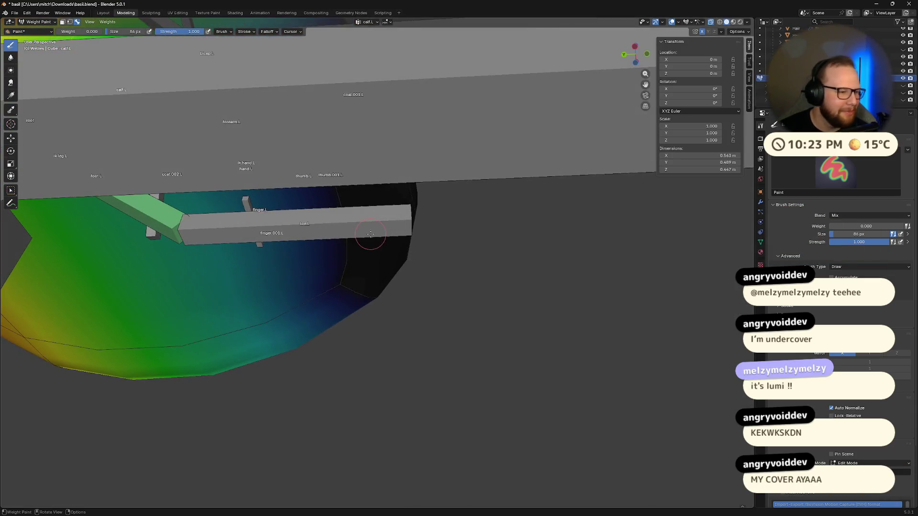
mouse_move(406, 228)
middle_mouse_down()
mouse_move(377, 209)
mouse_move(557, 222)
middle_mouse_up()
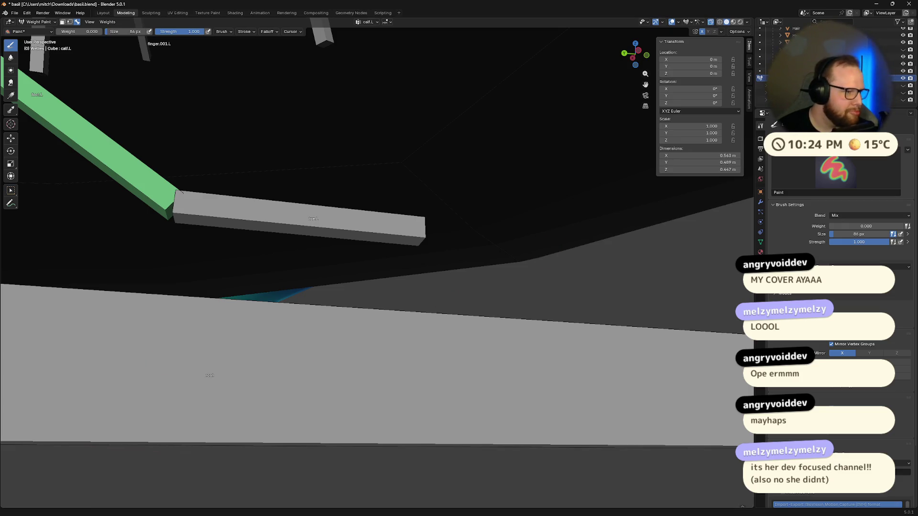
mouse_move(430, 287)
middle_mouse_down()
mouse_move(433, 267)
mouse_move(352, 308)
mouse_move(376, 314)
mouse_move(378, 248)
middle_mouse_up()
scroll(381, 184, "up", 6)
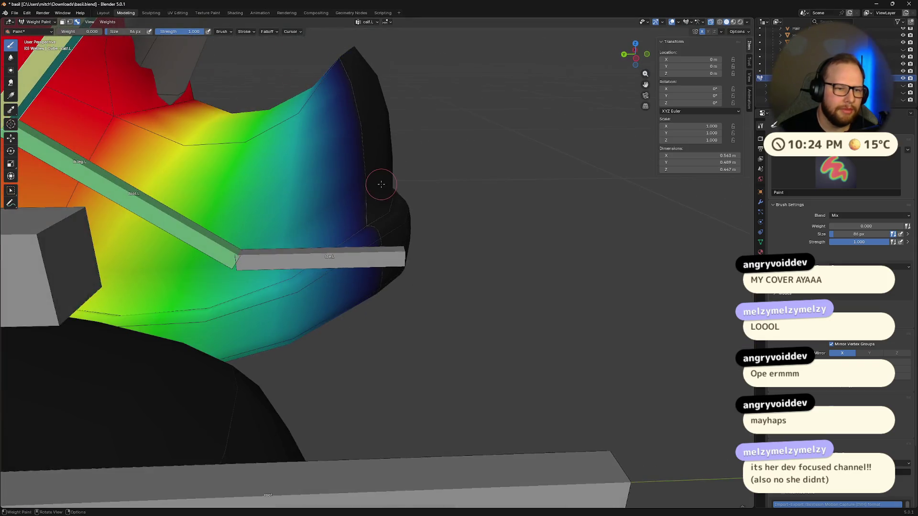
middle_click_drag(381, 184, 390, 287)
scroll(390, 287, "up", 5)
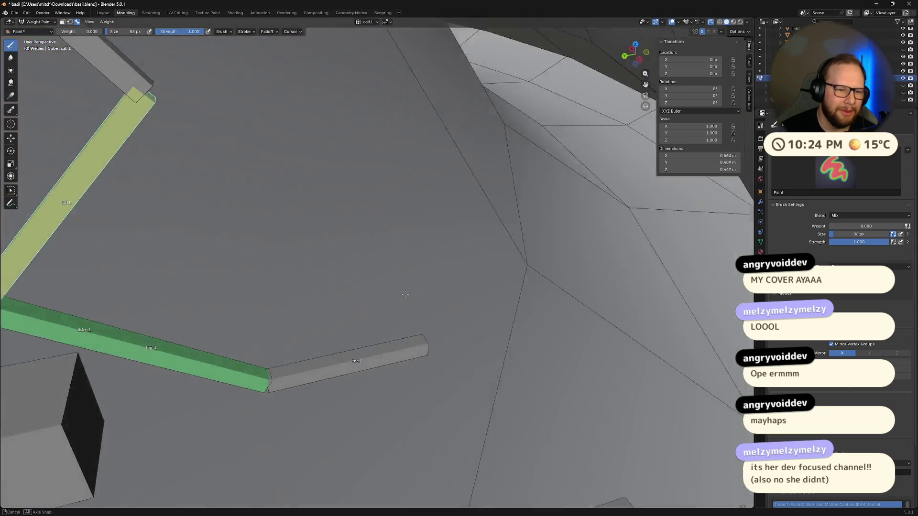
scroll(390, 264, "down", 6)
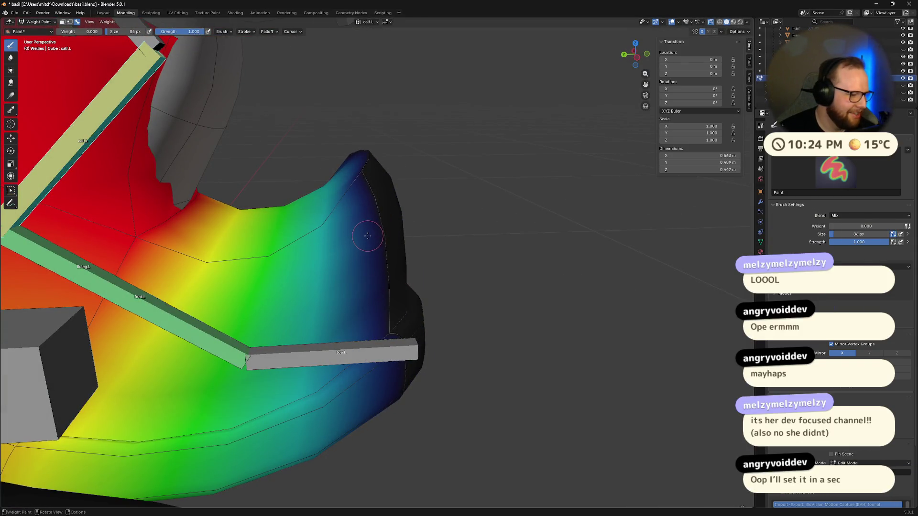
scroll(421, 237, "up", 3)
mouse_move(420, 237)
middle_mouse_down()
mouse_move(433, 242)
mouse_move(437, 225)
mouse_move(462, 258)
mouse_move(366, 263)
middle_mouse_up()
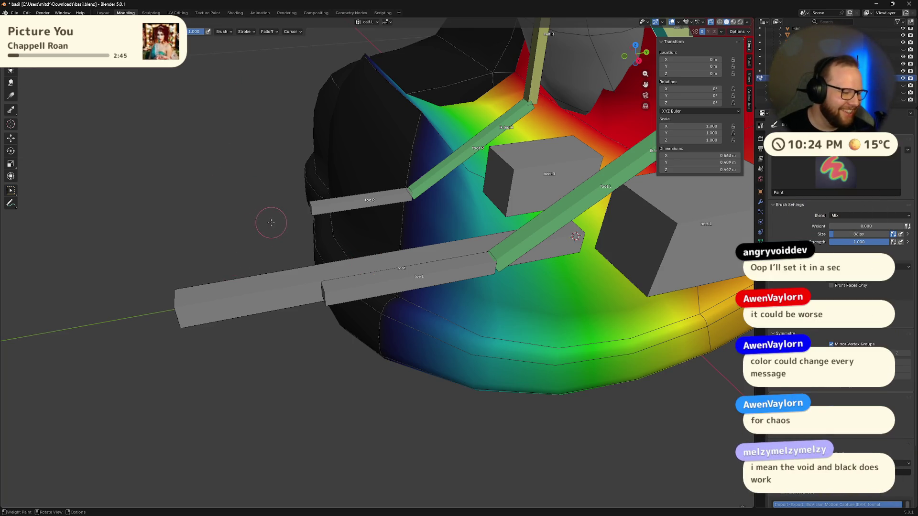
Paint thigh.L onto the left boot and fill it entirely with 1.0 weight, then view calf.L
mouse_move(279, 225)
middle_mouse_down()
mouse_move(401, 269)
mouse_move(407, 246)
mouse_move(395, 245)
middle_mouse_up()
middle_click_drag(324, 231, 379, 237)
mouse_move(316, 250)
middle_mouse_down()
mouse_move(475, 251)
mouse_move(369, 268)
mouse_move(376, 188)
mouse_move(334, 177)
mouse_move(295, 248)
mouse_move(254, 253)
mouse_move(421, 227)
middle_mouse_up()
scroll(421, 227, "down", 5)
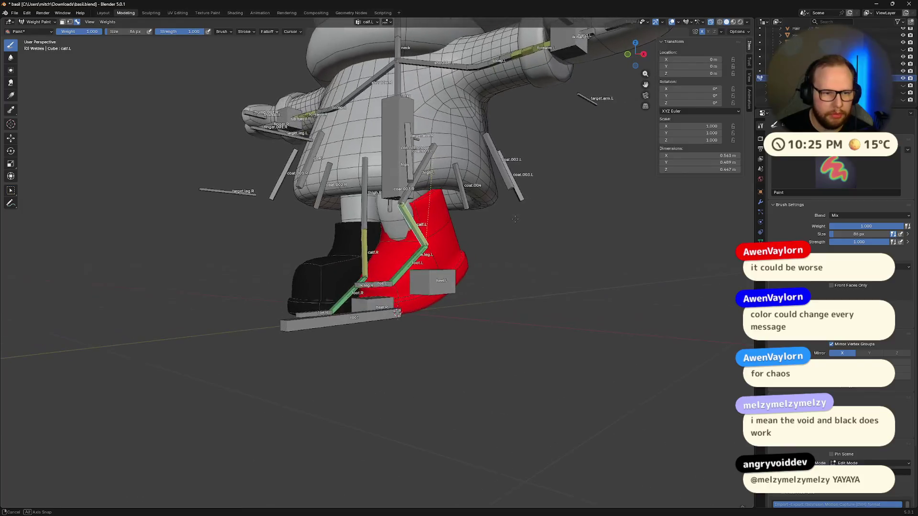
mouse_move(508, 205)
middle_mouse_down()
mouse_move(450, 215)
mouse_move(477, 322)
middle_mouse_up()
mouse_move(449, 201)
middle_mouse_down()
mouse_move(431, 210)
mouse_move(445, 198)
mouse_move(321, 201)
mouse_move(287, 225)
middle_mouse_up()
left_click(447, 199, "ctrl")
mouse_move(287, 224)
left_mouse_down()
mouse_move(277, 230)
mouse_move(306, 239)
left_mouse_up()
middle_click_drag(306, 239, 392, 246)
left_click_drag(392, 246, 382, 239)
mouse_move(382, 239)
middle_mouse_down()
mouse_move(362, 237)
mouse_move(422, 229)
middle_mouse_up()
key("ctrl+x")
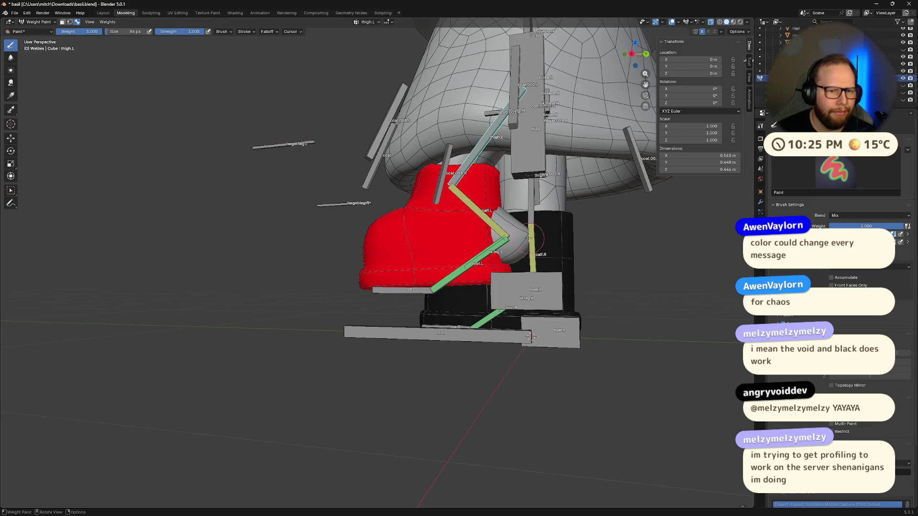
left_click(495, 224, "ctrl")
left_click(476, 158, "ctrl")
middle_click_drag(476, 157, 463, 167)
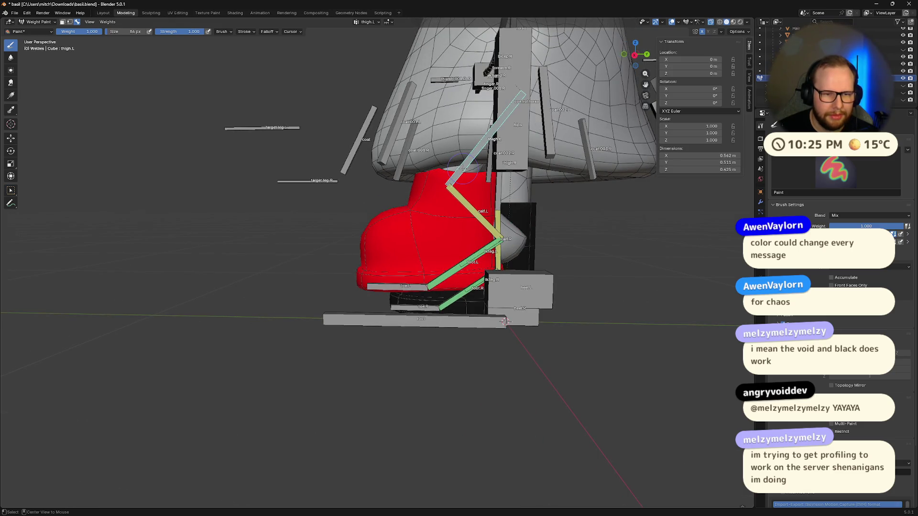
scroll(456, 177, "up", 3)
middle_click_drag(457, 176, 414, 141)
left_click(406, 137, "ctrl")
left_click(407, 137, "ctrl")
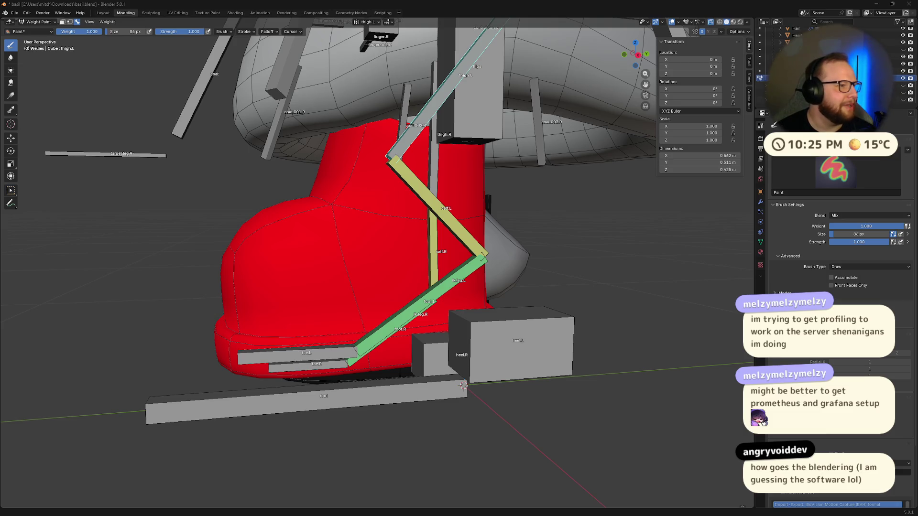
scroll(371, 292, "down", 5)
mouse_move(371, 293)
middle_mouse_down()
mouse_move(430, 289)
mouse_move(393, 282)
middle_mouse_up()
scroll(430, 289, "up", 5)
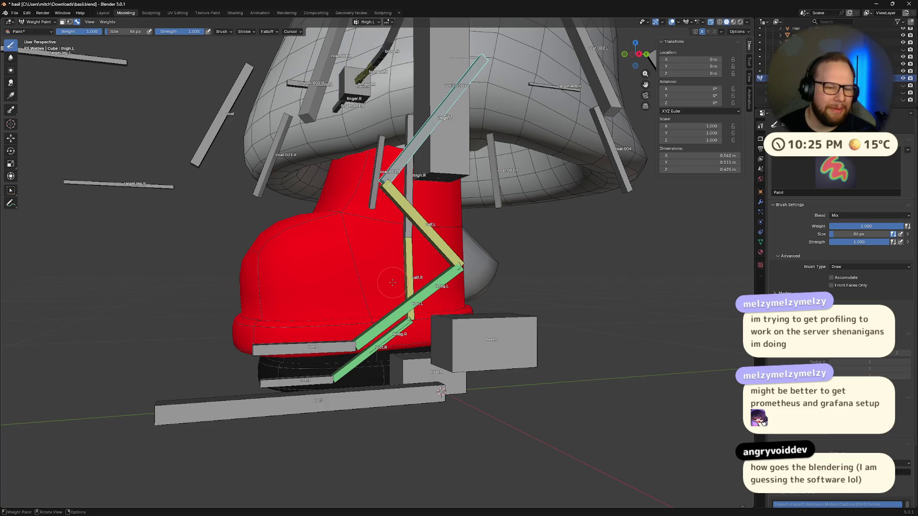
mouse_move(392, 282)
middle_mouse_down()
mouse_move(446, 316)
mouse_move(417, 307)
mouse_move(386, 322)
middle_mouse_up()
scroll(406, 292, "down", 3)
scroll(447, 316, "down", 3)
scroll(385, 321, "up", 1)
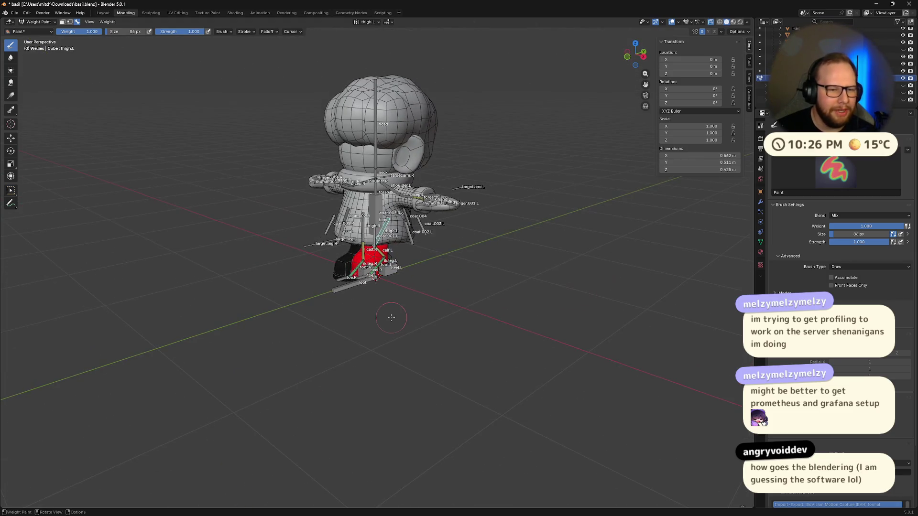
Switch to Material Preview shading with the wireframe overlay hidden, zoomed toward the legs
left_click(733, 22)
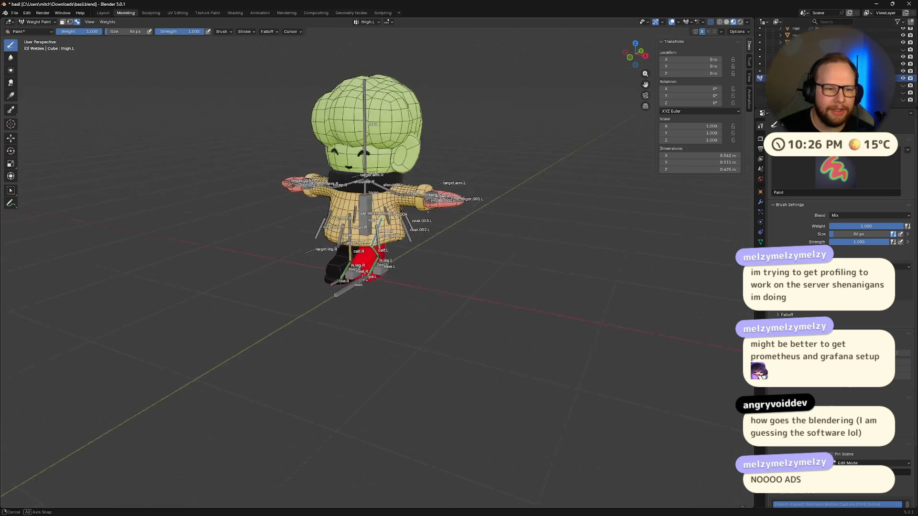
left_click(679, 23)
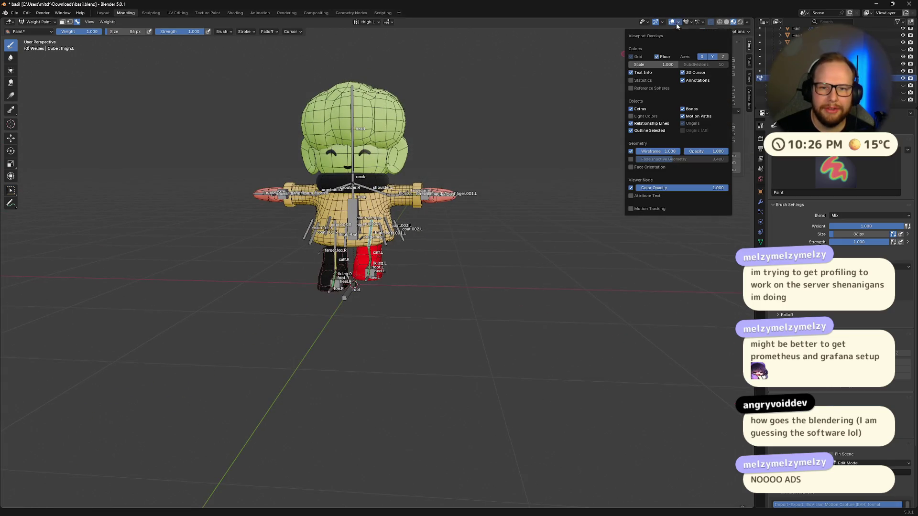
left_click(631, 152)
mouse_move(440, 213)
middle_mouse_down()
mouse_move(430, 222)
mouse_move(469, 190)
middle_mouse_up()
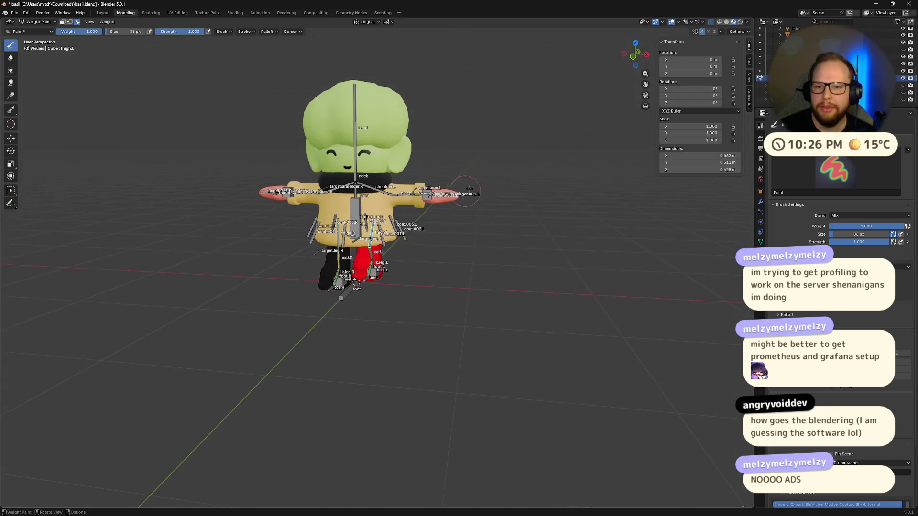
scroll(504, 249, "down", 2)
mouse_move(504, 249)
middle_mouse_down()
mouse_move(412, 277)
mouse_move(445, 258)
mouse_move(419, 254)
middle_mouse_up()
scroll(459, 260, "up", 8)
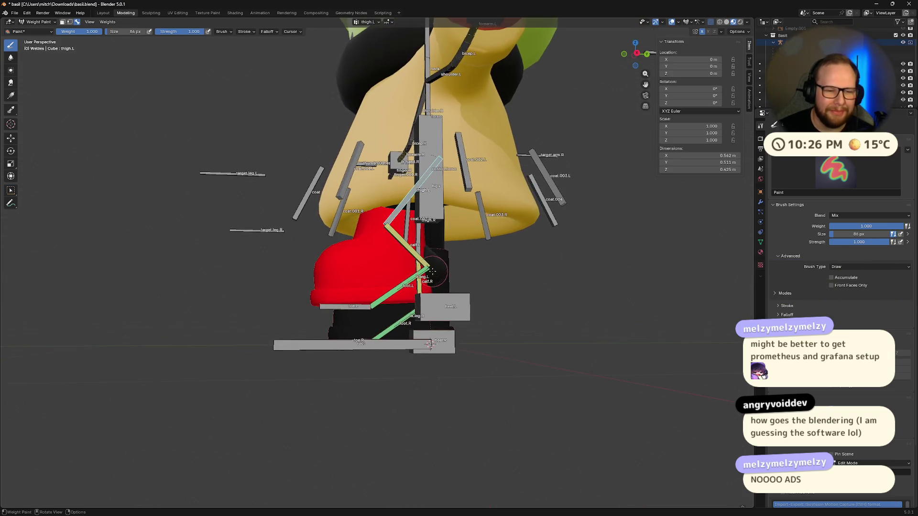
scroll(419, 254, "up", 5)
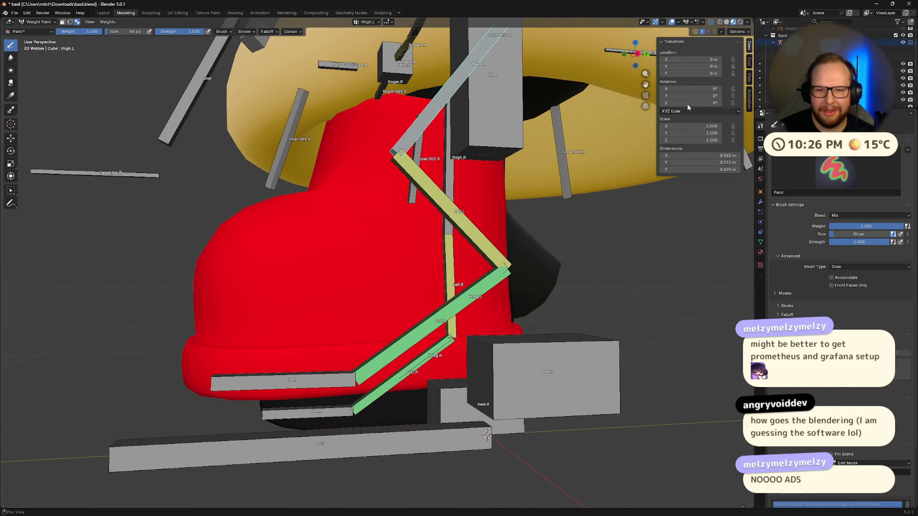
Turn the wireframe overlay back on and make calf.L active to show its weights
left_click(679, 23)
left_click(630, 152)
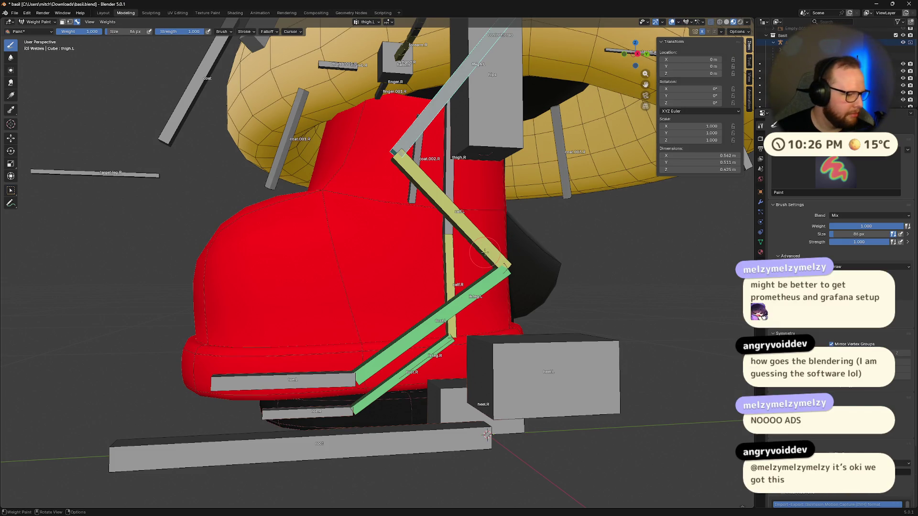
middle_click_drag(476, 248, 452, 257)
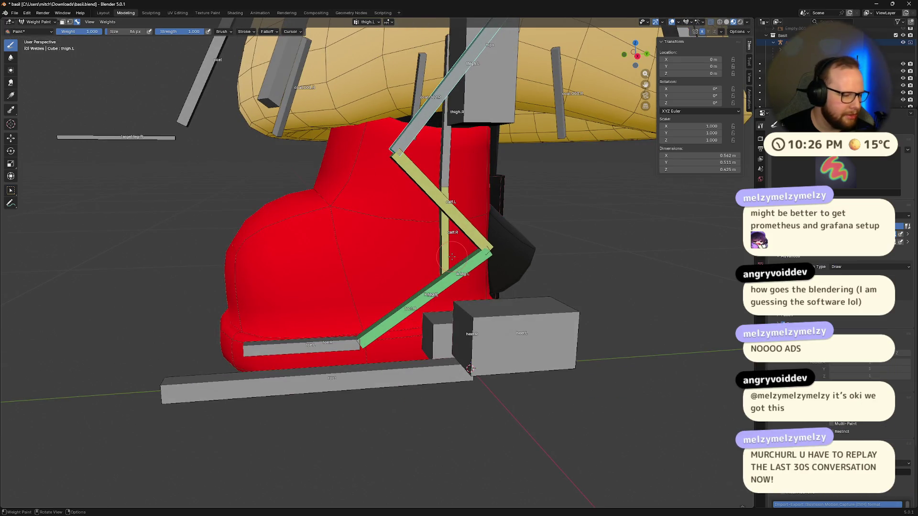
scroll(452, 256, "up", 3)
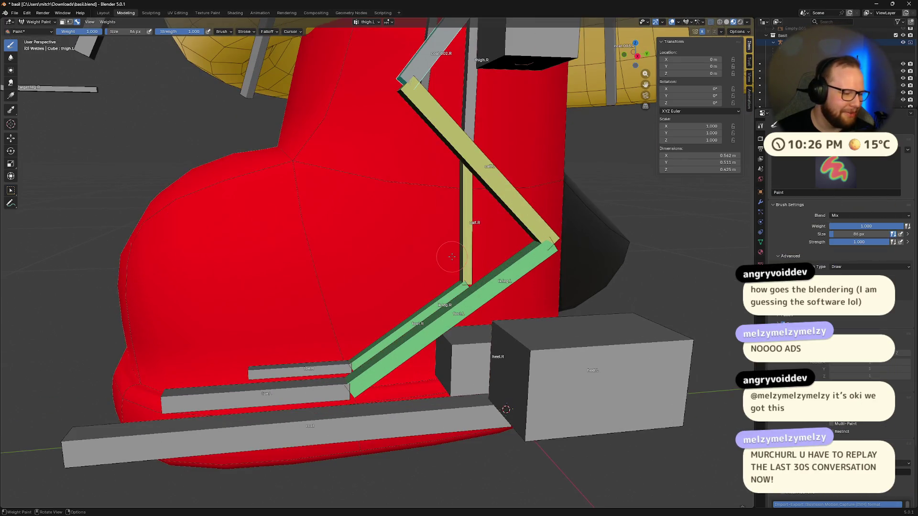
left_click(431, 181, "ctrl")
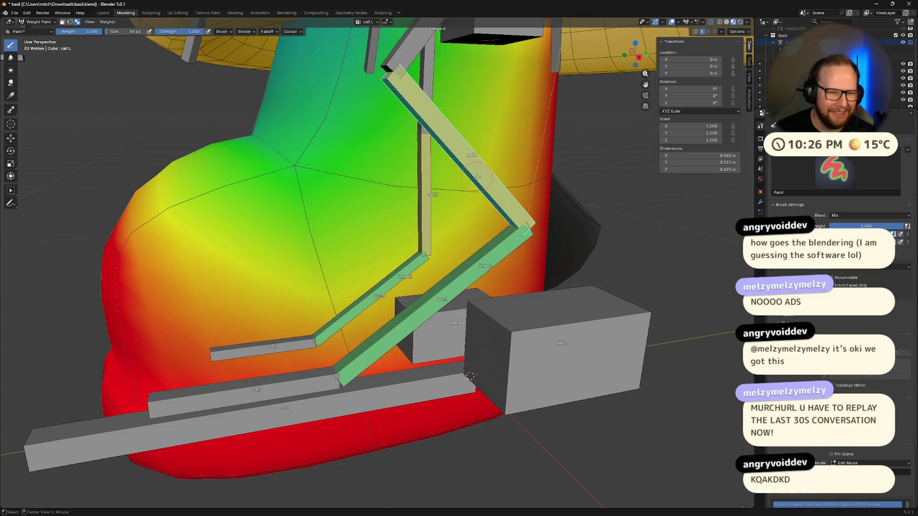
Fill the left boot with 0 thigh.L weight, then check the calf.L gradient
scroll(421, 266, "down", 2)
mouse_move(421, 267)
middle_mouse_down()
mouse_move(444, 145)
mouse_move(447, 208)
middle_mouse_up()
left_click(442, 141, "ctrl")
key("BackSpace")
key("ctrl+x")
mouse_move(467, 250)
middle_mouse_down()
mouse_move(463, 234)
mouse_move(514, 260)
mouse_move(381, 184)
middle_mouse_up()
left_click(463, 234, "ctrl")
middle_click_drag(376, 256, 366, 162)
Make toe.L active and paint its weights on the boot down to 0.000
key("shift+x")
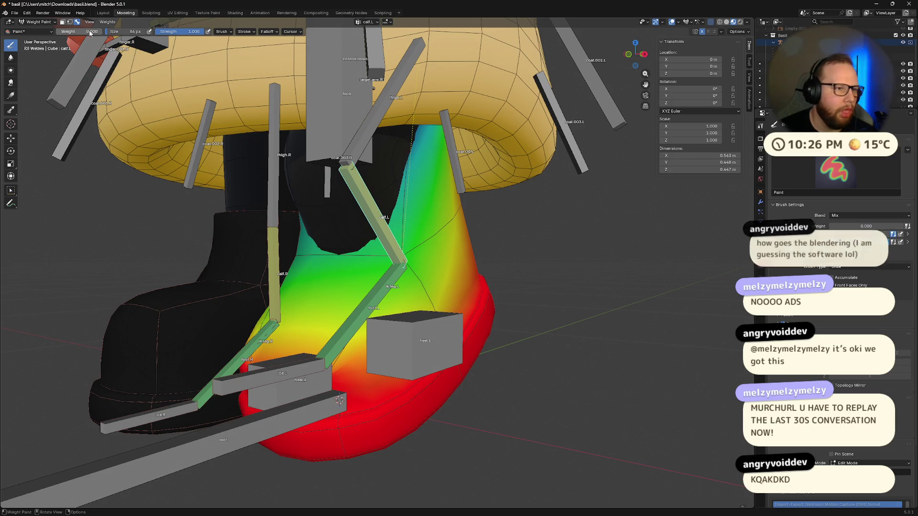
mouse_move(336, 128)
middle_mouse_down()
mouse_move(421, 220)
mouse_move(400, 249)
mouse_move(323, 203)
mouse_move(435, 305)
middle_mouse_up()
left_click(435, 306, "ctrl")
left_click(334, 358, "ctrl")
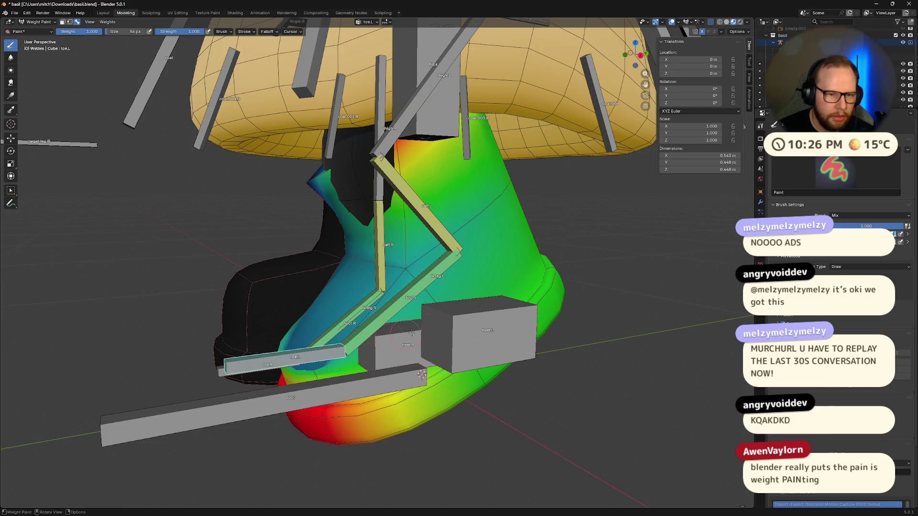
middle_click_drag(335, 358, 215, 175)
left_click_drag(99, 36, 57, 35)
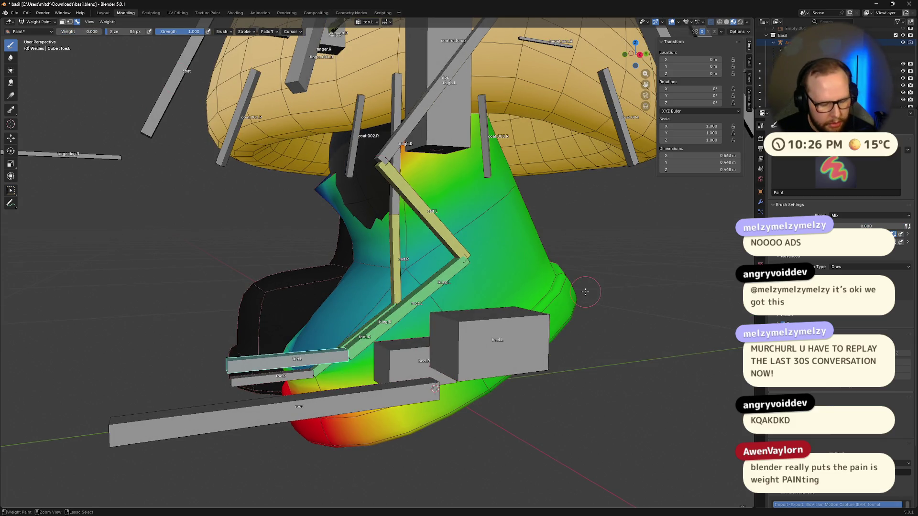
mouse_move(585, 292)
middle_mouse_down()
mouse_move(640, 272)
mouse_move(533, 289)
middle_mouse_up()
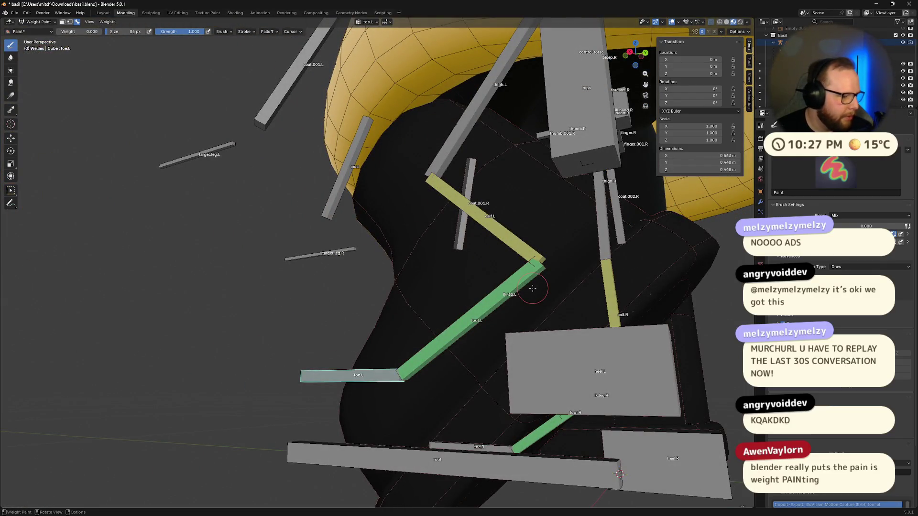
Zoom out to the lower body and make heel.L the active bone
middle_click_drag(533, 288, 480, 276)
scroll(480, 276, "up", 5)
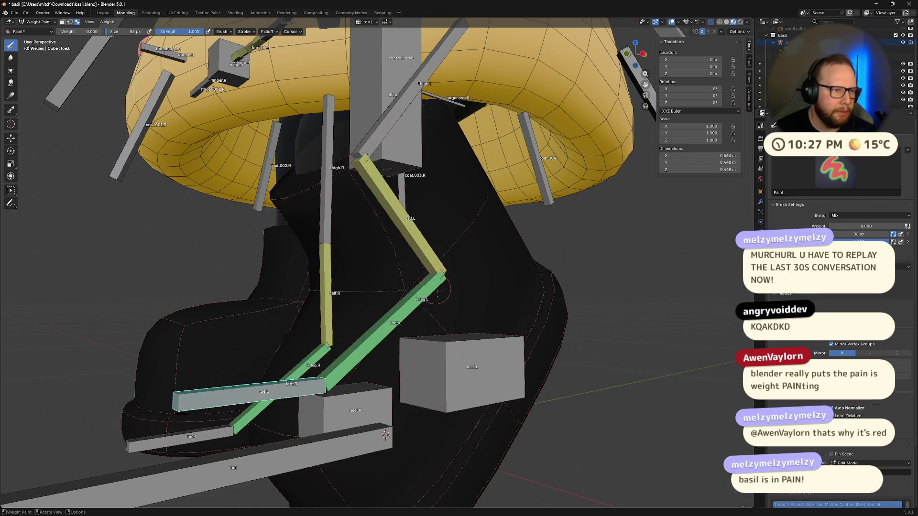
left_click(471, 392, "ctrl")
middle_click_drag(471, 392, 553, 400)
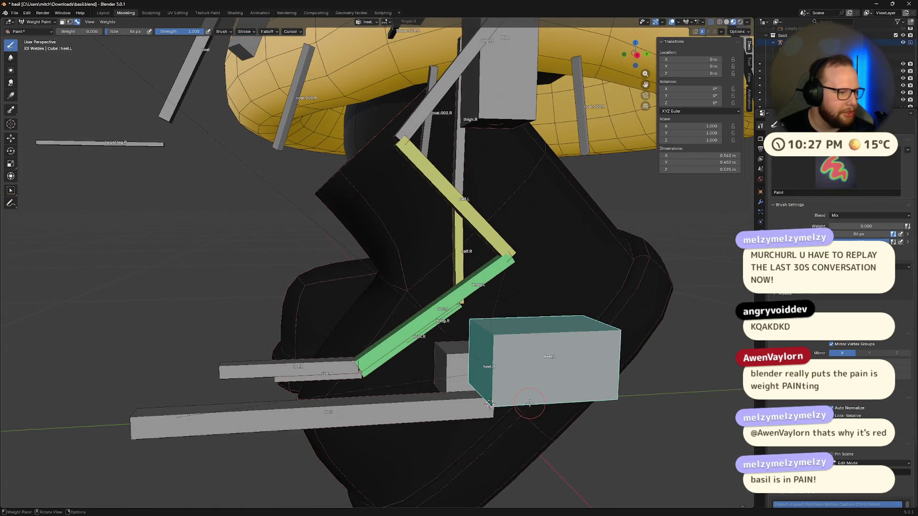
Make foot.L active and raise the brush weight to 0.750
scroll(490, 403, "down", 5)
mouse_move(489, 403)
middle_mouse_down()
mouse_move(303, 321)
mouse_move(365, 364)
mouse_move(360, 342)
mouse_move(369, 365)
mouse_move(392, 345)
middle_mouse_up()
scroll(343, 337, "up", 5)
left_click(404, 318, "ctrl")
middle_click_drag(506, 339, 492, 343)
middle_click_drag(400, 341, 403, 316)
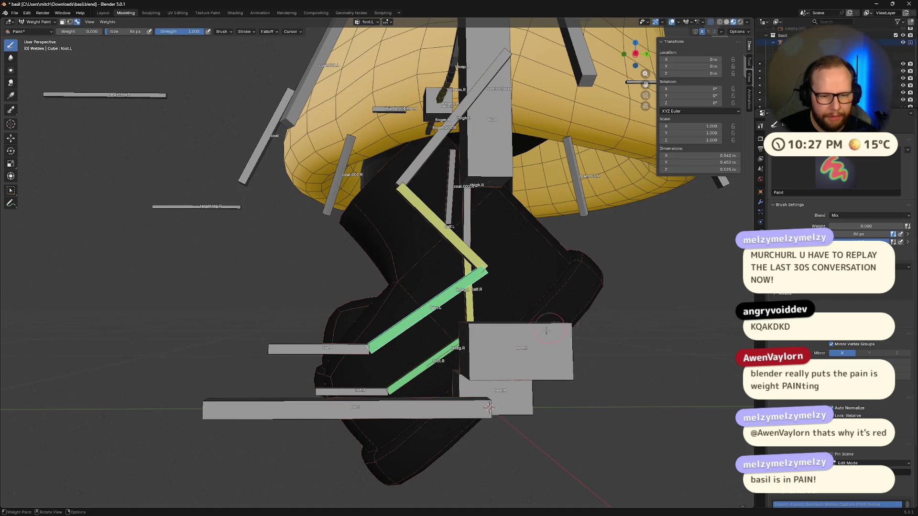
middle_click_drag(569, 282, 119, 73)
left_click_drag(78, 31, 102, 32)
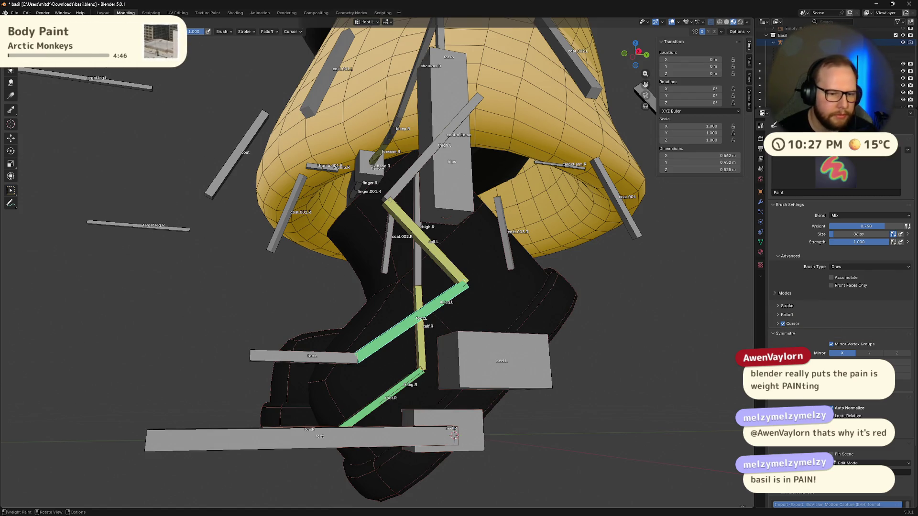
Paint trial foot.L strokes on the boot, then undo both strokes
middle_click_drag(556, 383, 502, 251)
mouse_move(502, 251)
left_mouse_down()
mouse_move(509, 239)
mouse_move(450, 368)
mouse_move(485, 352)
left_mouse_up()
middle_click_drag(485, 351, 538, 312)
mouse_move(577, 287)
middle_mouse_down()
mouse_move(553, 292)
mouse_move(587, 351)
mouse_move(371, 186)
mouse_move(383, 135)
mouse_move(450, 356)
middle_mouse_up()
mouse_move(340, 451)
left_mouse_down()
mouse_move(287, 382)
mouse_move(273, 425)
left_mouse_up()
mouse_move(273, 426)
middle_mouse_down()
mouse_move(423, 425)
mouse_move(341, 277)
mouse_move(423, 242)
mouse_move(526, 277)
middle_mouse_up()
key("ctrl+z")
key("ctrl+z")
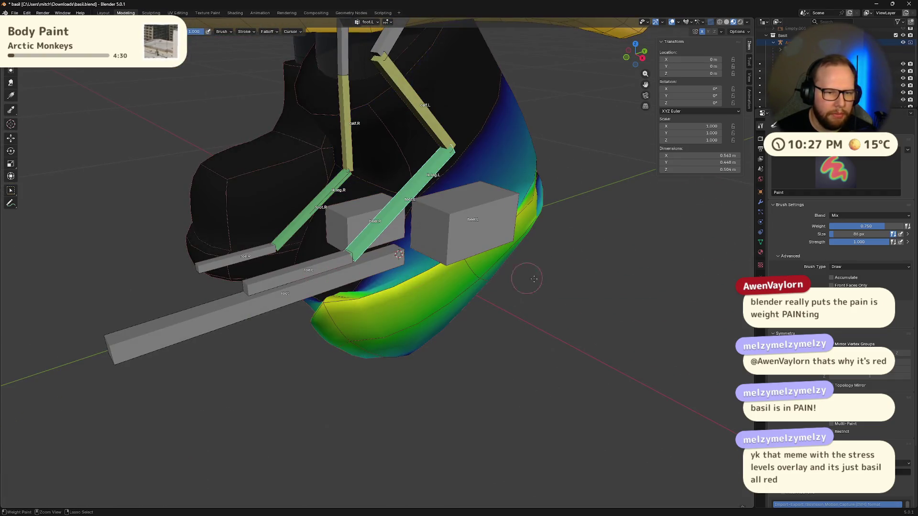
key("ctrl+z")
key("ctrl+z")
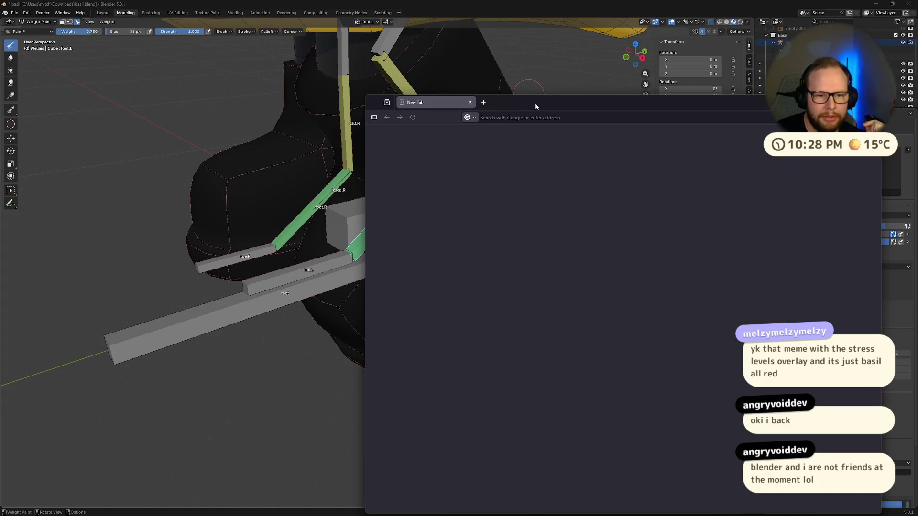
Enlarge the weight-painting meme image in the browser, then close the tab back to Blender
left_click_drag(537, 101, 389, 54)
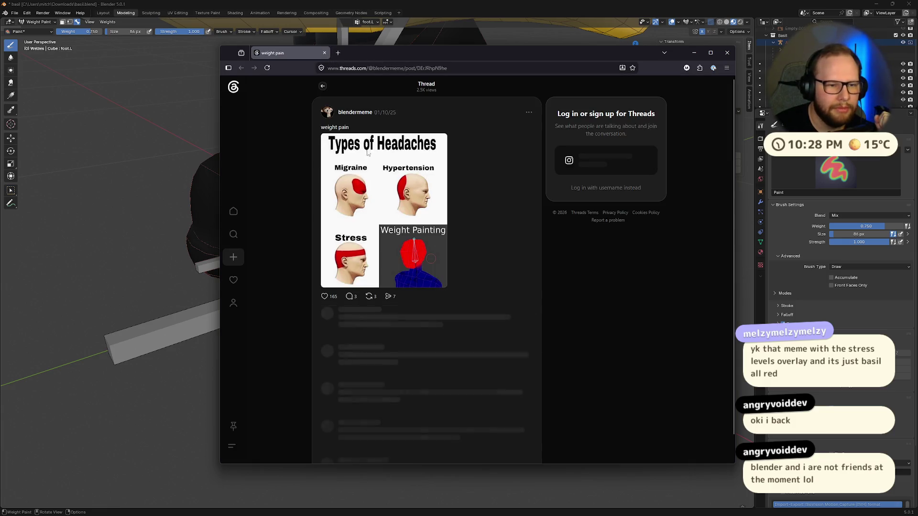
left_click(407, 192)
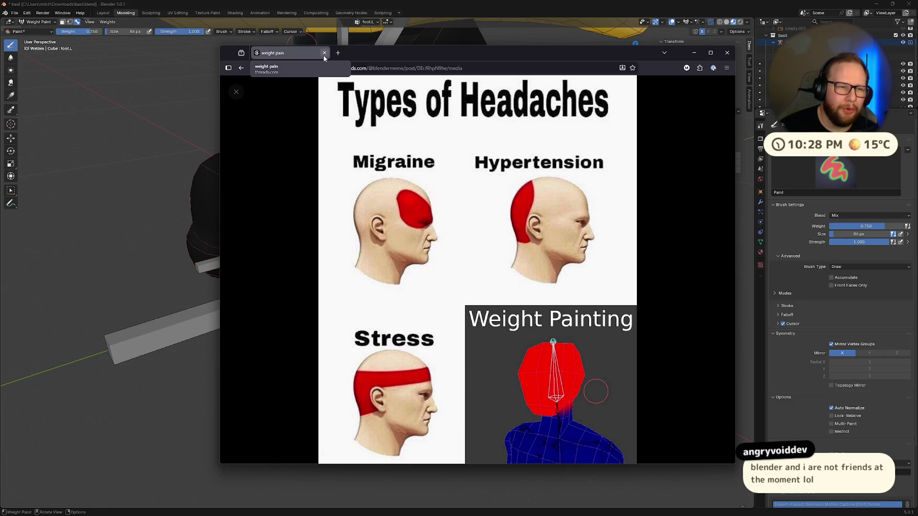
left_click(324, 53)
mouse_move(382, 215)
middle_mouse_down()
mouse_move(415, 213)
mouse_move(373, 305)
mouse_move(417, 330)
middle_mouse_up()
Set the brush weight to 0.350
left_click(87, 33)
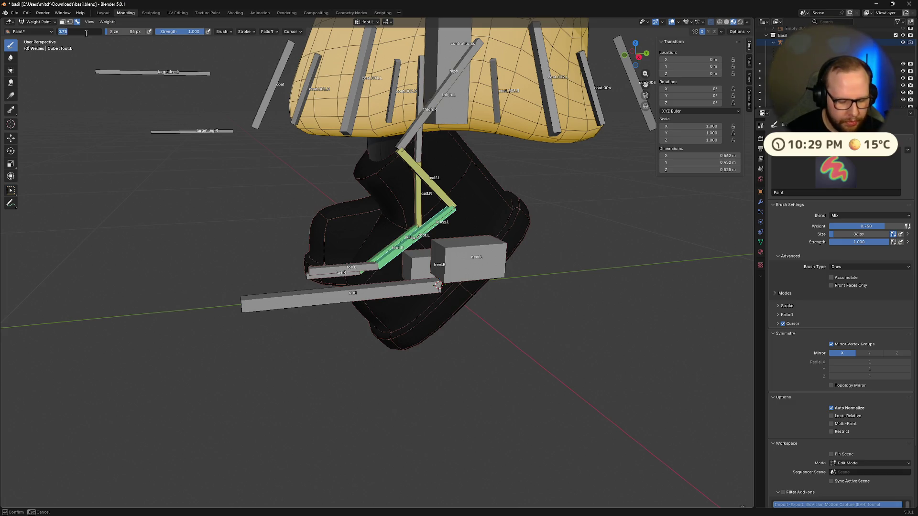
type(".")
key("Return")
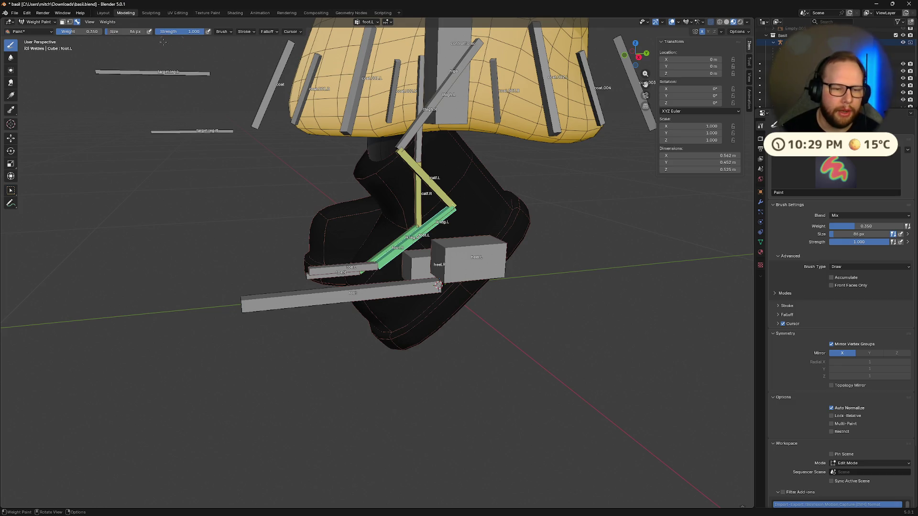
scroll(461, 344, "up", 3)
Paint foot.L weight over the lower left boot, shading it from blue to green
mouse_move(461, 344)
left_mouse_down()
mouse_move(534, 302)
mouse_move(510, 350)
left_mouse_up()
middle_click_drag(511, 350, 421, 407)
left_click_drag(421, 406, 392, 385)
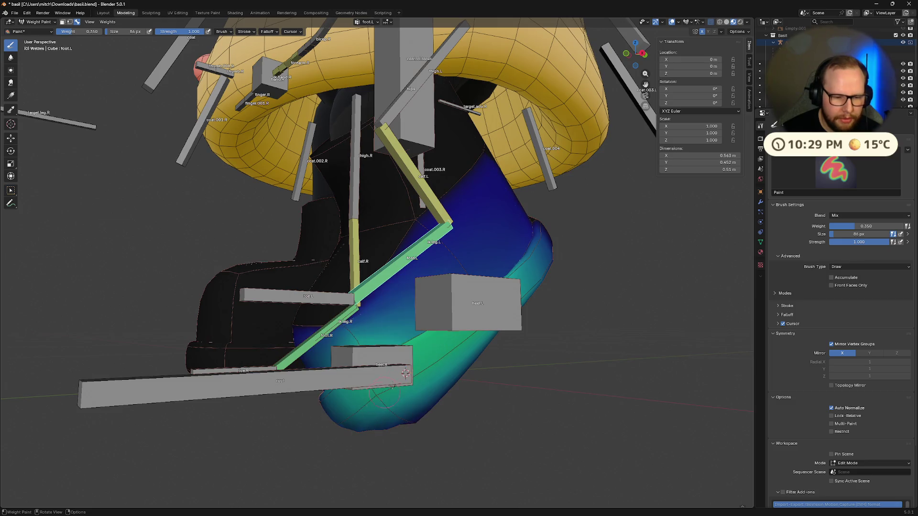
middle_click_drag(392, 385, 409, 419)
scroll(541, 381, "up", 5)
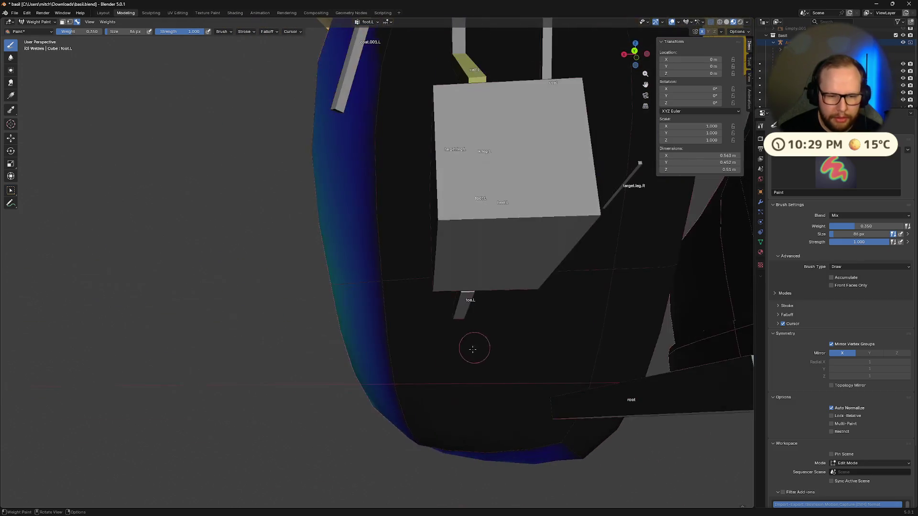
mouse_move(403, 337)
left_mouse_down()
mouse_move(431, 461)
mouse_move(565, 415)
left_mouse_up()
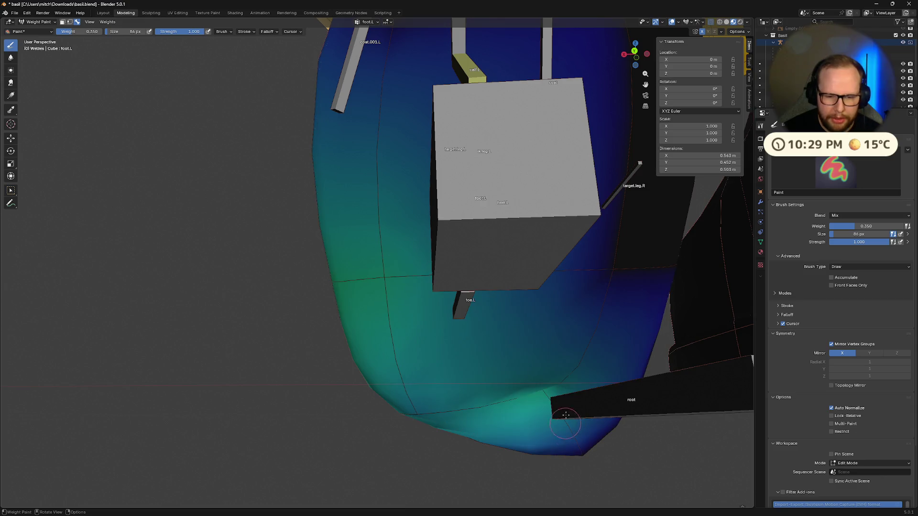
mouse_move(592, 289)
middle_mouse_down()
mouse_move(615, 259)
mouse_move(443, 379)
mouse_move(372, 369)
mouse_move(445, 277)
middle_mouse_up()
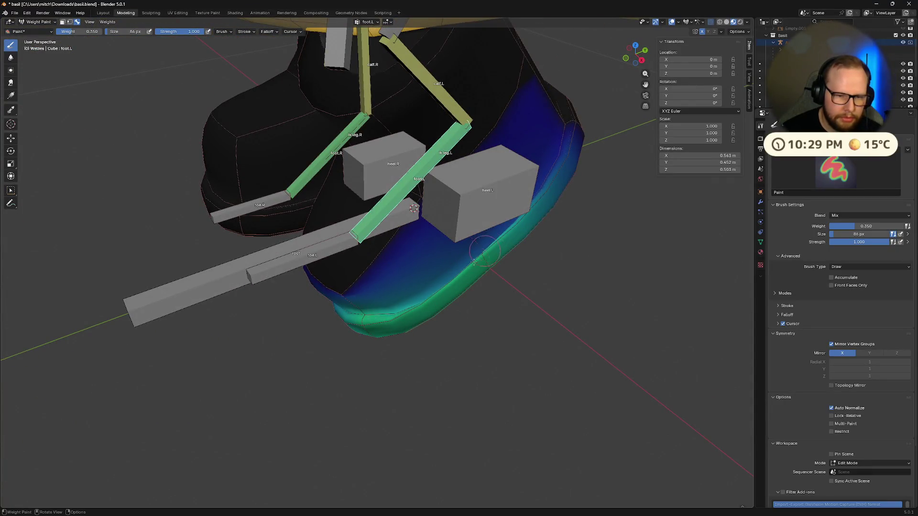
left_click_drag(471, 259, 461, 274)
middle_click_drag(462, 274, 424, 319)
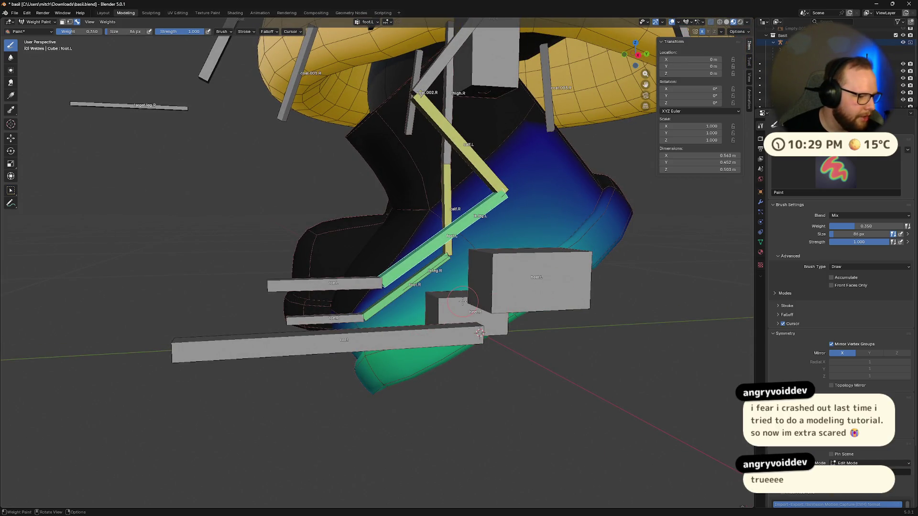
middle_click_drag(278, 327, 328, 320)
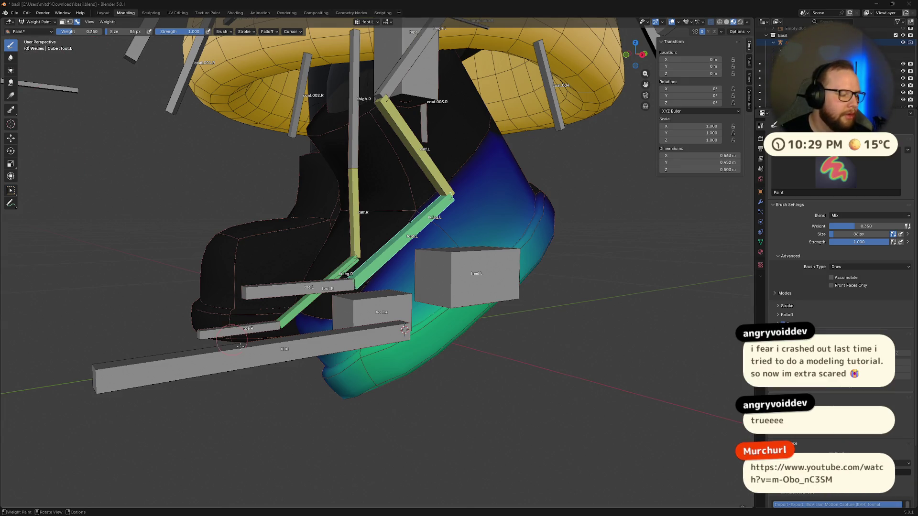
Open a recent project in a new window and inspect its character in Edit Mode
mouse_move(532, 513)
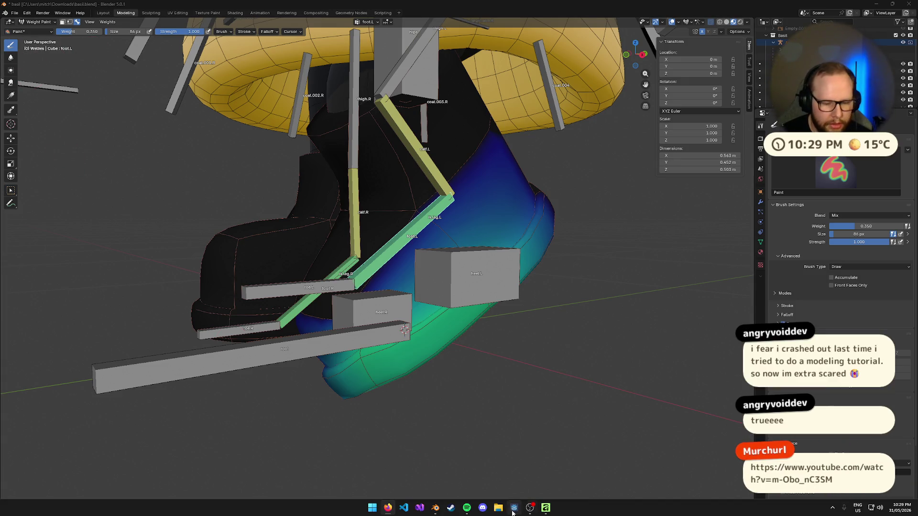
right_click(435, 508)
left_click(428, 405)
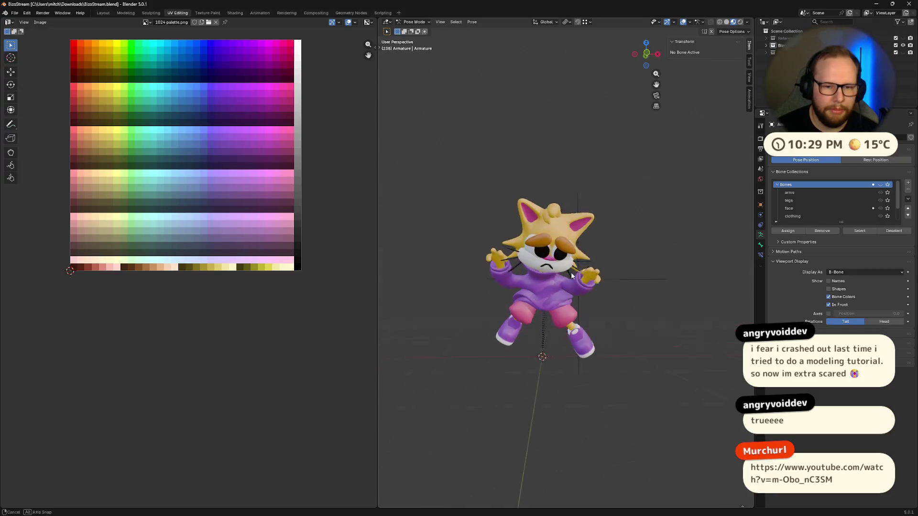
middle_click_drag(571, 272, 579, 269)
scroll(582, 268, "up", 5)
scroll(584, 277, "down", 4)
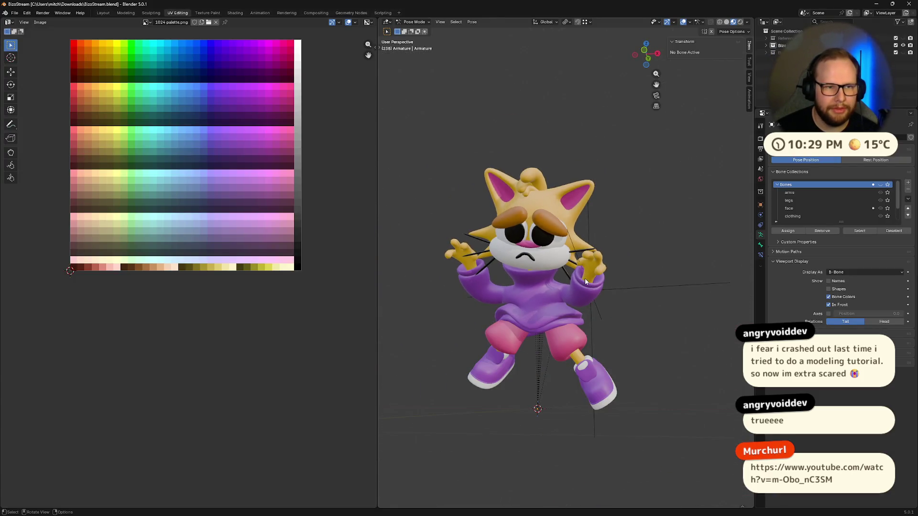
key("Tab")
mouse_move(585, 277)
middle_mouse_down()
mouse_move(494, 302)
mouse_move(531, 289)
mouse_move(543, 301)
mouse_move(643, 311)
mouse_move(621, 307)
mouse_move(646, 273)
mouse_move(655, 286)
middle_mouse_up()
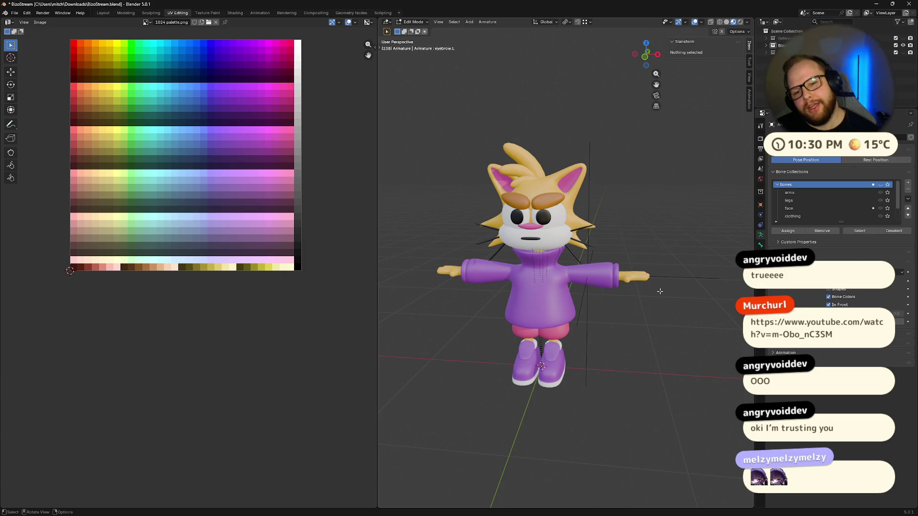
mouse_move(530, 306)
middle_mouse_down()
mouse_move(549, 304)
mouse_move(520, 283)
middle_mouse_up()
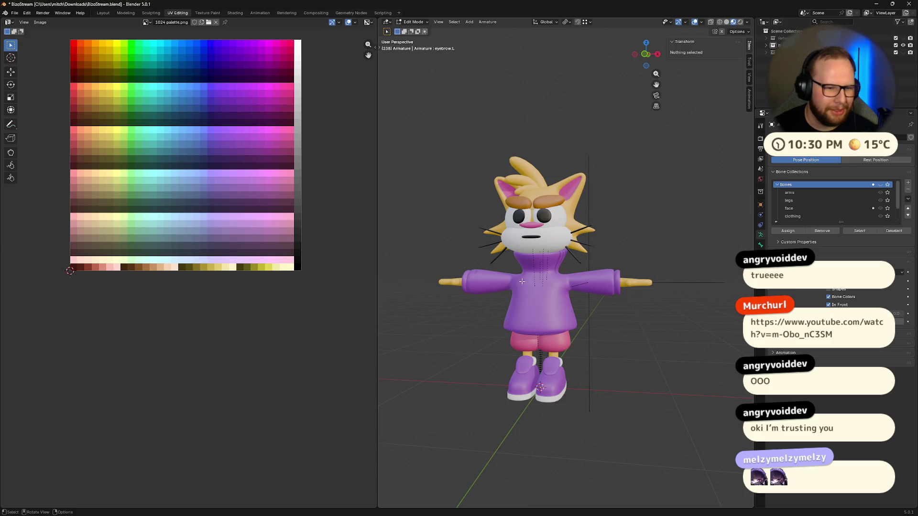
mouse_move(564, 232)
middle_mouse_down()
mouse_move(593, 253)
mouse_move(580, 266)
middle_mouse_up()
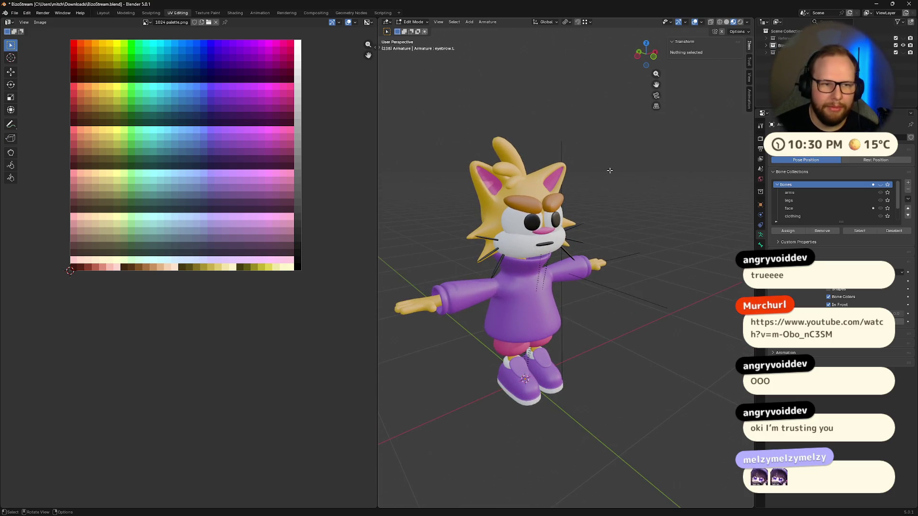
middle_click_drag(610, 171, 597, 178)
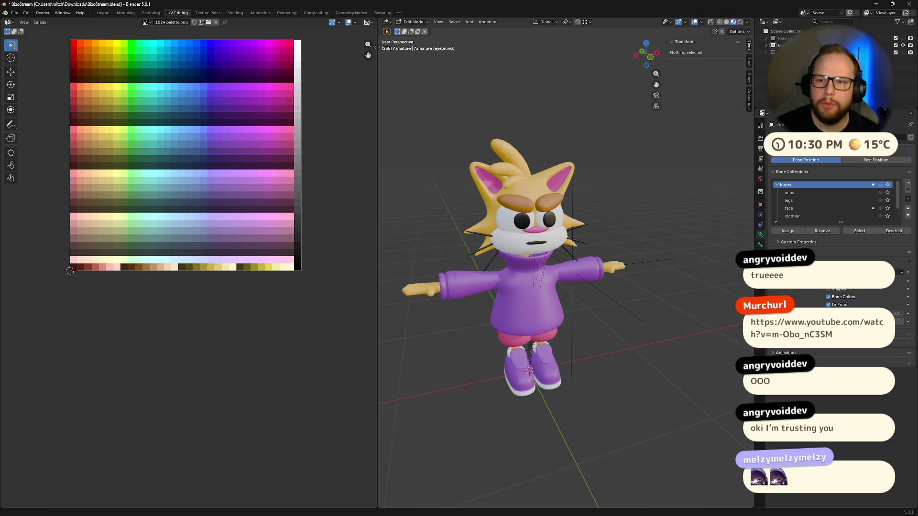
Close the BizoStream file without saving, returning to basil.blend's rig
left_click(908, 4)
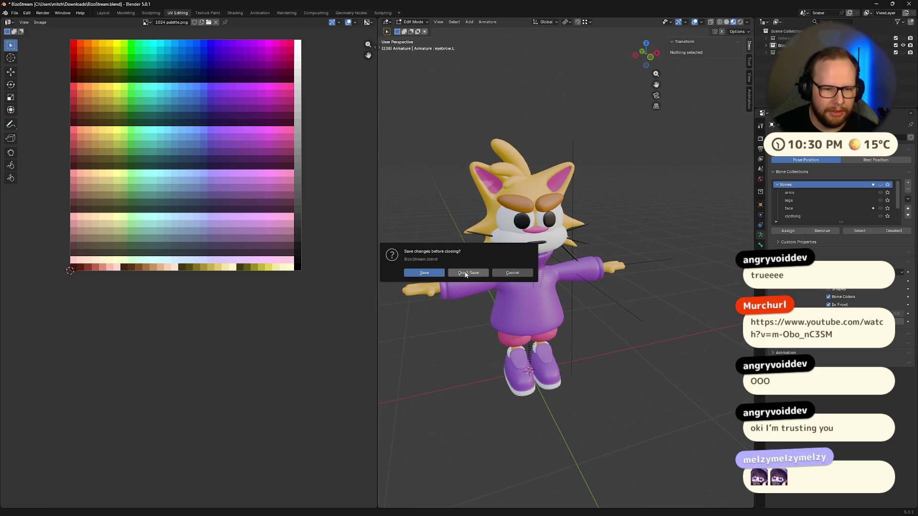
left_click(466, 274)
mouse_move(559, 261)
middle_mouse_down()
mouse_move(576, 254)
mouse_move(358, 160)
mouse_move(294, 196)
mouse_move(321, 186)
mouse_move(235, 203)
middle_mouse_up()
scroll(576, 254, "down", 5)
Paint foot.L weight around the calf and the boot's side toward green
middle_click_drag(409, 228, 424, 323)
mouse_move(396, 414)
middle_mouse_down()
mouse_move(388, 187)
mouse_move(371, 399)
mouse_move(403, 419)
mouse_move(400, 375)
mouse_move(368, 389)
mouse_move(392, 383)
mouse_move(371, 309)
mouse_move(335, 261)
mouse_move(279, 237)
mouse_move(285, 244)
mouse_move(273, 258)
middle_mouse_up()
scroll(388, 187, "down", 5)
scroll(389, 187, "up", 5)
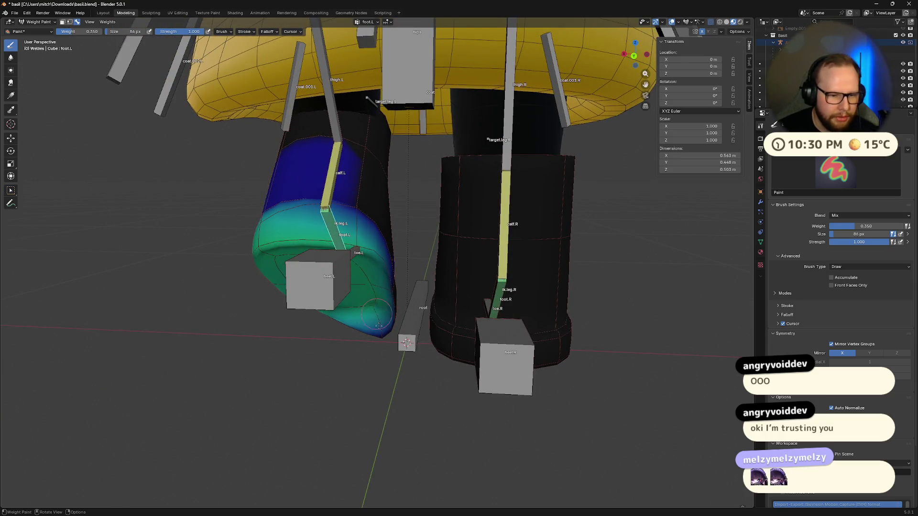
mouse_move(380, 313)
middle_mouse_down()
mouse_move(114, 267)
mouse_move(448, 238)
middle_mouse_up()
left_click_drag(448, 238, 444, 220)
middle_click_drag(458, 230, 357, 262)
left_click_drag(358, 261, 315, 228)
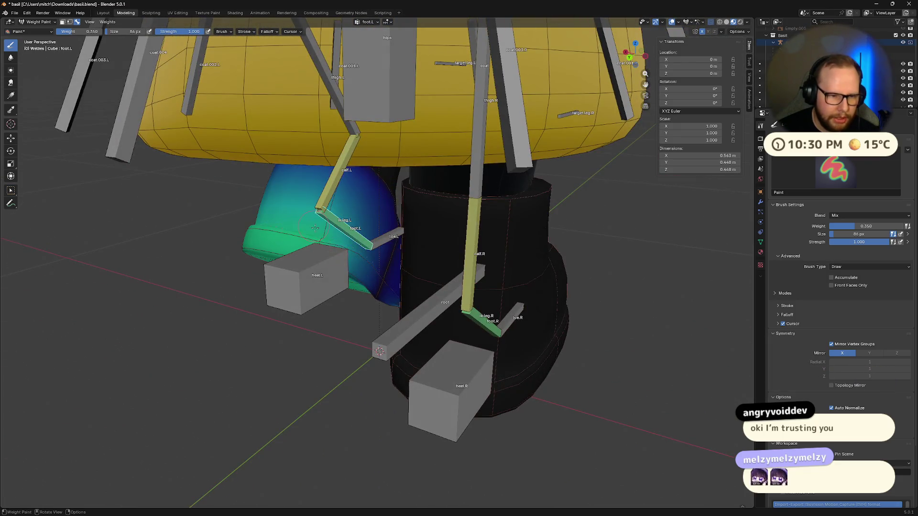
middle_click_drag(332, 262, 473, 286)
Isolate the boots in Local View and paint the boot's lower band green
key("KP_Divide")
scroll(329, 415, "up", 8)
middle_click_drag(329, 415, 216, 385)
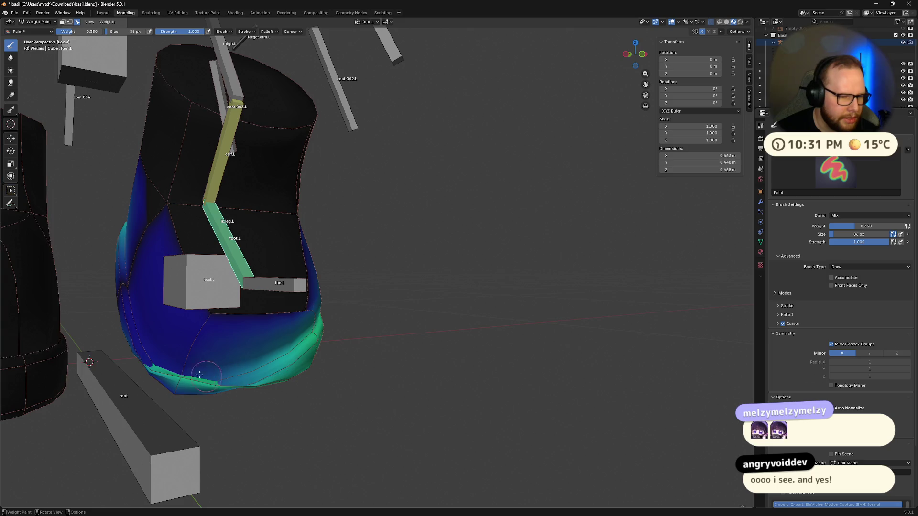
mouse_move(146, 355)
left_mouse_down()
mouse_move(201, 368)
mouse_move(268, 349)
mouse_move(129, 315)
mouse_move(128, 293)
left_mouse_up()
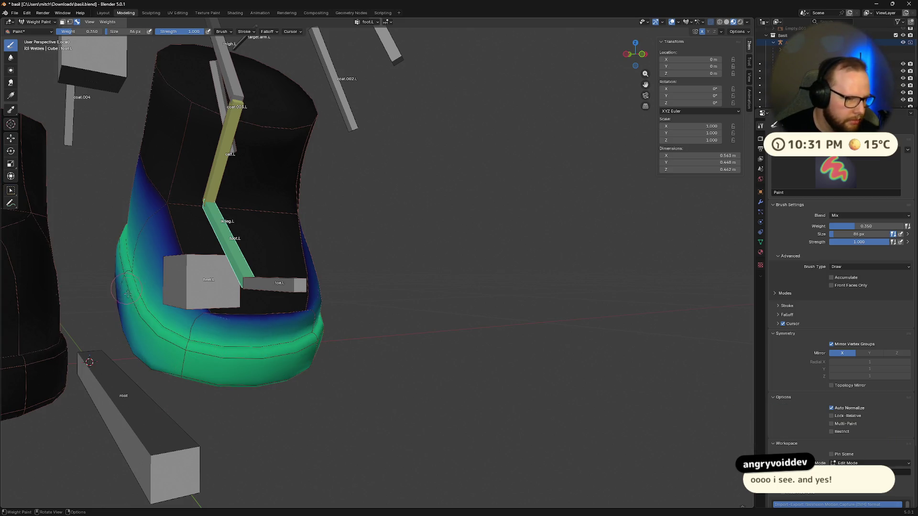
mouse_move(131, 337)
middle_mouse_down()
mouse_move(249, 364)
mouse_move(189, 354)
middle_mouse_up()
scroll(259, 367, "up", 4)
scroll(259, 367, "down", 2)
left_click_drag(106, 297, 97, 313)
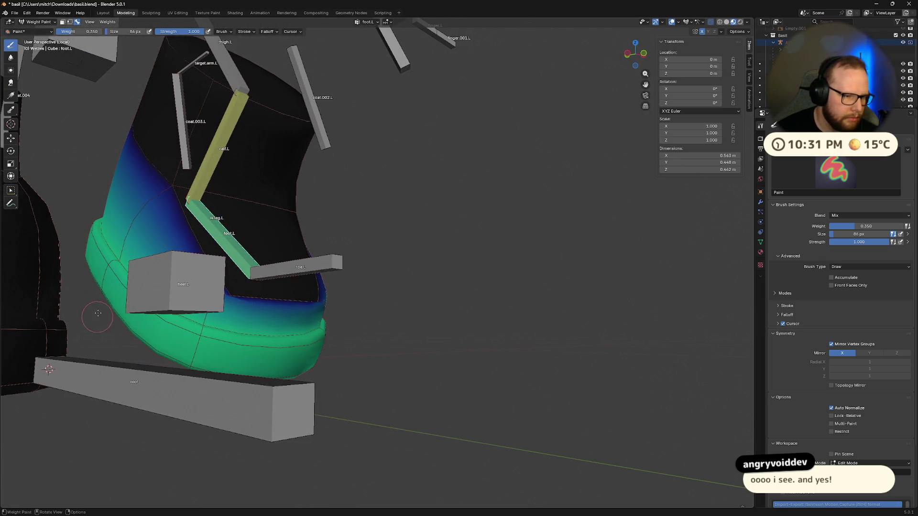
Review the left boot's foot.L weights around the heel and toe from several angles
mouse_move(153, 317)
middle_mouse_down()
mouse_move(503, 254)
mouse_move(459, 244)
middle_mouse_up()
mouse_move(501, 187)
middle_mouse_down()
mouse_move(596, 227)
mouse_move(487, 354)
middle_mouse_up()
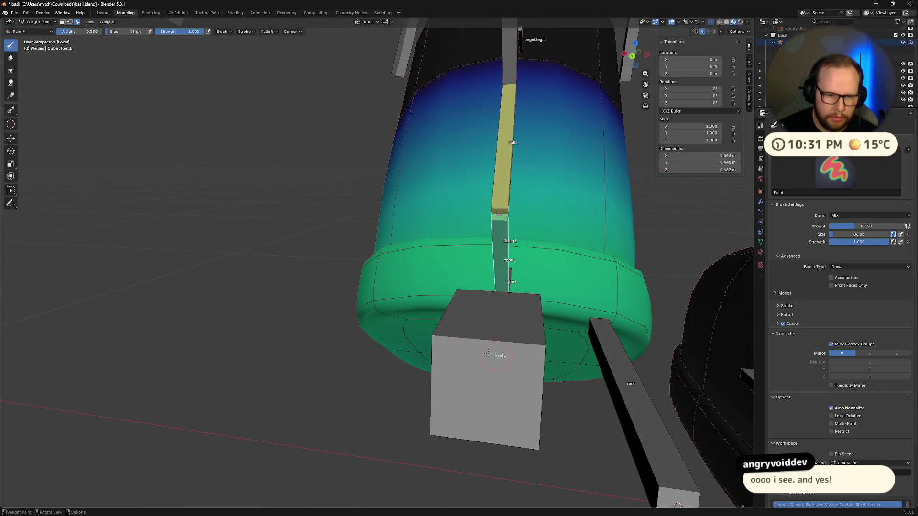
mouse_move(412, 329)
middle_mouse_down()
mouse_move(397, 352)
mouse_move(432, 304)
middle_mouse_up()
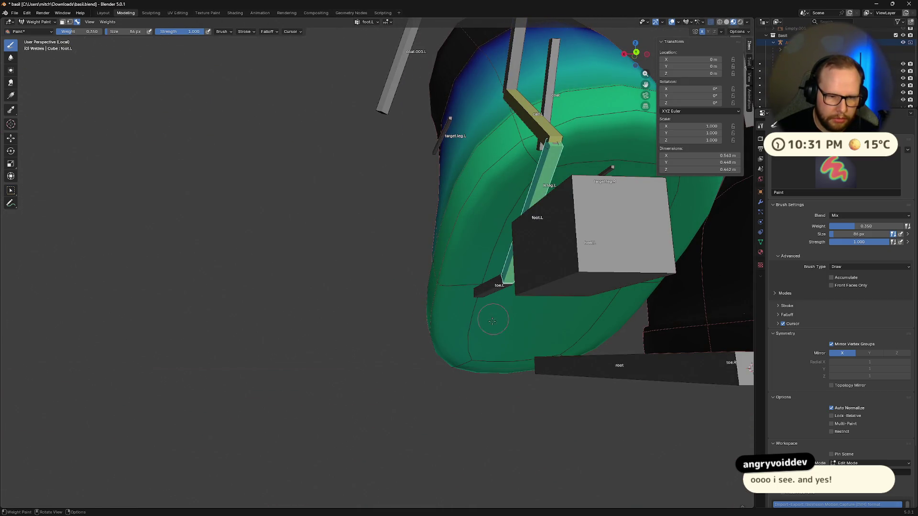
middle_click_drag(549, 362, 566, 365)
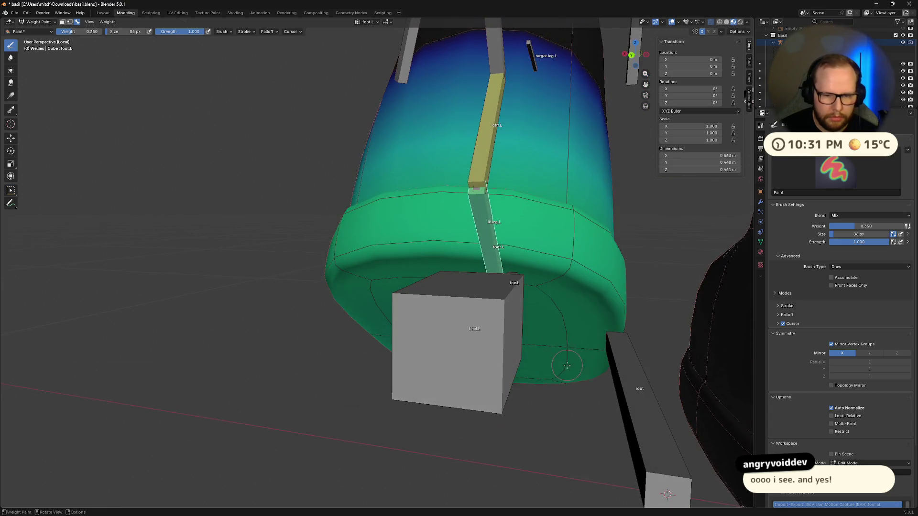
middle_click_drag(545, 279, 534, 338)
middle_click_drag(478, 440, 421, 477)
middle_click_drag(523, 437, 190, 357)
scroll(242, 385, "down", 5)
mouse_move(242, 385)
middle_mouse_down()
mouse_move(290, 360)
mouse_move(284, 311)
mouse_move(173, 309)
middle_mouse_up()
scroll(290, 360, "up", 4)
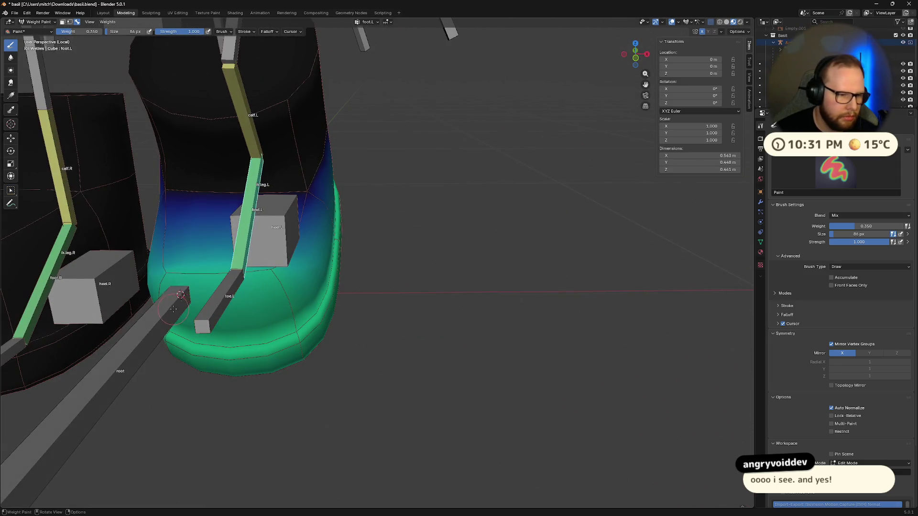
mouse_move(426, 304)
middle_mouse_down()
mouse_move(171, 284)
mouse_move(271, 304)
middle_mouse_up()
mouse_move(446, 269)
middle_mouse_down()
mouse_move(446, 209)
mouse_move(172, 175)
middle_mouse_up()
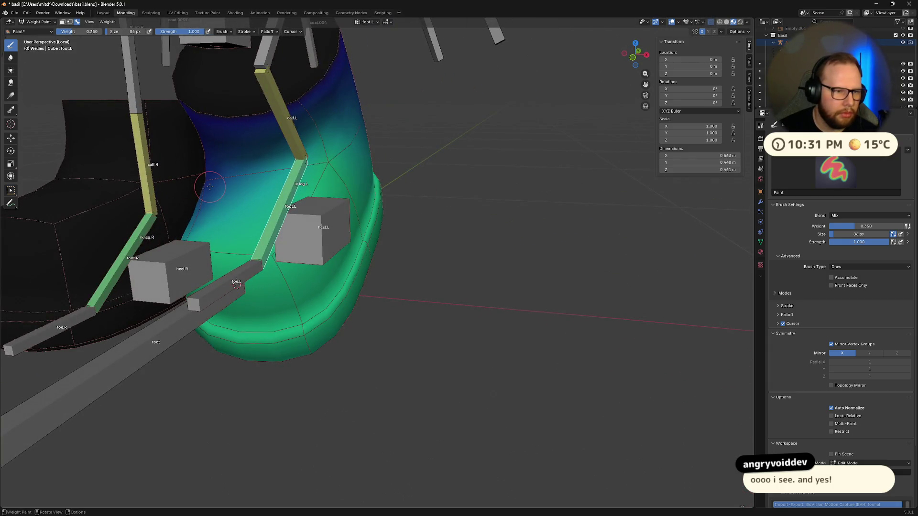
Exit Local View and make toe.L the active bone to weight
key("KP_Divide")
mouse_move(453, 237)
middle_mouse_down()
mouse_move(512, 215)
mouse_move(555, 229)
mouse_move(511, 234)
mouse_move(416, 311)
middle_mouse_up()
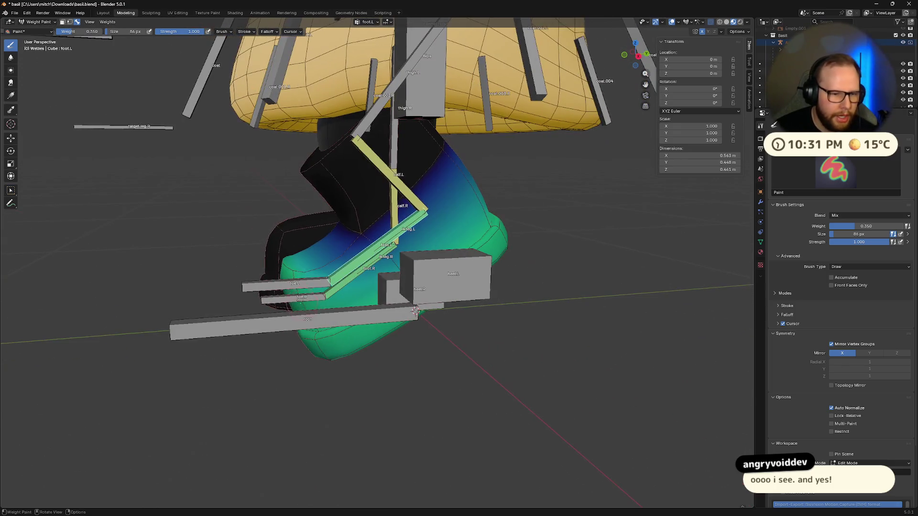
left_click(286, 283, "ctrl")
middle_click_drag(287, 283, 77, 17)
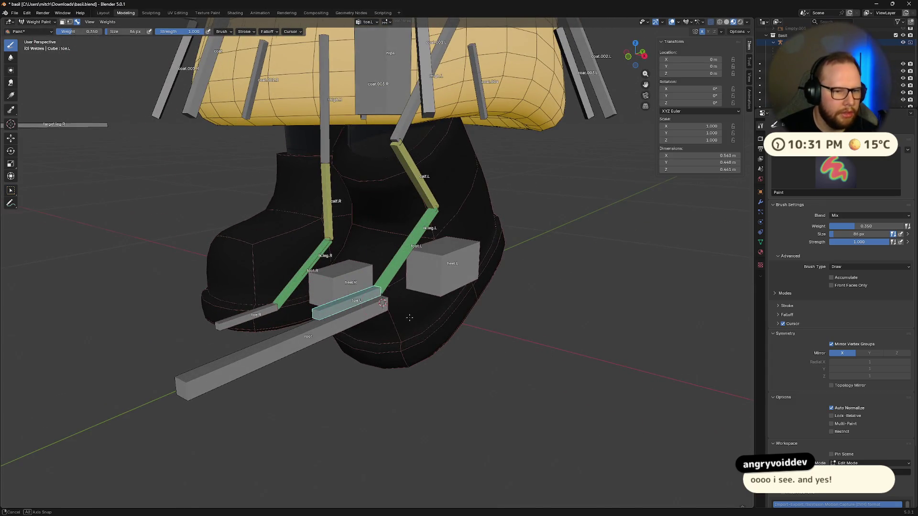
Paint dabs of toe.L weight onto the front tip and lower toe of the left boot
middle_click_drag(240, 191, 416, 306)
mouse_move(430, 296)
left_mouse_down()
mouse_move(378, 282)
mouse_move(385, 277)
left_mouse_up()
mouse_move(442, 283)
middle_mouse_down()
mouse_move(330, 276)
mouse_move(343, 255)
mouse_move(396, 347)
middle_mouse_up()
left_click(343, 256)
left_click(397, 349)
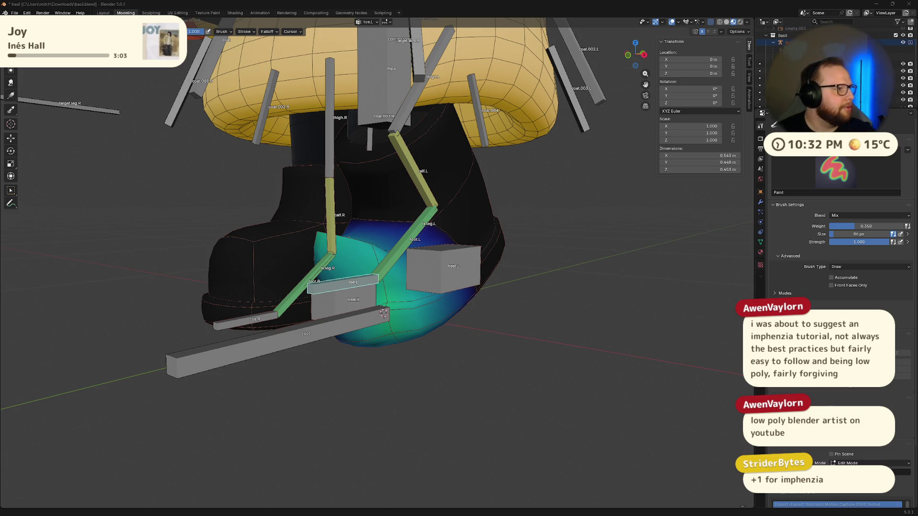
Orbit around the legs to review the toe.L weights on the lower boot
mouse_move(297, 310)
middle_mouse_down()
mouse_move(315, 316)
mouse_move(305, 322)
middle_mouse_up()
middle_click_drag(290, 266, 483, 264)
middle_click_drag(366, 287, 372, 270)
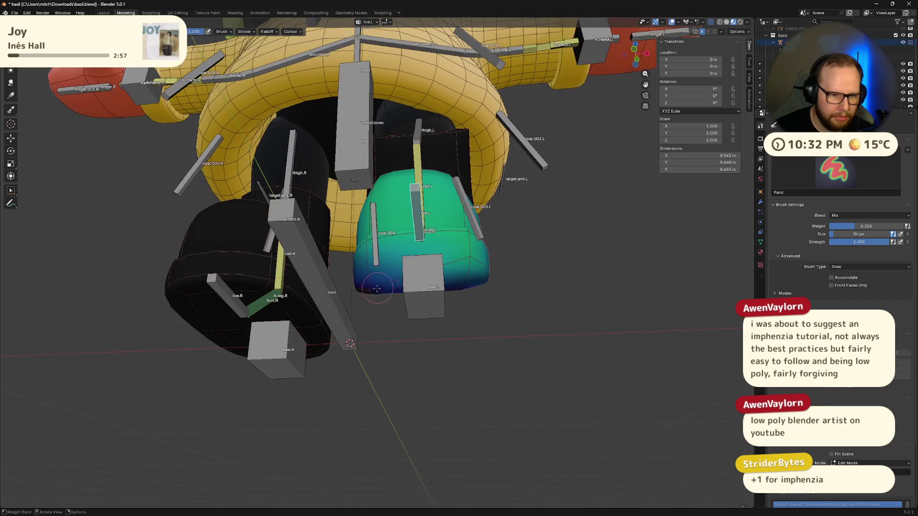
mouse_move(469, 259)
middle_mouse_down()
mouse_move(388, 220)
mouse_move(412, 224)
mouse_move(402, 248)
mouse_move(406, 234)
mouse_move(426, 261)
mouse_move(429, 305)
mouse_move(331, 325)
middle_mouse_up()
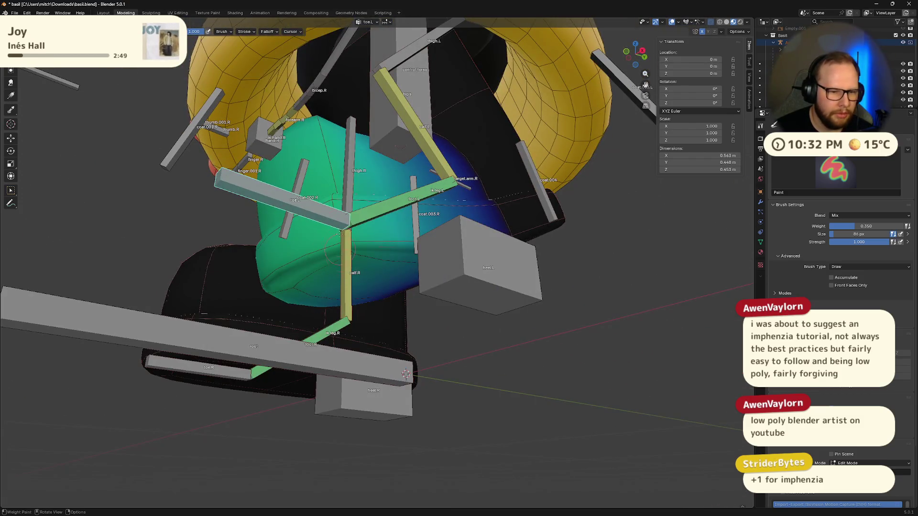
mouse_move(350, 262)
middle_mouse_down()
mouse_move(467, 333)
mouse_move(331, 348)
middle_mouse_up()
middle_click_drag(292, 300, 256, 303)
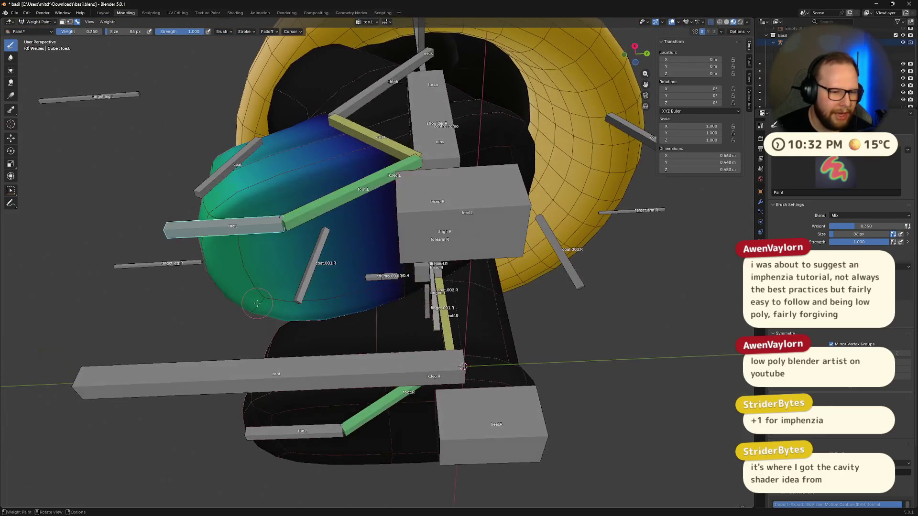
middle_click_drag(244, 233, 311, 236)
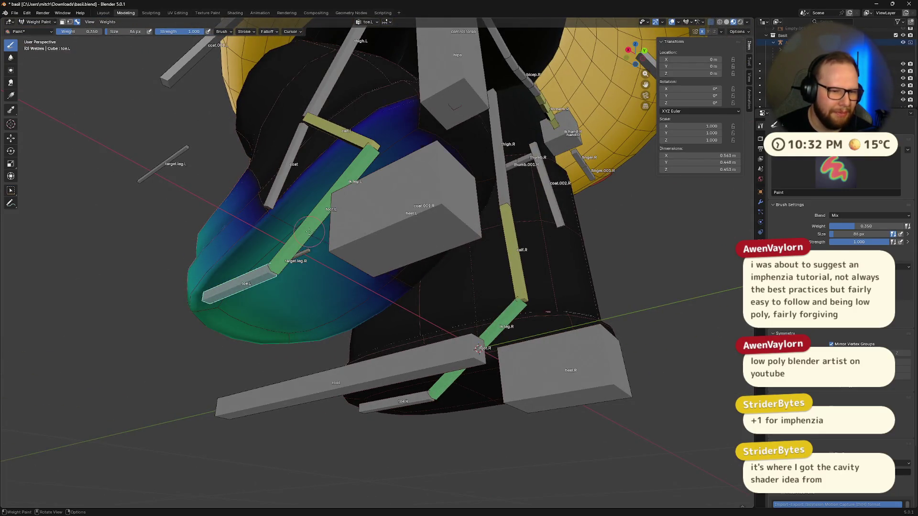
mouse_move(412, 298)
middle_mouse_down()
mouse_move(354, 260)
mouse_move(402, 299)
mouse_move(484, 316)
mouse_move(370, 338)
mouse_move(327, 391)
middle_mouse_up()
middle_click_drag(287, 339, 365, 343)
mouse_move(513, 347)
middle_mouse_down()
mouse_move(297, 196)
mouse_move(275, 287)
middle_mouse_up()
Set the brush weight to 0.200 and view the heel and toe bones up close
left_click(77, 33)
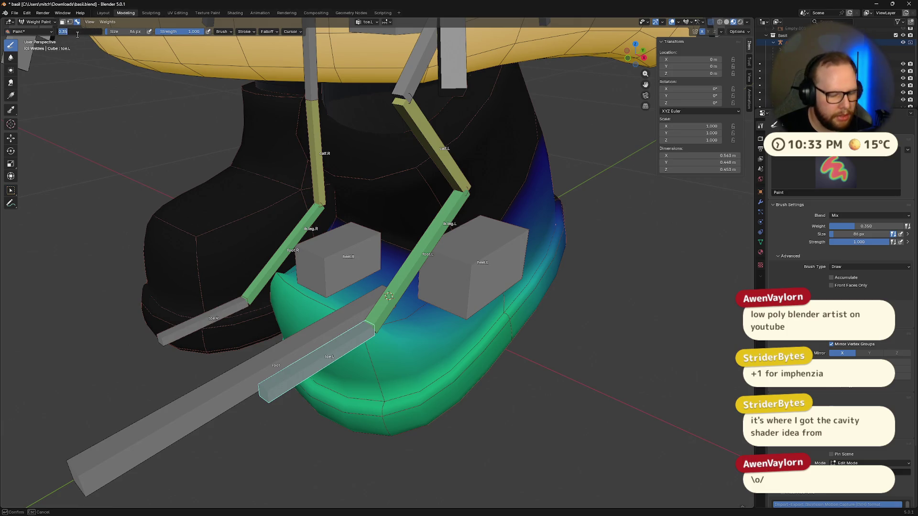
type("1")
key("Return")
middle_click_drag(268, 192, 310, 334)
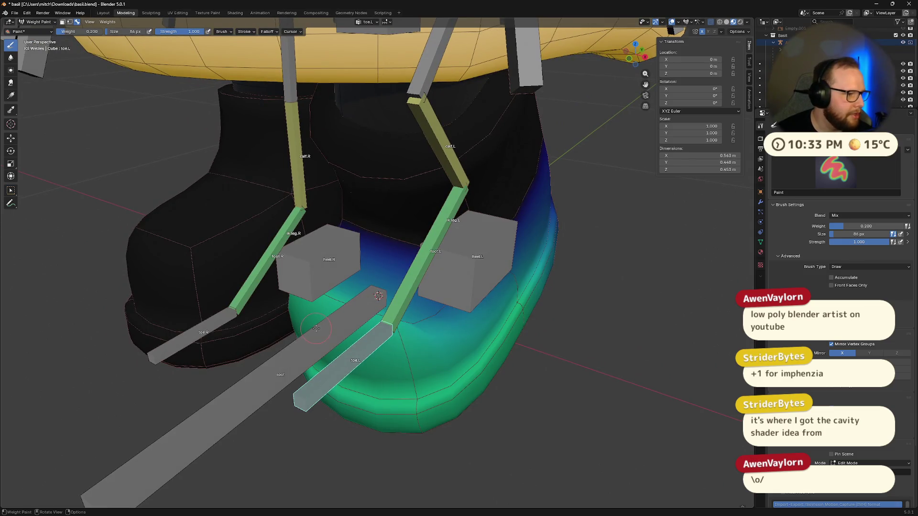
scroll(316, 328, "up", 1)
scroll(348, 317, "up", 2)
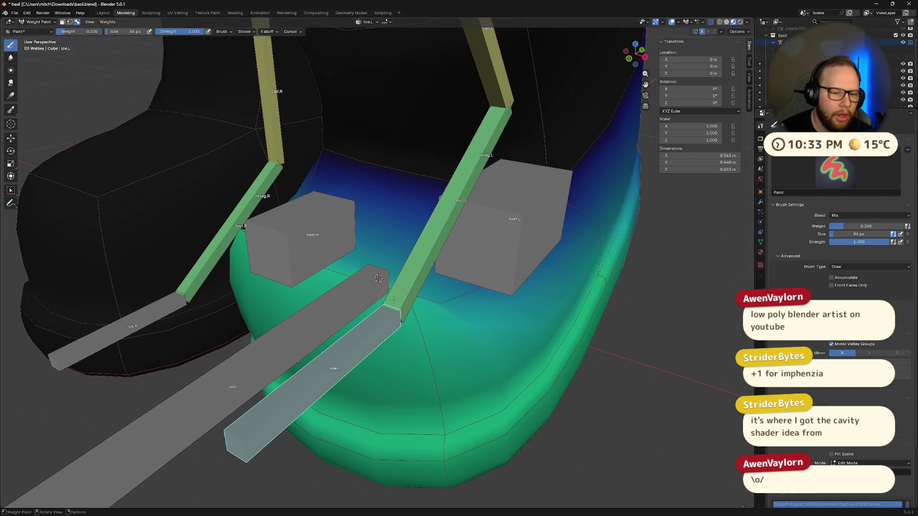
middle_click_drag(378, 292, 461, 265)
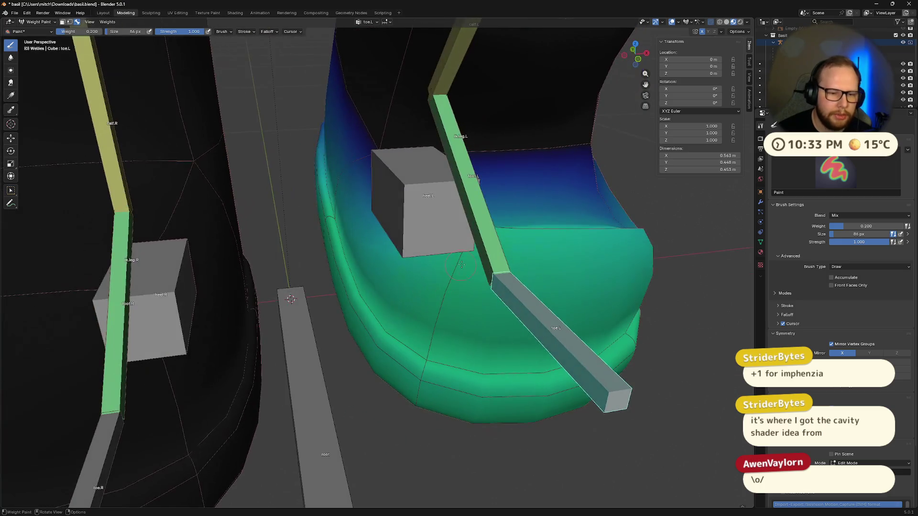
scroll(610, 218, "down", 3)
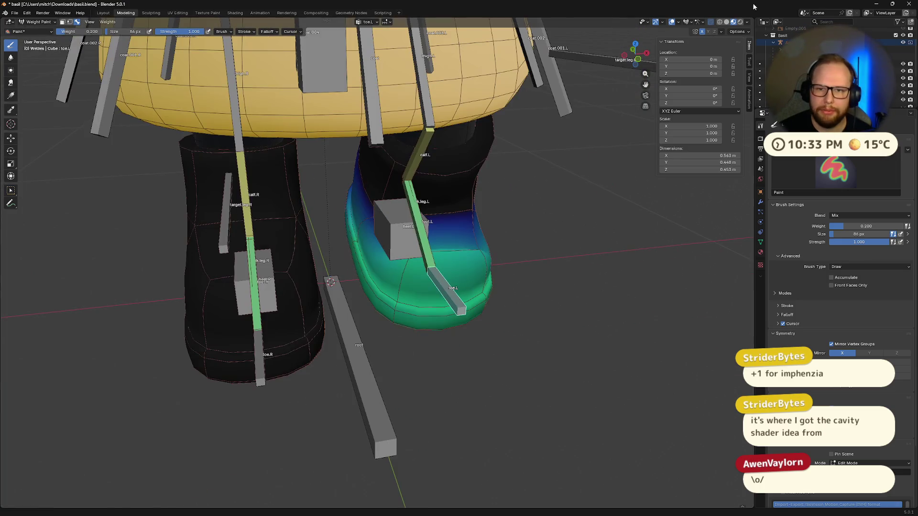
left_click(749, 23)
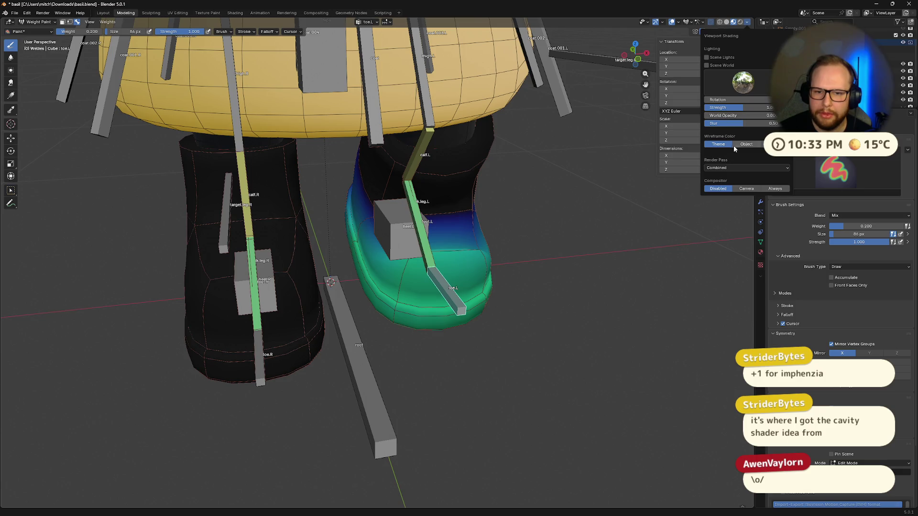
left_click(689, 23)
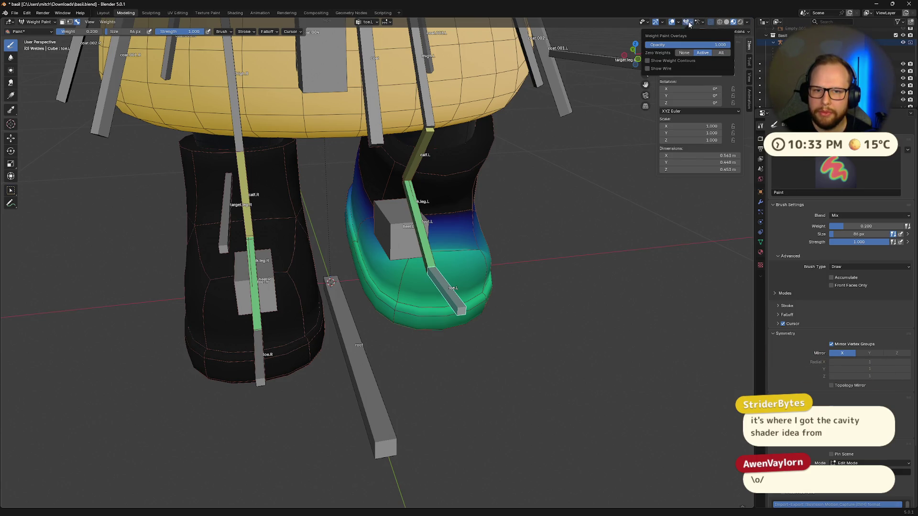
left_click(748, 23)
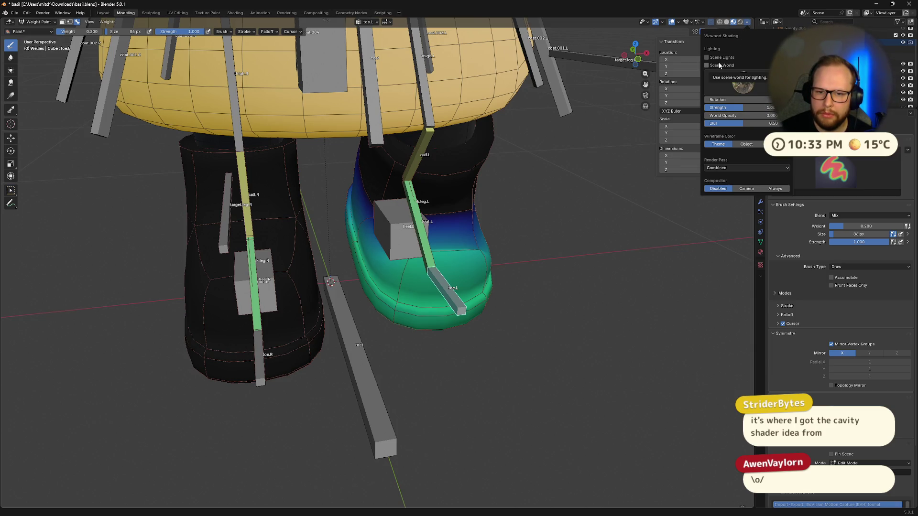
mouse_move(639, 286)
middle_mouse_down()
mouse_move(597, 293)
mouse_move(525, 274)
middle_mouse_up()
middle_click_drag(304, 231, 346, 331)
scroll(316, 258, "up", 5)
left_click_drag(375, 308, 382, 340)
mouse_move(399, 341)
middle_mouse_down()
mouse_move(540, 295)
mouse_move(535, 217)
middle_mouse_up()
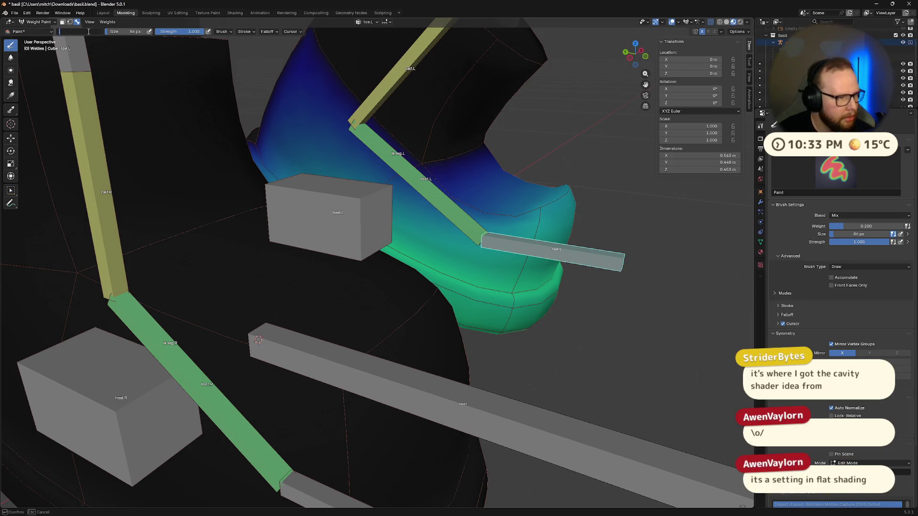
left_click_drag(93, 34, 88, 34)
middle_click_drag(586, 274, 574, 248)
left_click(748, 23)
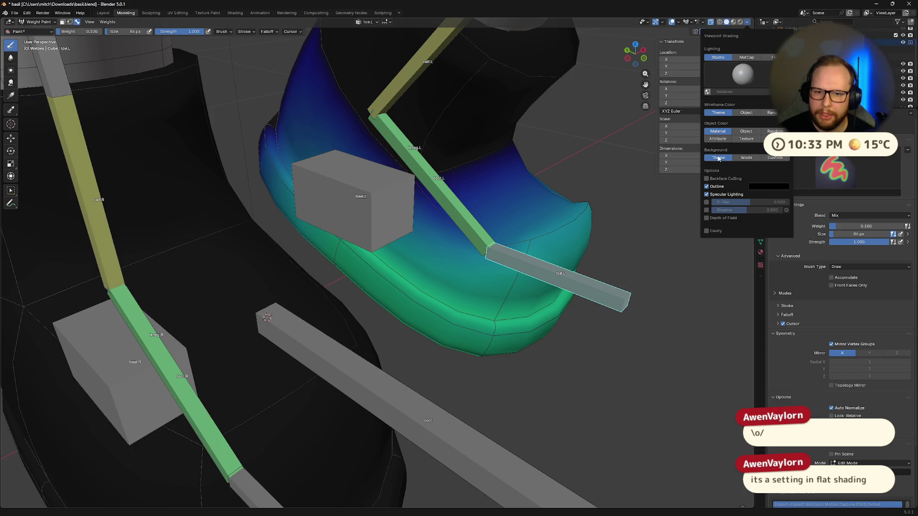
left_click(746, 57)
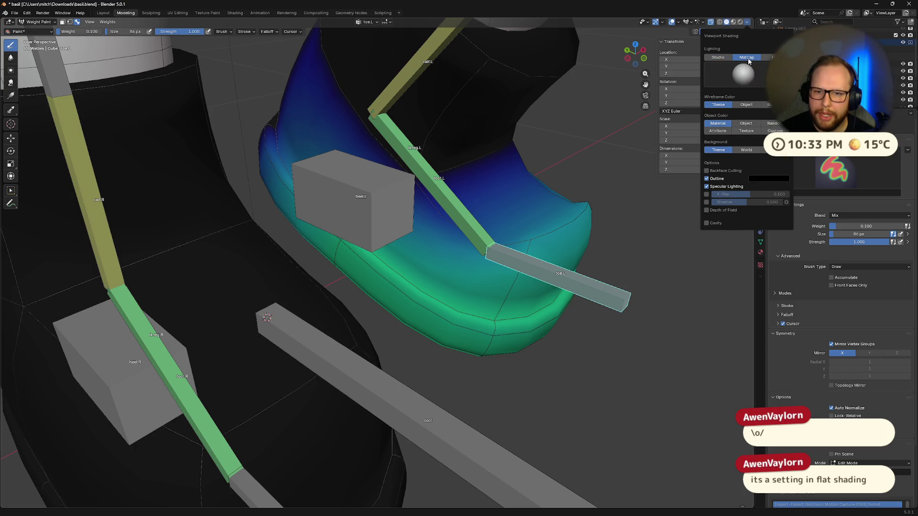
left_click(743, 74)
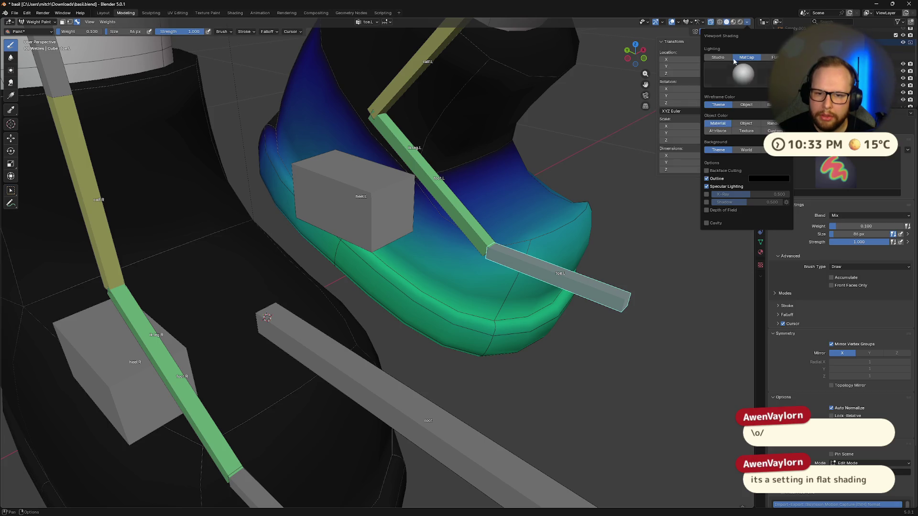
left_click(719, 57)
left_click(707, 232)
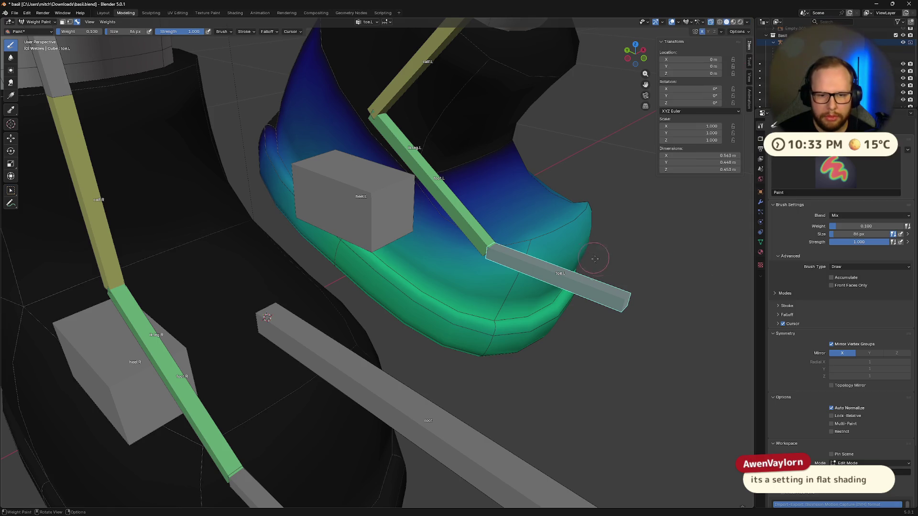
scroll(560, 246, "down", 5)
mouse_move(515, 209)
middle_mouse_down()
mouse_move(442, 153)
mouse_move(460, 194)
mouse_move(492, 213)
middle_mouse_up()
scroll(448, 162, "up", 5)
left_click(734, 22)
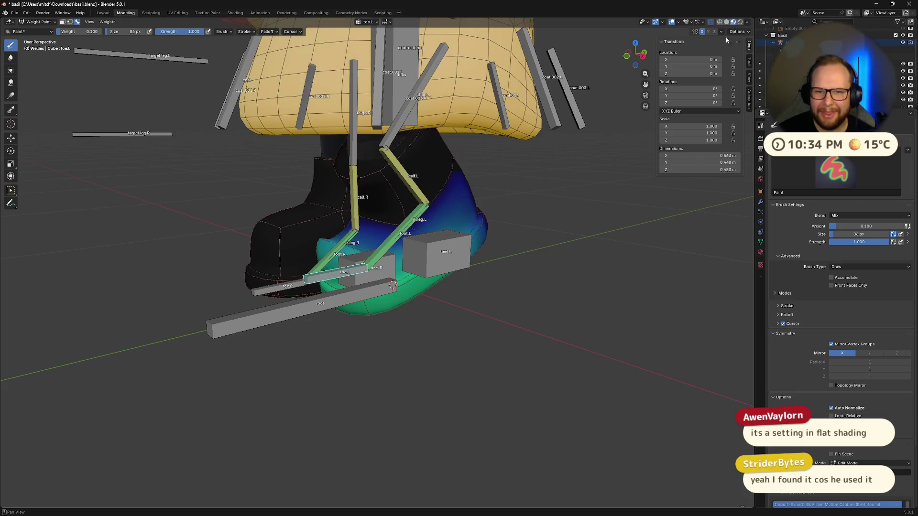
left_click(747, 22)
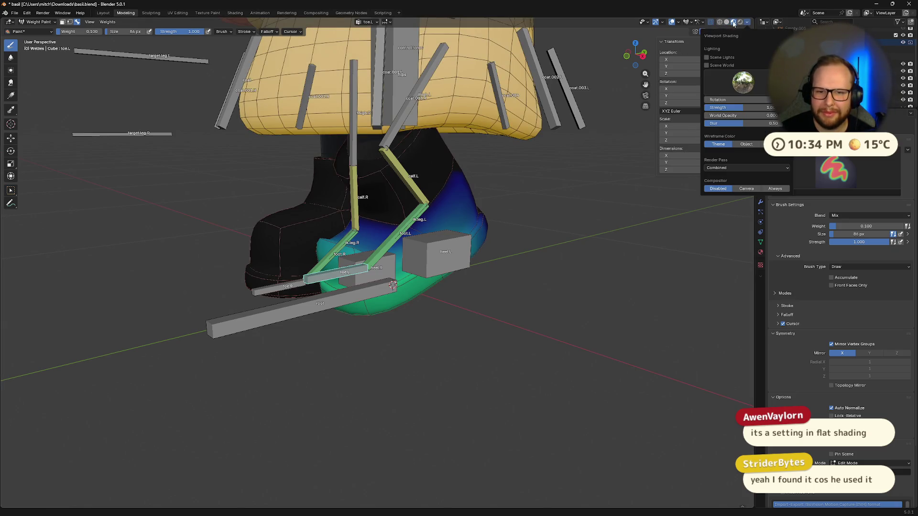
left_click(730, 25)
left_click(726, 23)
left_click(747, 23)
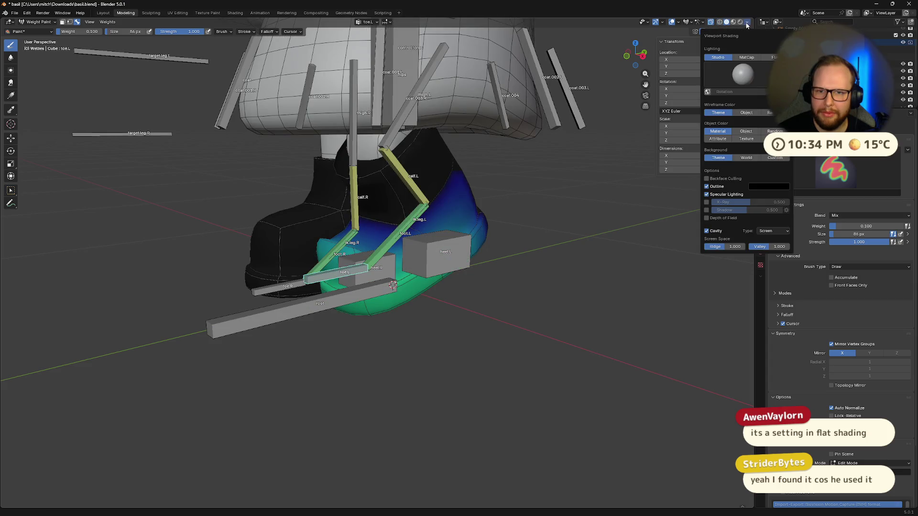
left_click(711, 229)
left_click(739, 23)
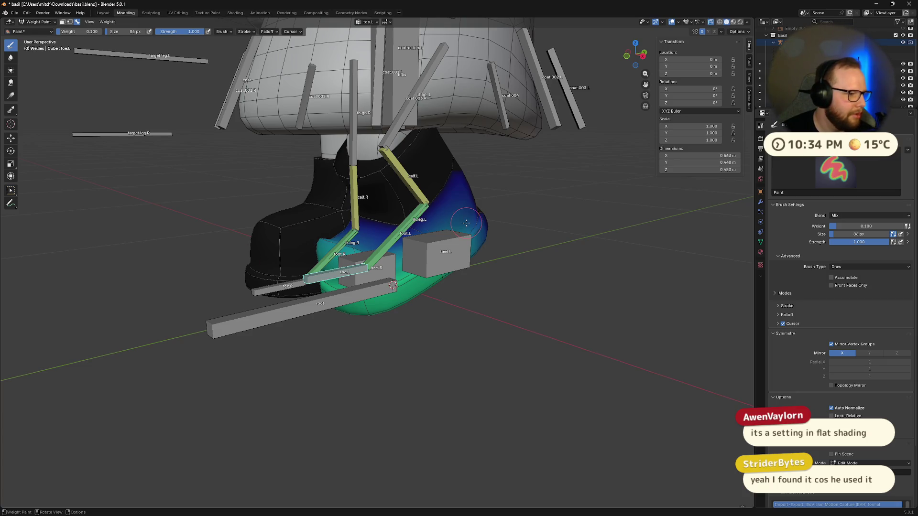
Paint lower toe.L weight beside the toe bone
mouse_move(430, 239)
middle_mouse_down()
mouse_move(408, 320)
mouse_move(520, 250)
middle_mouse_up()
scroll(408, 320, "up", 5)
middle_click_drag(619, 252, 543, 285)
left_click_drag(544, 285, 480, 306)
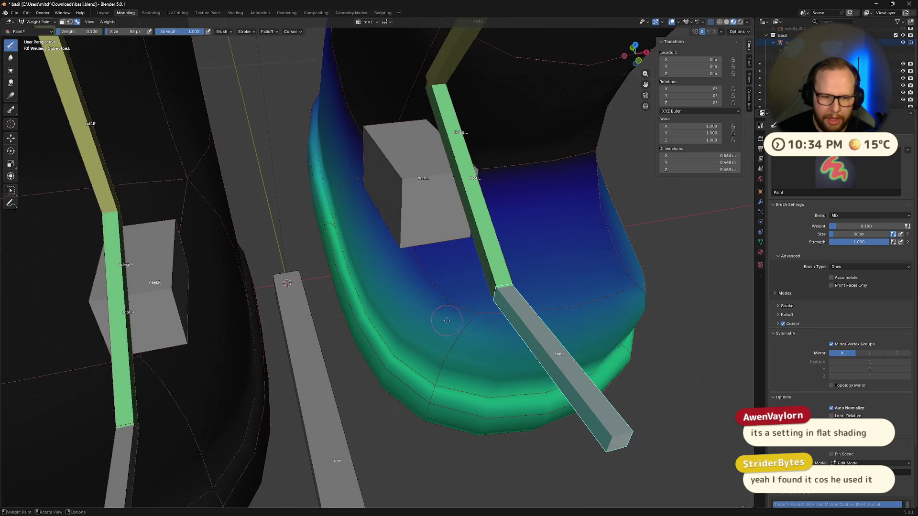
mouse_move(643, 285)
middle_mouse_down()
mouse_move(537, 266)
mouse_move(286, 251)
middle_mouse_up()
Rotate the toe.L bone level on the X axis, then make calf.L the active bone
key("r")
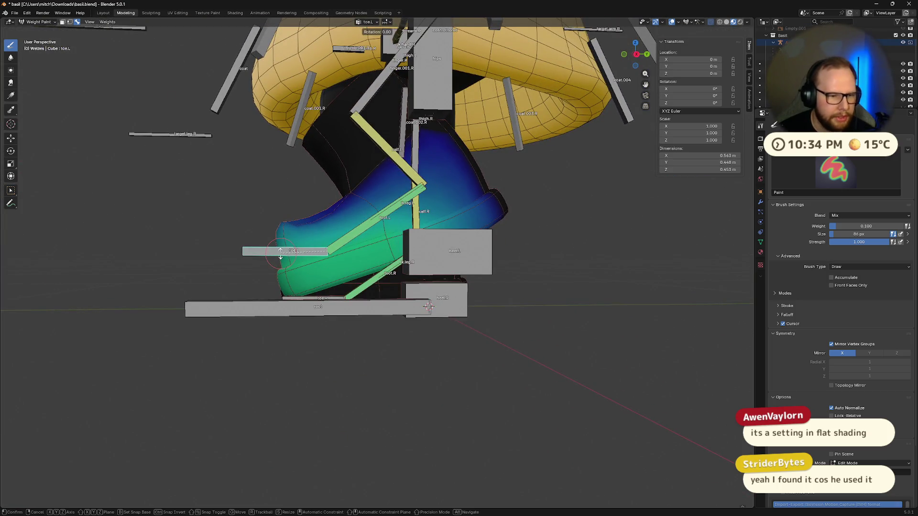
key("z")
left_click(306, 268)
middle_click_drag(306, 268, 371, 269)
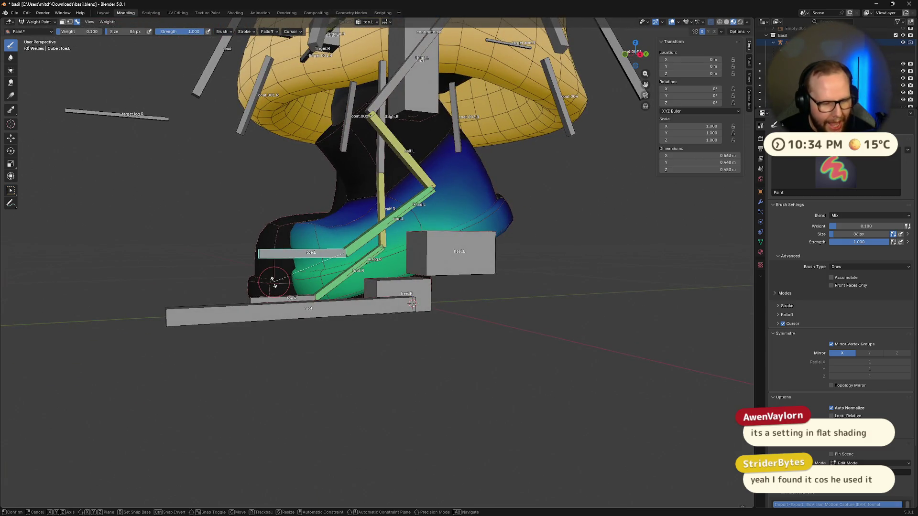
key("r")
key("x")
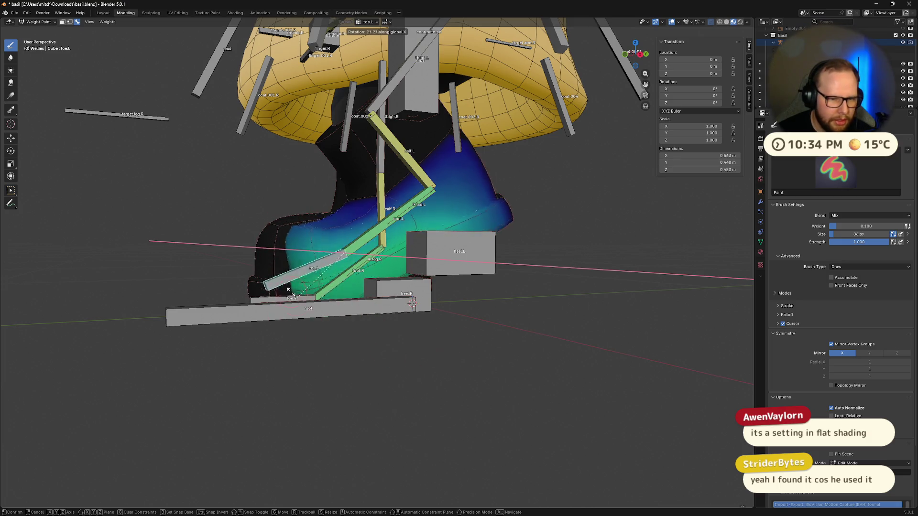
left_click(329, 216)
mouse_move(329, 216)
middle_mouse_down()
mouse_move(448, 248)
mouse_move(392, 255)
mouse_move(287, 240)
mouse_move(444, 253)
middle_mouse_up()
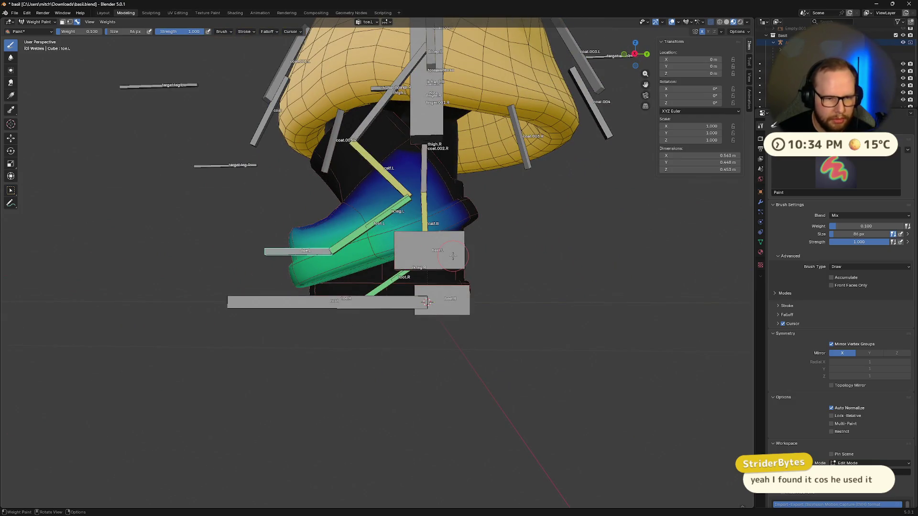
left_click(375, 175, "ctrl")
mouse_move(375, 175)
middle_mouse_down()
mouse_move(394, 194)
mouse_move(487, 218)
middle_mouse_up()
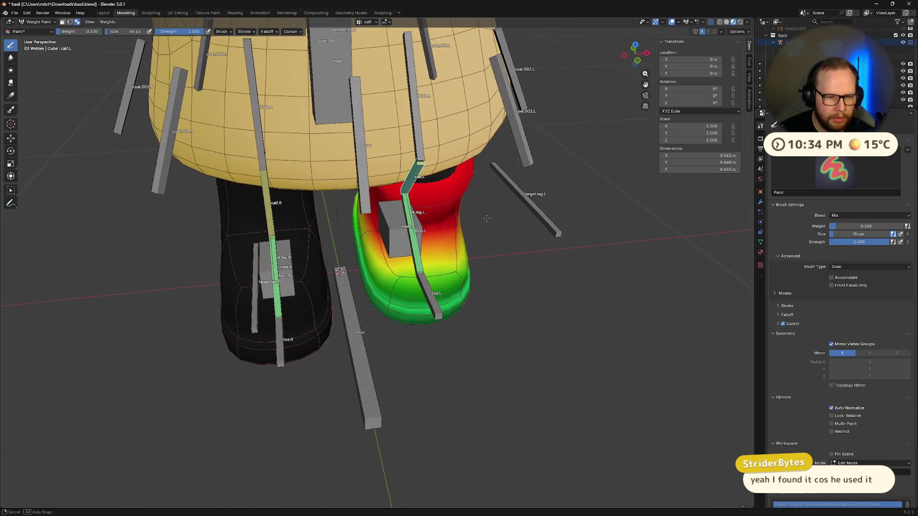
Set the brush weight to 0.000
key("ctrl+f")
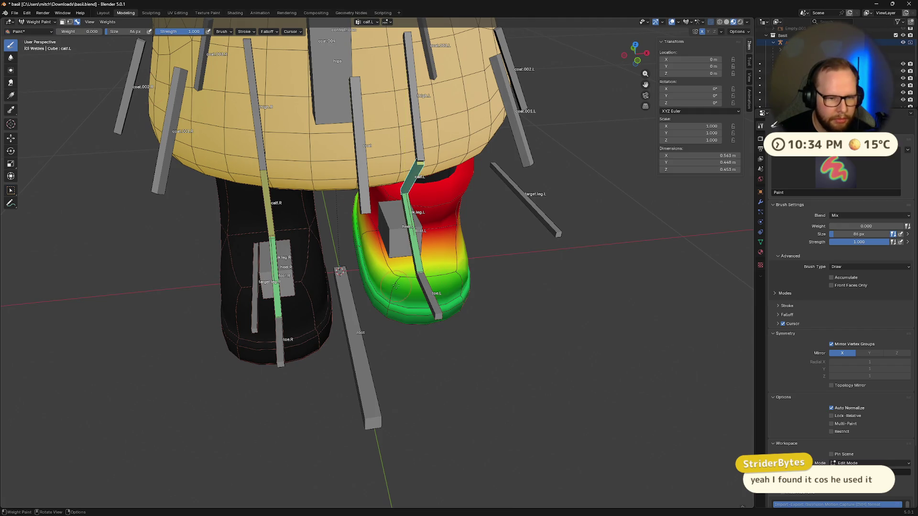
middle_click_drag(536, 260, 471, 250)
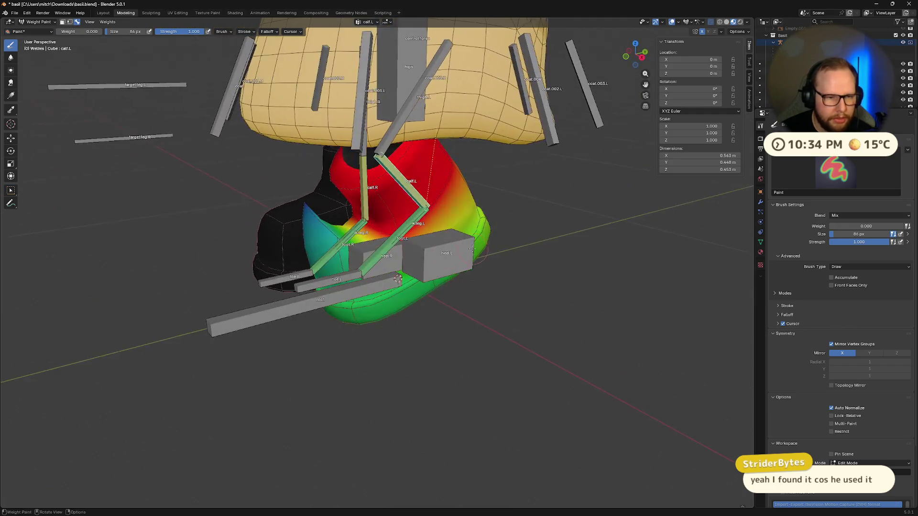
middle_click_drag(362, 248, 309, 260)
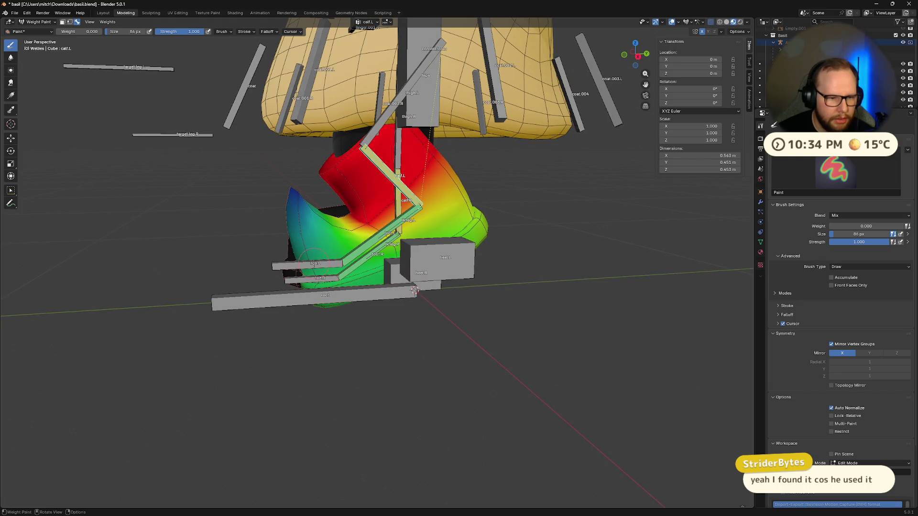
left_click(79, 31)
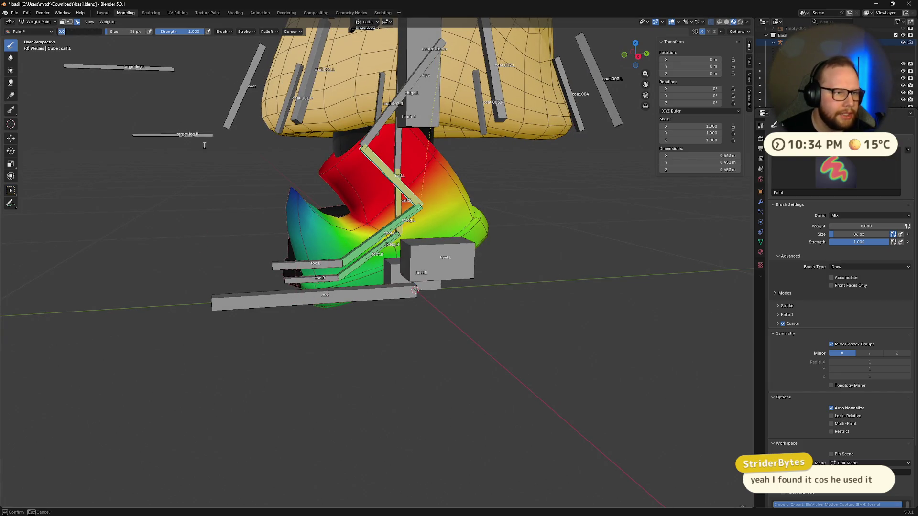
key("Return")
Select toe.L and paint it at weight 1.000 onto the boot's toe area
left_click(311, 264, "ctrl")
middle_click_drag(311, 265, 404, 268)
left_click_drag(72, 31, 102, 31)
middle_click_drag(165, 62, 330, 205)
left_click_drag(330, 206, 342, 227)
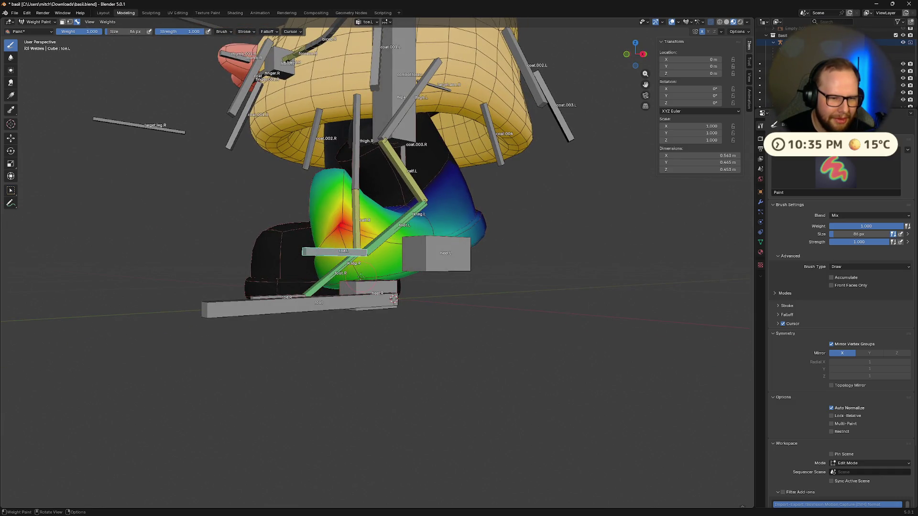
mouse_move(362, 278)
middle_mouse_down()
mouse_move(381, 230)
mouse_move(453, 250)
middle_mouse_up()
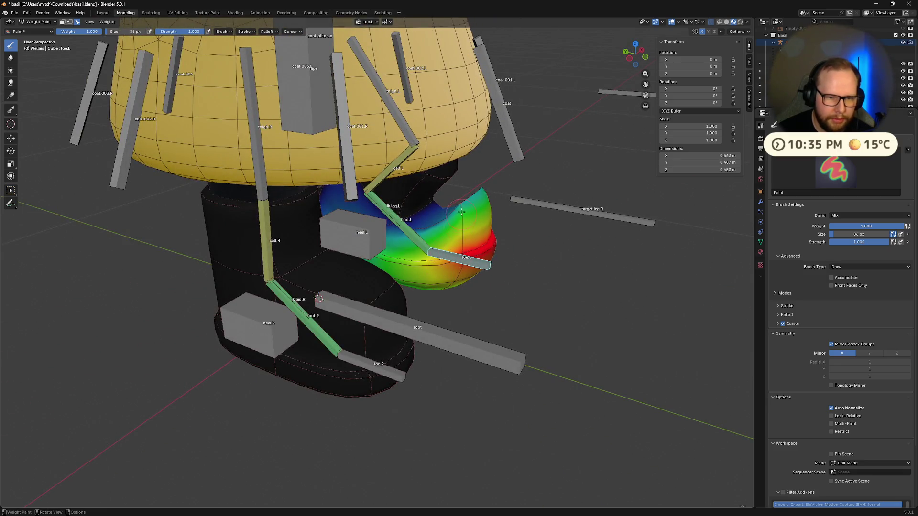
mouse_move(462, 212)
middle_mouse_down()
mouse_move(406, 248)
mouse_move(415, 300)
middle_mouse_up()
middle_click_drag(302, 245, 191, 251)
middle_click_drag(318, 301, 314, 286)
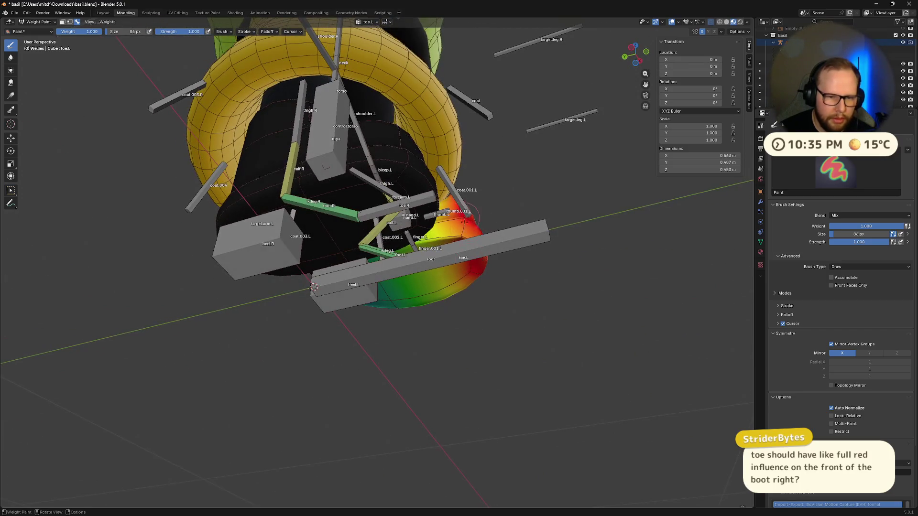
middle_click_drag(488, 268, 297, 261)
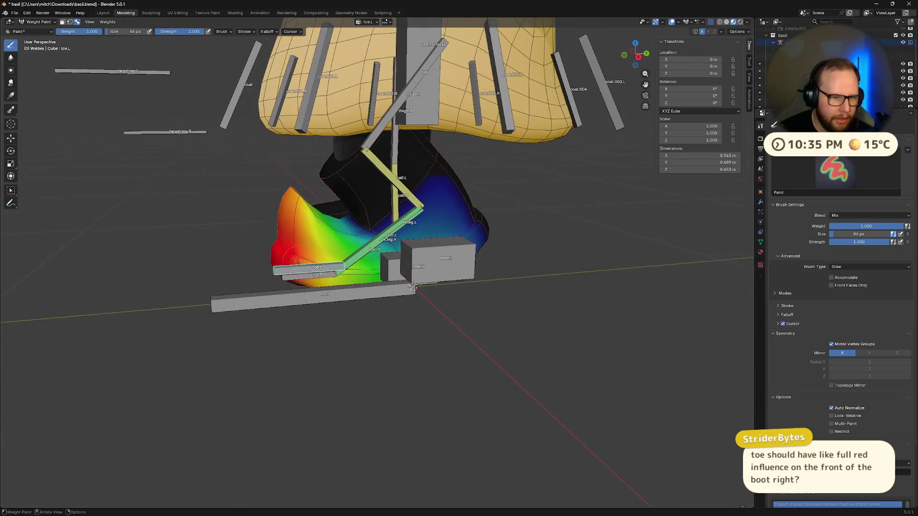
mouse_move(294, 196)
middle_mouse_down()
mouse_move(279, 206)
mouse_move(294, 215)
middle_mouse_up()
Bend toe.L on the X axis to test the toe deformation, undoing a trial move
middle_click_drag(292, 263, 304, 310)
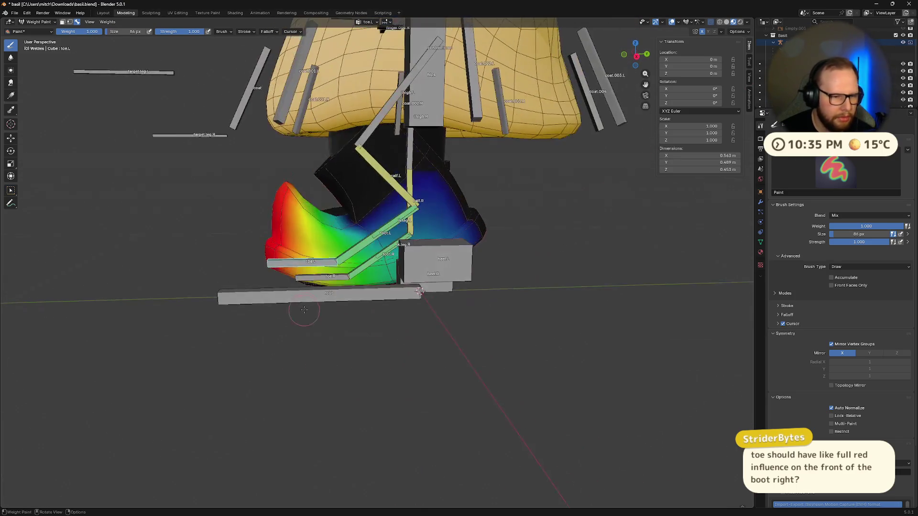
key("r")
key("x")
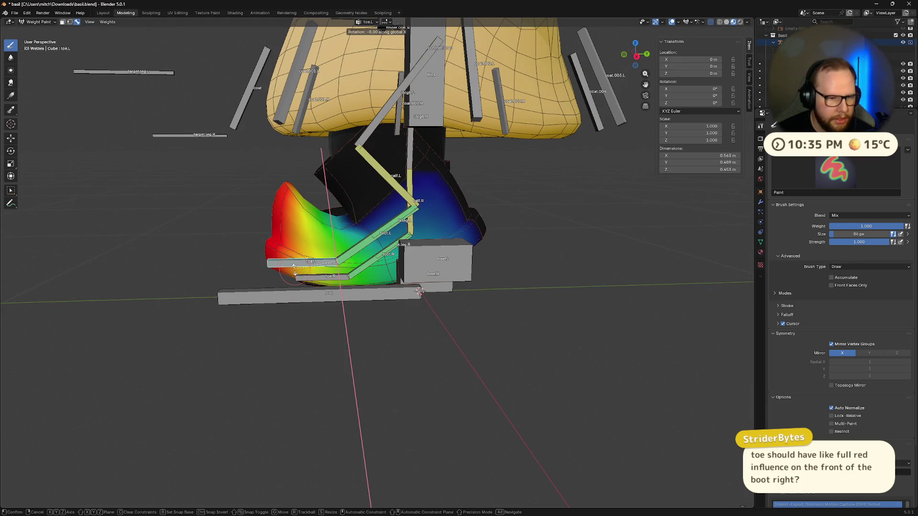
left_click(297, 281)
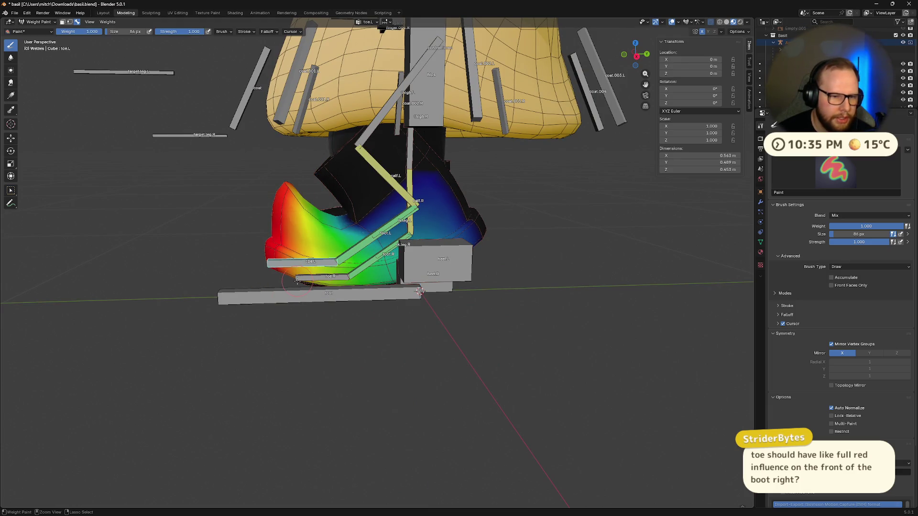
middle_click_drag(272, 266, 270, 258)
key("g")
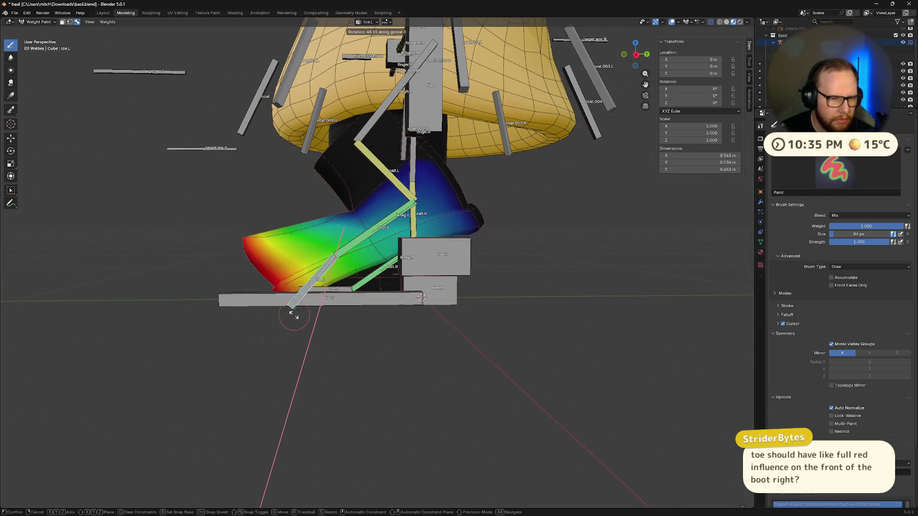
left_click(303, 325)
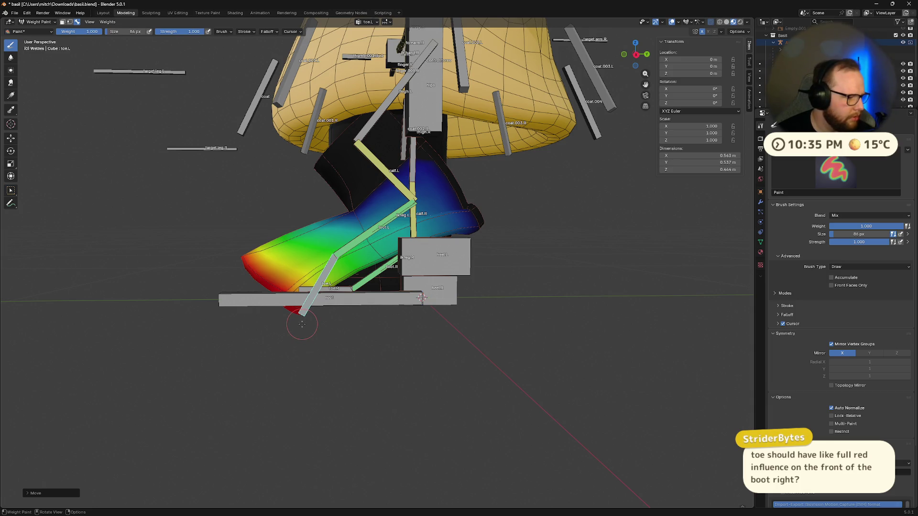
key("ctrl+z")
Set the brush weight to 0.2
mouse_move(302, 322)
middle_mouse_down()
mouse_move(253, 291)
mouse_move(365, 241)
mouse_move(352, 211)
mouse_move(361, 201)
mouse_move(474, 263)
middle_mouse_up()
mouse_move(468, 219)
middle_mouse_down()
mouse_move(447, 225)
mouse_move(459, 249)
mouse_move(267, 205)
middle_mouse_up()
type("0.2")
key("Return")
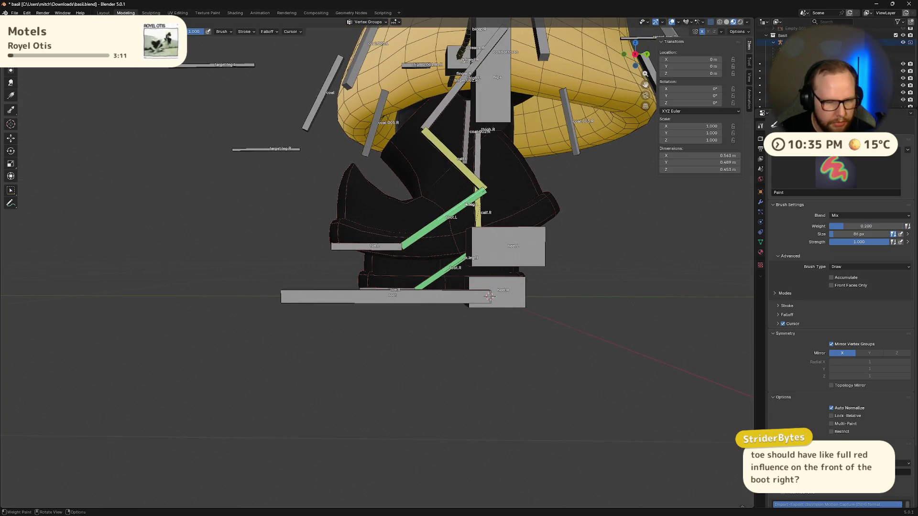
Paint a light 0.2 weight over the boot, then raise the brush weight to 1
left_click_drag(426, 199, 443, 211)
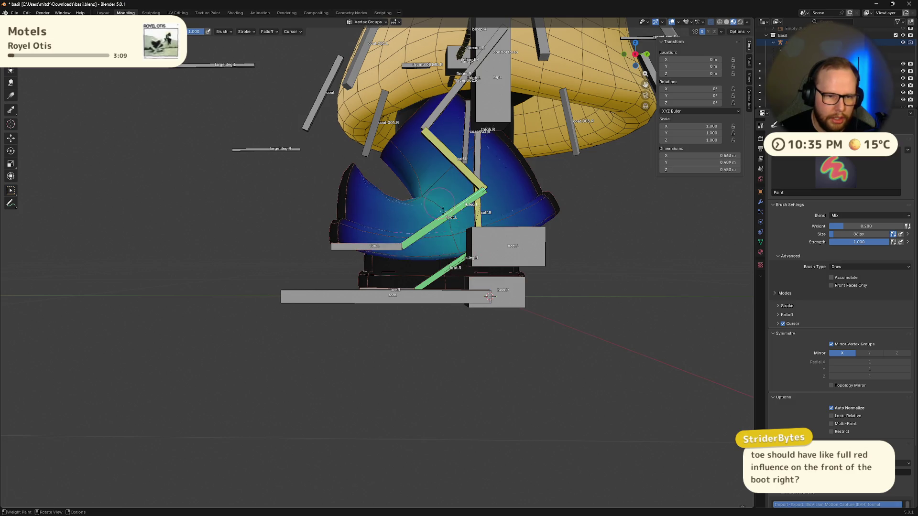
mouse_move(446, 229)
middle_mouse_down()
mouse_move(191, 144)
mouse_move(58, 79)
middle_mouse_up()
key("ctrl+f")
type("1")
key("Return")
Make foot.L the active bone, briefly checking toe.L's weights along the way
mouse_move(462, 272)
middle_mouse_down()
mouse_move(492, 297)
mouse_move(449, 263)
middle_mouse_up()
mouse_move(479, 235)
middle_mouse_down()
mouse_move(435, 219)
mouse_move(444, 211)
middle_mouse_up()
left_click(459, 224, "ctrl")
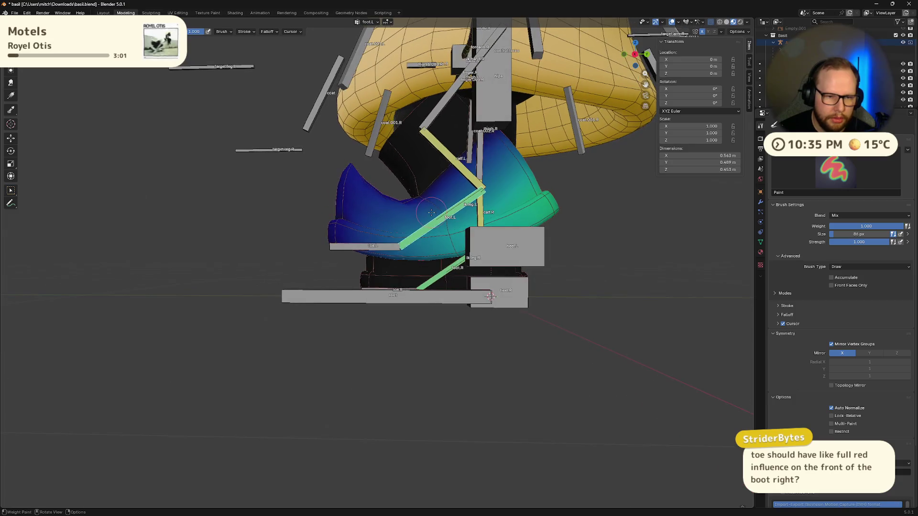
middle_click_drag(490, 297, 471, 295)
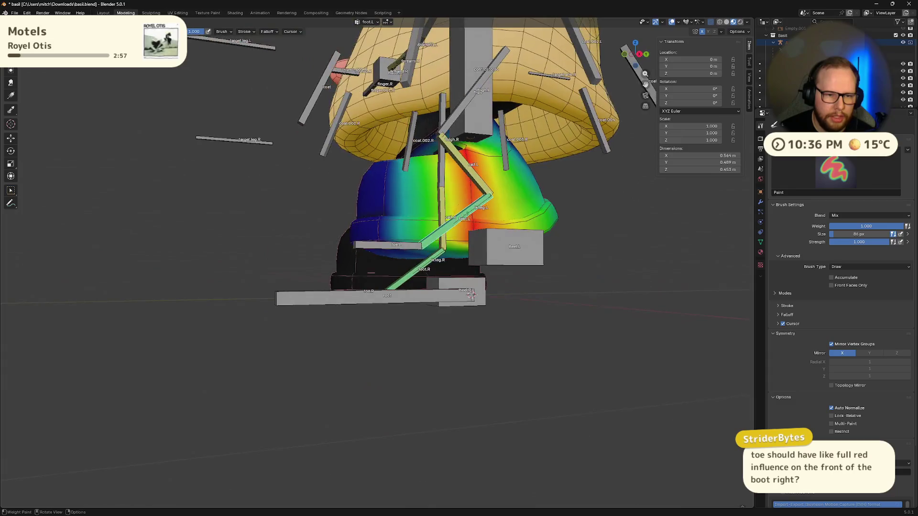
left_click(374, 244, "ctrl")
mouse_move(374, 244)
middle_mouse_down()
mouse_move(364, 257)
mouse_move(492, 273)
mouse_move(478, 270)
mouse_move(485, 300)
mouse_move(538, 245)
mouse_move(611, 249)
mouse_move(301, 190)
mouse_move(407, 139)
middle_mouse_up()
left_click(484, 297, "ctrl")
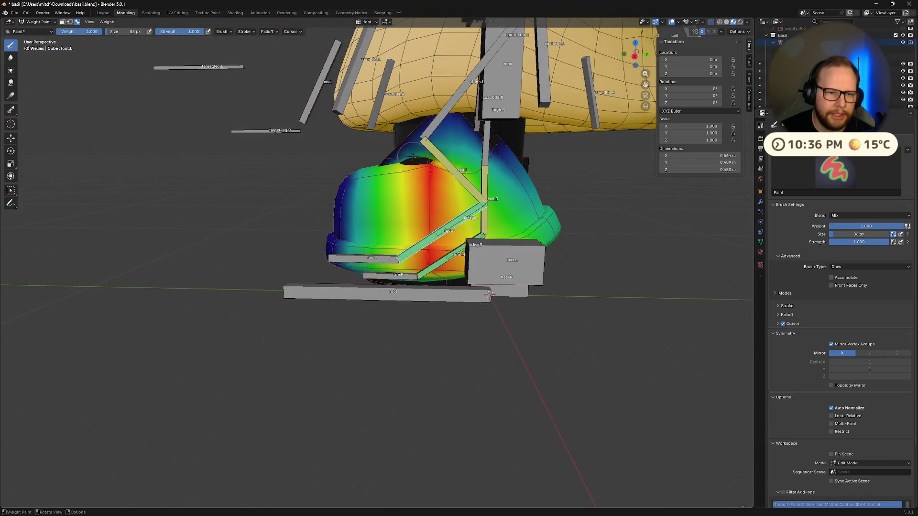
Paint stronger foot.L weight onto the left boot from a close, low view
middle_click_drag(490, 294, 496, 258)
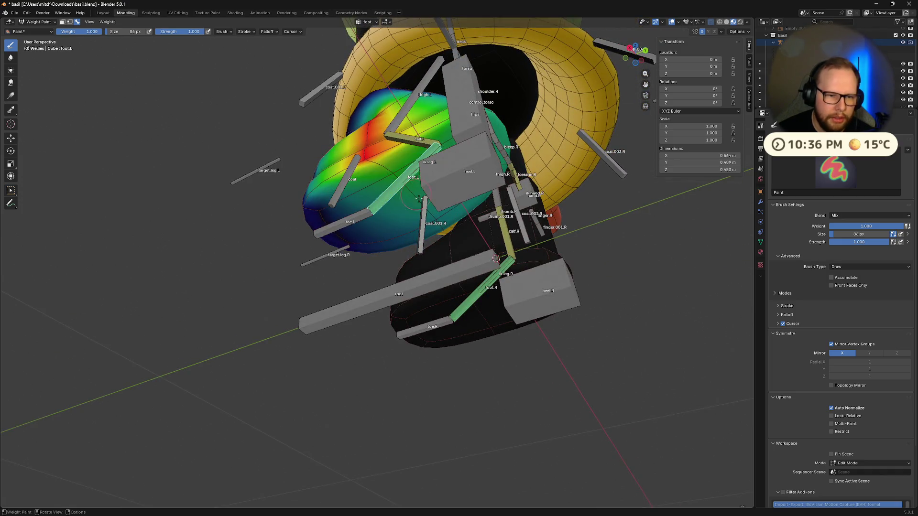
mouse_move(399, 180)
middle_mouse_down()
mouse_move(383, 186)
mouse_move(487, 295)
mouse_move(449, 185)
middle_mouse_up()
scroll(354, 221, "up", 5)
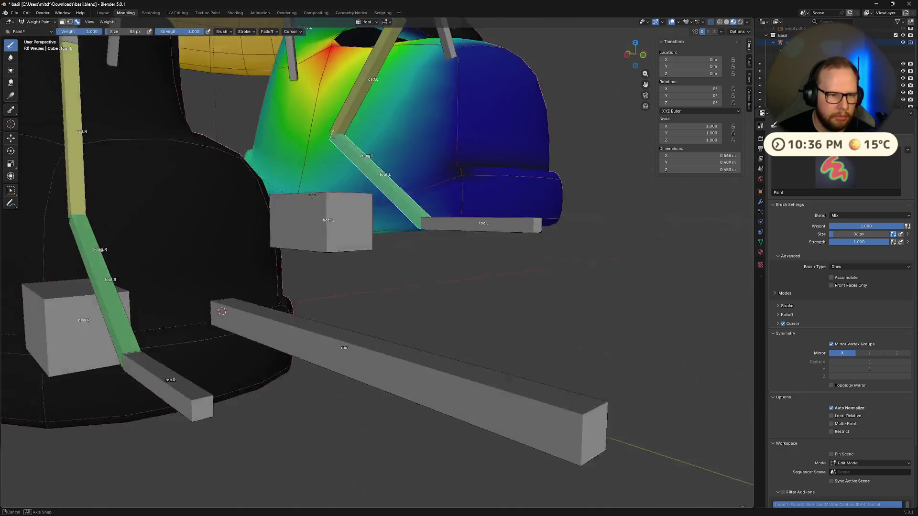
middle_click_drag(355, 221, 308, 176)
mouse_move(314, 302)
left_mouse_down()
mouse_move(342, 215)
mouse_move(299, 264)
left_mouse_up()
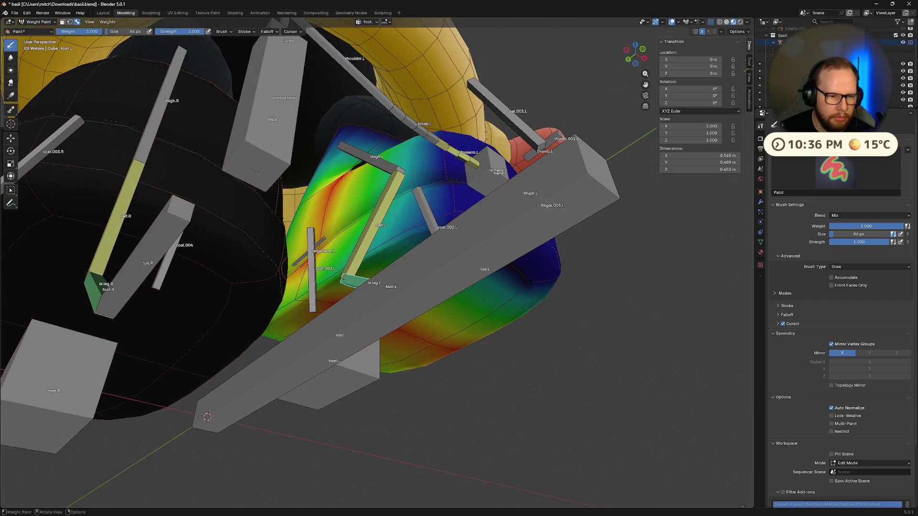
Select toe.L and rotate it to test-bend the boot tip
middle_click_drag(313, 294, 308, 277)
middle_click_drag(262, 320, 285, 414)
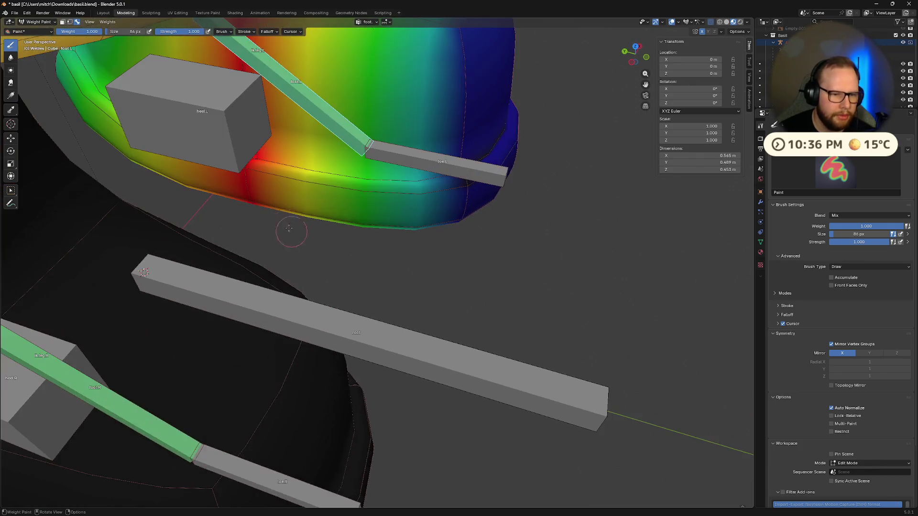
mouse_move(286, 232)
middle_mouse_down()
mouse_move(287, 204)
mouse_move(410, 281)
middle_mouse_up()
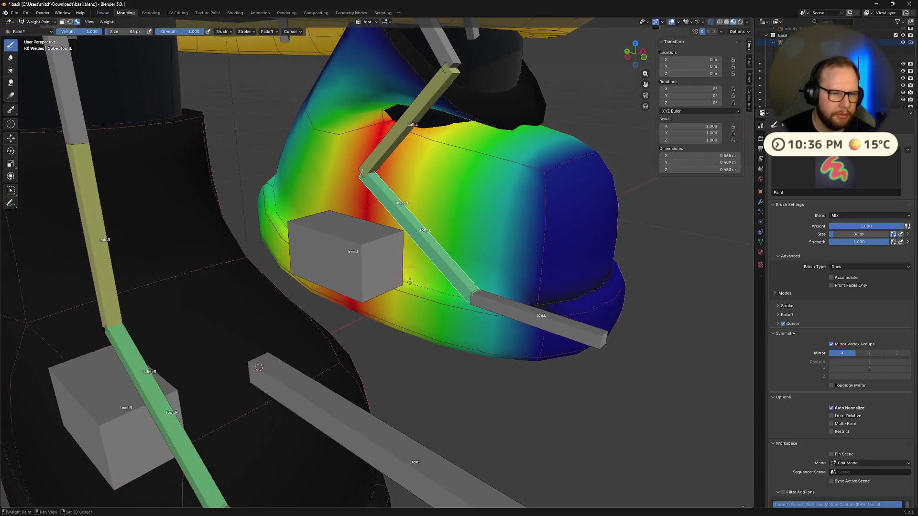
middle_click_drag(348, 247, 366, 216)
mouse_move(401, 359)
middle_mouse_down()
mouse_move(646, 265)
mouse_move(572, 326)
middle_mouse_up()
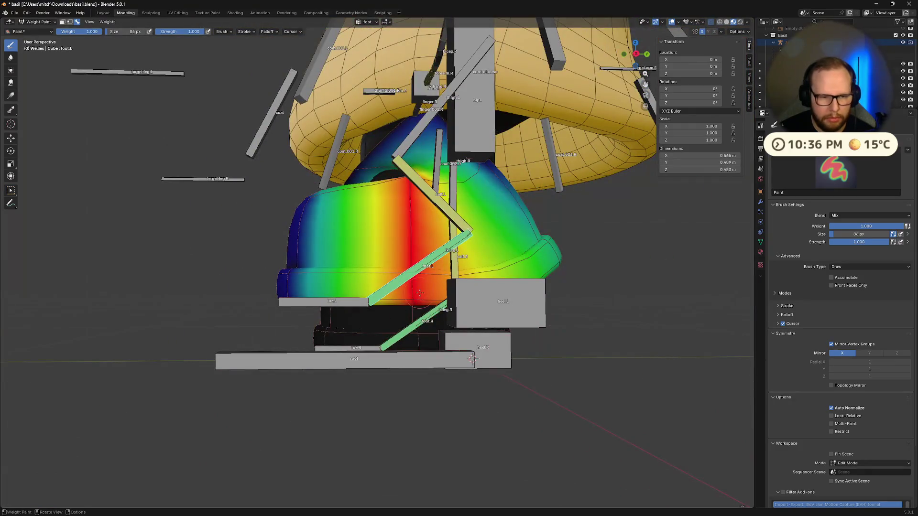
mouse_move(416, 295)
middle_mouse_down()
mouse_move(419, 281)
mouse_move(622, 227)
middle_mouse_up()
left_click(359, 337, "ctrl")
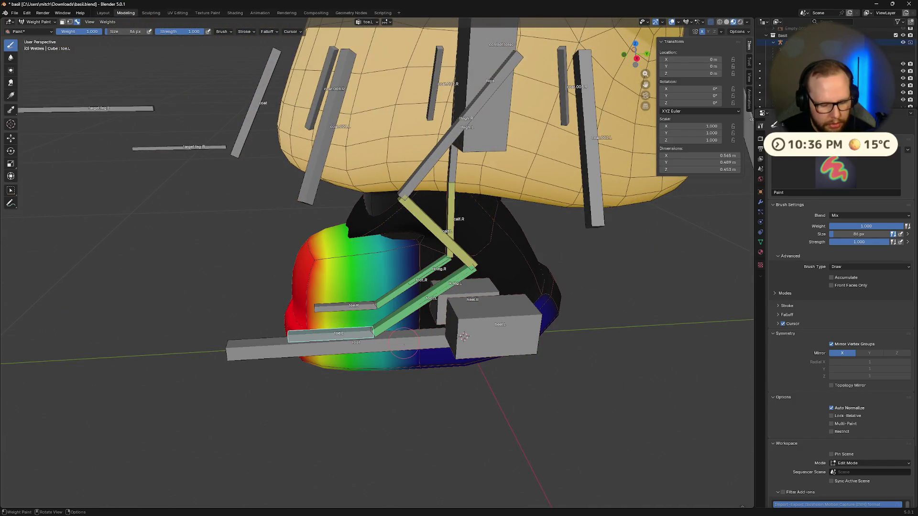
key("r")
left_click(464, 344)
Undo the toe bend and show heel.L's weights on the left boot
mouse_move(464, 344)
middle_mouse_down()
mouse_move(466, 353)
mouse_move(445, 348)
middle_mouse_up()
key("ctrl+z")
middle_click_drag(481, 197, 530, 303)
left_click(528, 303, "ctrl")
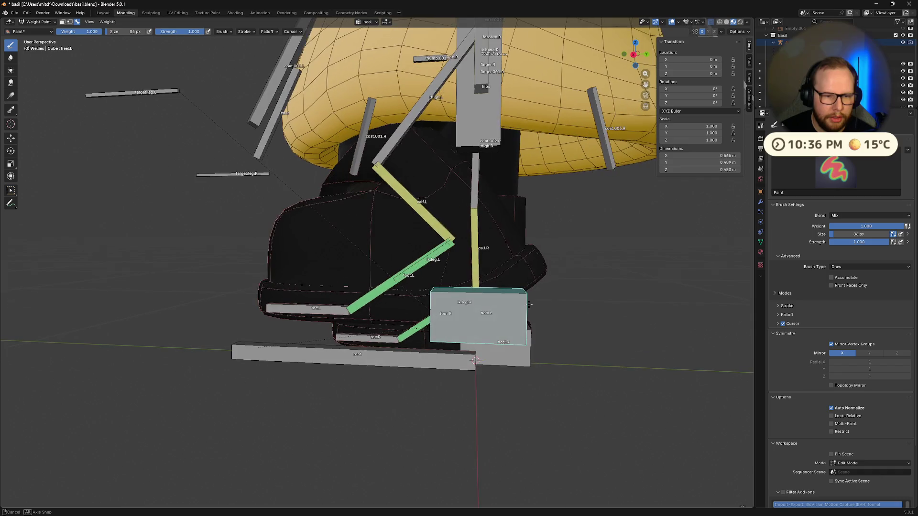
Compare the heel.L, calf.L and thigh.L weights on the left boot
left_click(417, 273, "ctrl")
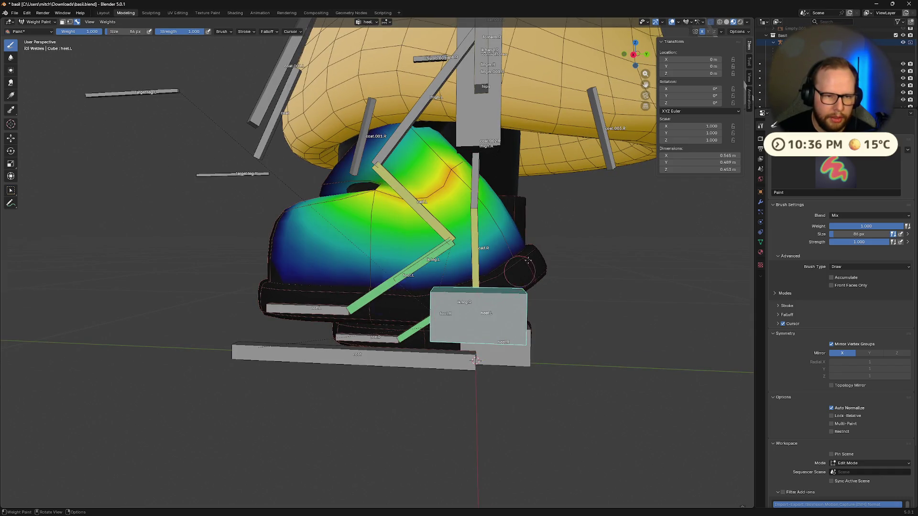
left_click(490, 282, "ctrl")
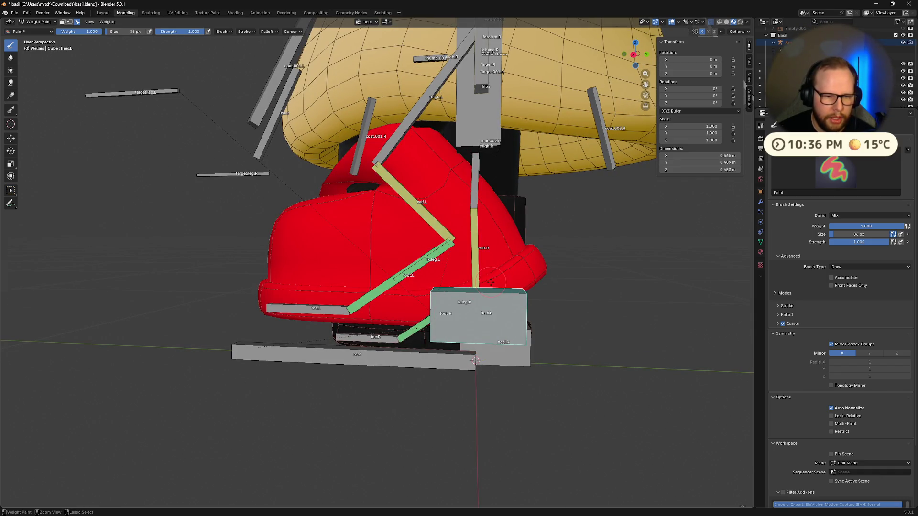
left_click(491, 282, "ctrl")
left_click(492, 286, "ctrl")
left_click(492, 286, "ctrl")
mouse_move(492, 286)
middle_mouse_down()
mouse_move(502, 248)
mouse_move(459, 224)
middle_mouse_up()
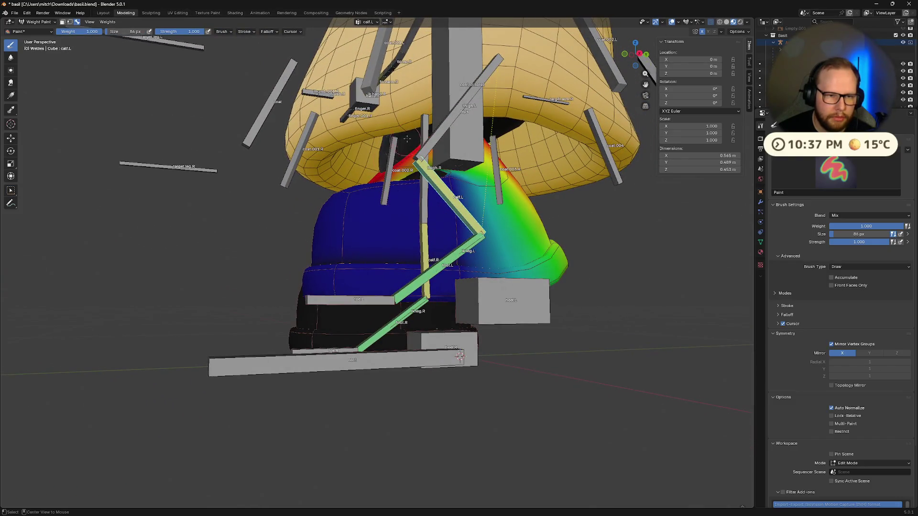
left_click(414, 175, "ctrl")
left_click(419, 166, "ctrl")
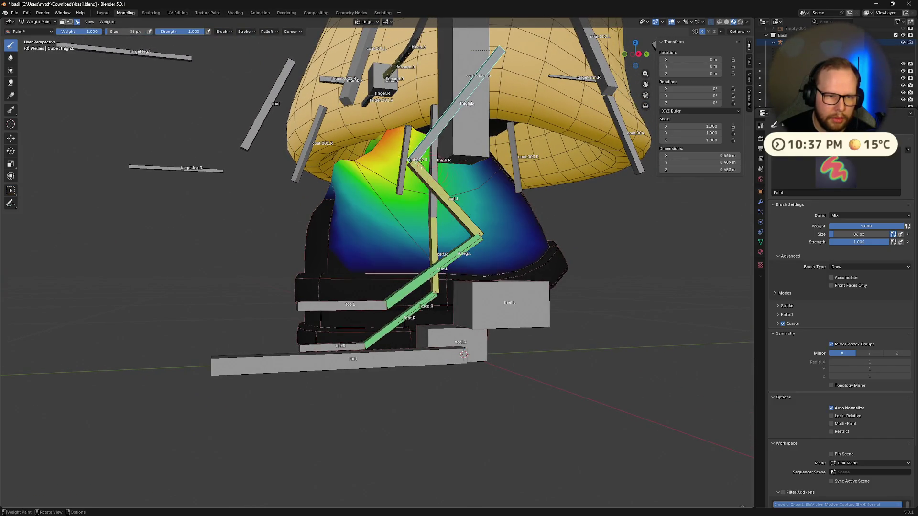
middle_click_drag(449, 173, 490, 280)
left_click(466, 201, "ctrl")
Move heel.L with G to test how the boot deforms
key("g")
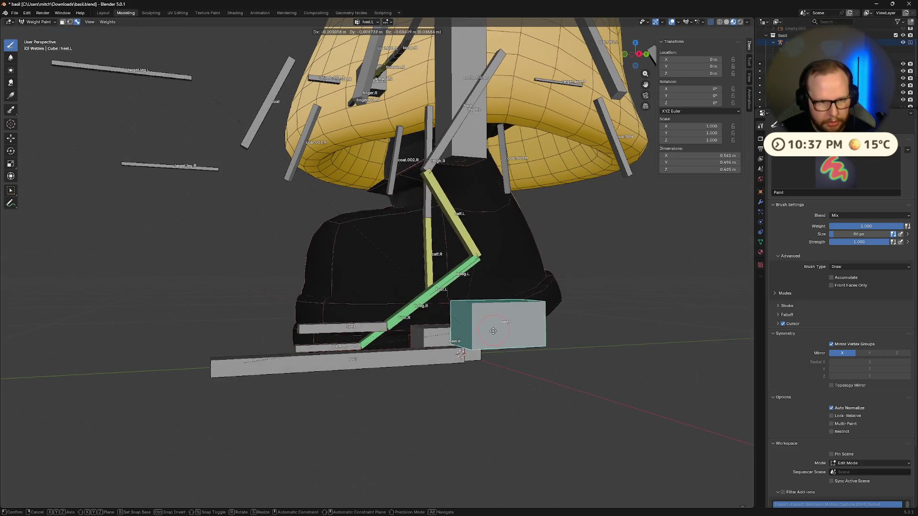
left_click(486, 351)
mouse_move(486, 351)
middle_mouse_down()
mouse_move(459, 349)
mouse_move(497, 340)
middle_mouse_up()
mouse_move(400, 188)
middle_mouse_down()
mouse_move(452, 230)
mouse_move(479, 232)
mouse_move(449, 205)
middle_mouse_up()
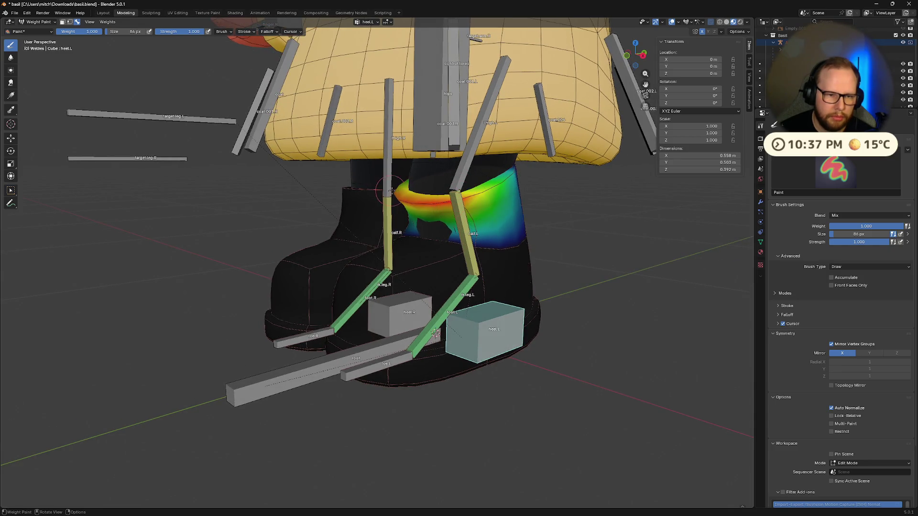
Paint stronger weight on the top of the left calf from a front-on view
middle_click_drag(512, 175, 363, 164)
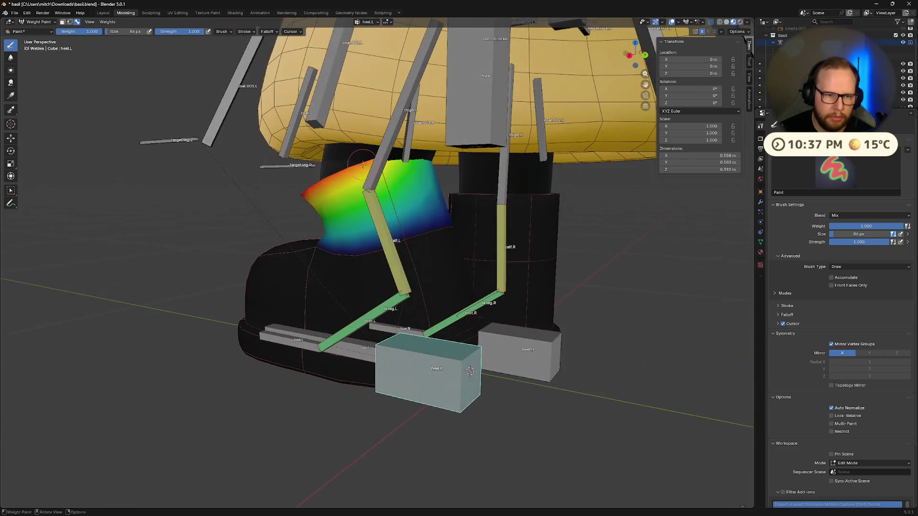
middle_click_drag(427, 166, 335, 177)
left_click_drag(287, 175, 332, 176)
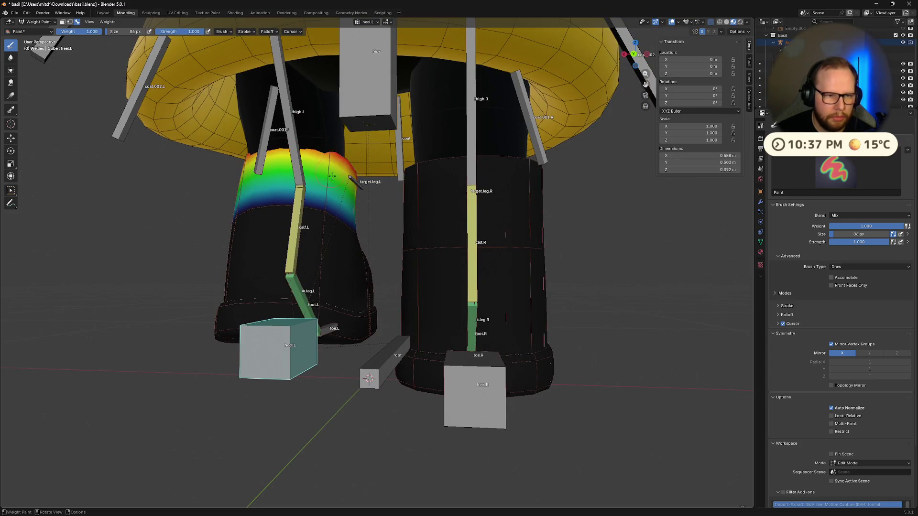
mouse_move(302, 152)
middle_mouse_down()
mouse_move(328, 179)
mouse_move(343, 156)
mouse_move(377, 158)
mouse_move(407, 165)
mouse_move(443, 194)
mouse_move(423, 170)
mouse_move(475, 360)
middle_mouse_up()
Set the brush weight to 0 and erase heel.L weight from the boot's top
left_click(437, 175, "ctrl")
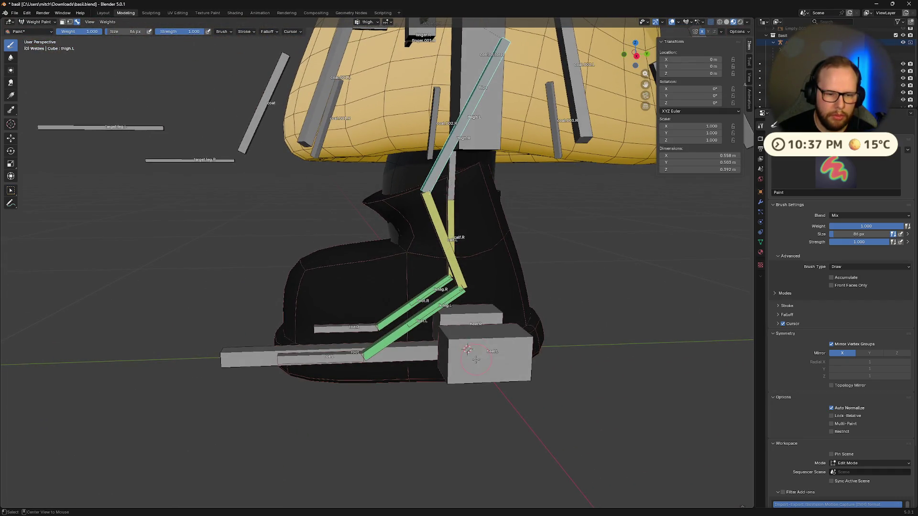
left_click(485, 351, "ctrl")
left_click(82, 31)
type("0")
key("Return")
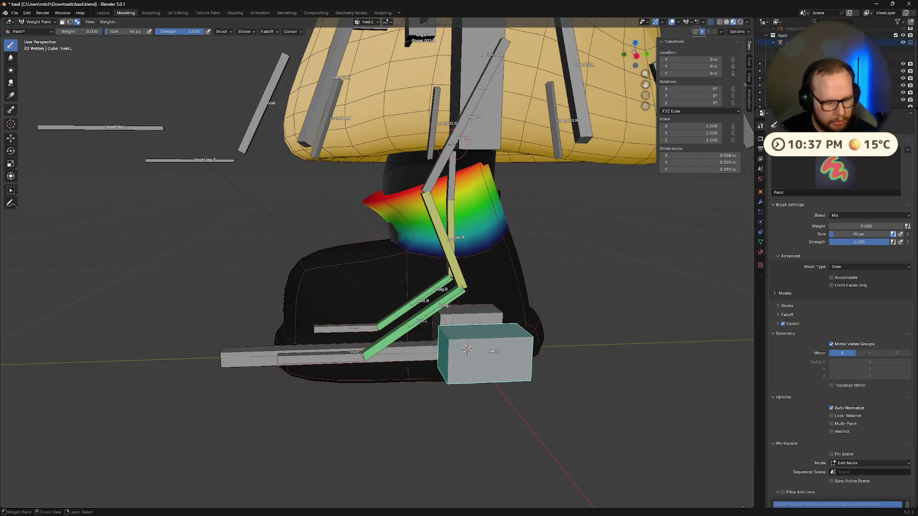
left_click(453, 160)
With thigh.L active and weight 1.0, paint thigh weight around the boot's upper rim
left_click(435, 173, "ctrl")
left_click(81, 31)
type("1")
key("Return")
left_click(390, 198)
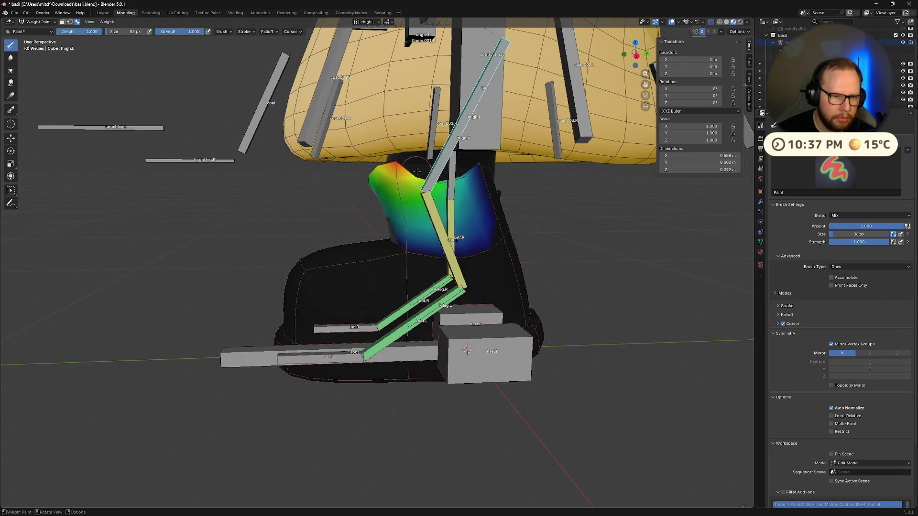
middle_click_drag(390, 198, 430, 206)
left_click_drag(459, 200, 407, 201)
middle_click_drag(407, 200, 431, 206)
Inspect the left boot's weight band, then display calf.L's weights
middle_click_drag(458, 160, 404, 153)
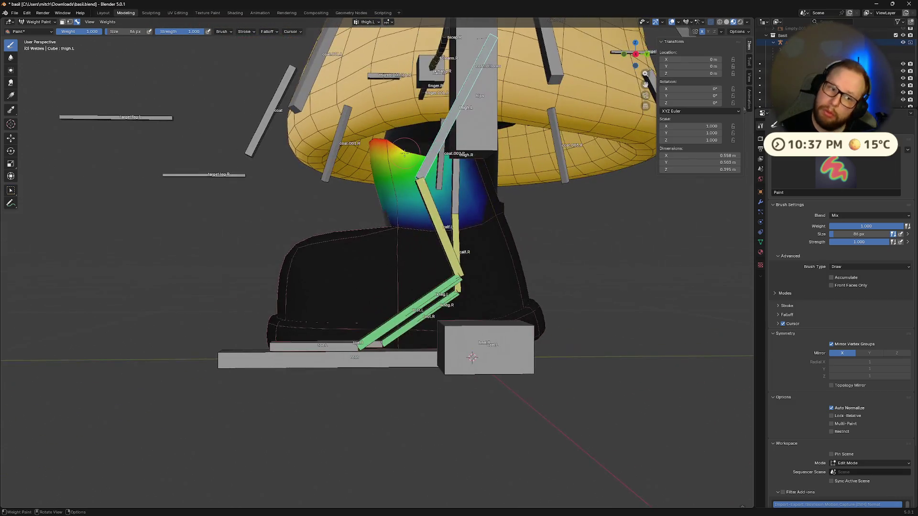
middle_click_drag(500, 161, 318, 145)
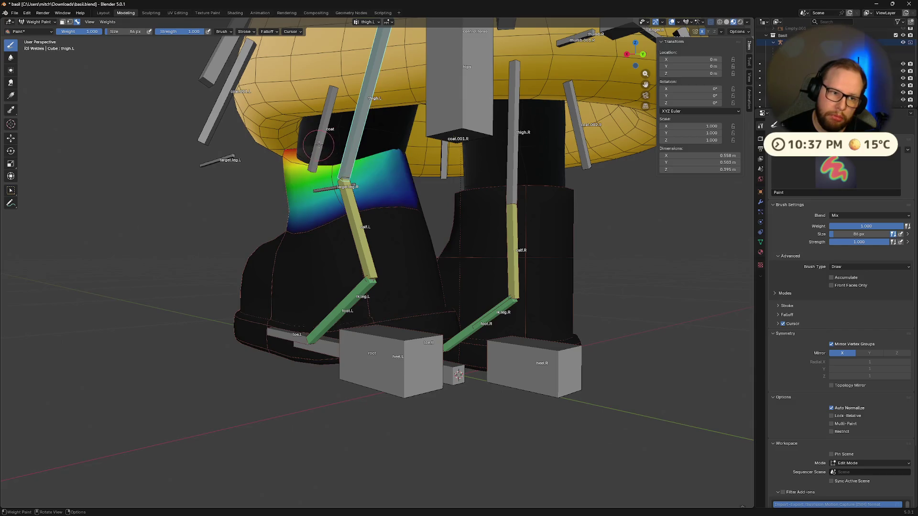
middle_click_drag(397, 154, 343, 182)
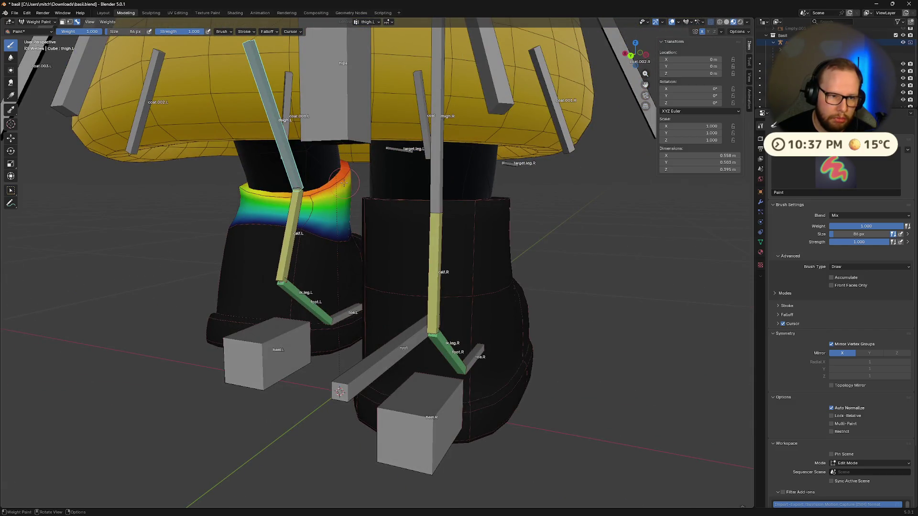
mouse_move(252, 195)
middle_mouse_down()
mouse_move(409, 183)
mouse_move(425, 201)
mouse_move(417, 193)
mouse_move(376, 204)
mouse_move(391, 162)
mouse_move(414, 162)
middle_mouse_up()
left_click(433, 218, "ctrl")
mouse_move(415, 192)
middle_mouse_down()
mouse_move(452, 181)
mouse_move(483, 197)
mouse_move(392, 151)
mouse_move(353, 187)
mouse_move(258, 170)
middle_mouse_up()
mouse_move(478, 199)
middle_mouse_down()
mouse_move(429, 196)
mouse_move(419, 182)
mouse_move(449, 177)
middle_mouse_up()
middle_click_drag(301, 147, 455, 189)
Paint solid red calf.L weight (1.0) down the left boot shaft over the orange area
scroll(477, 189, "up", 5)
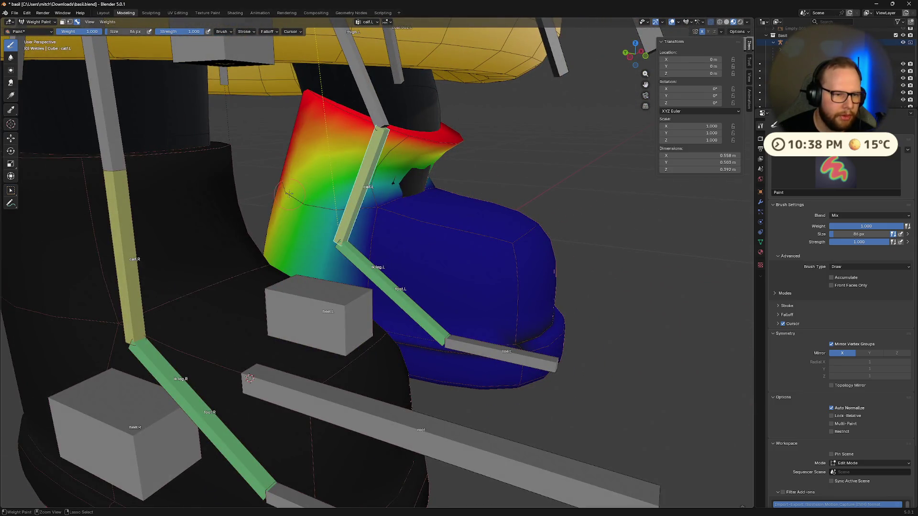
scroll(296, 192, "down", 2)
scroll(298, 196, "up", 1)
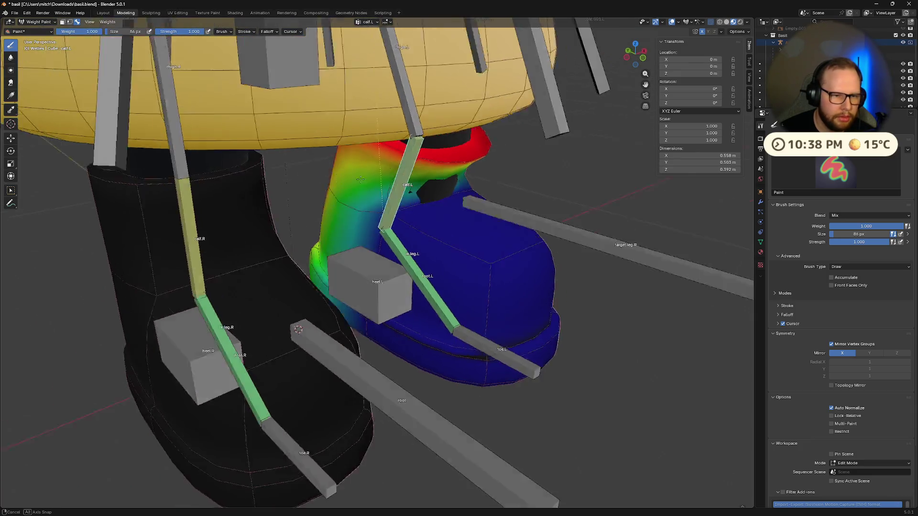
middle_click_drag(297, 197, 307, 196)
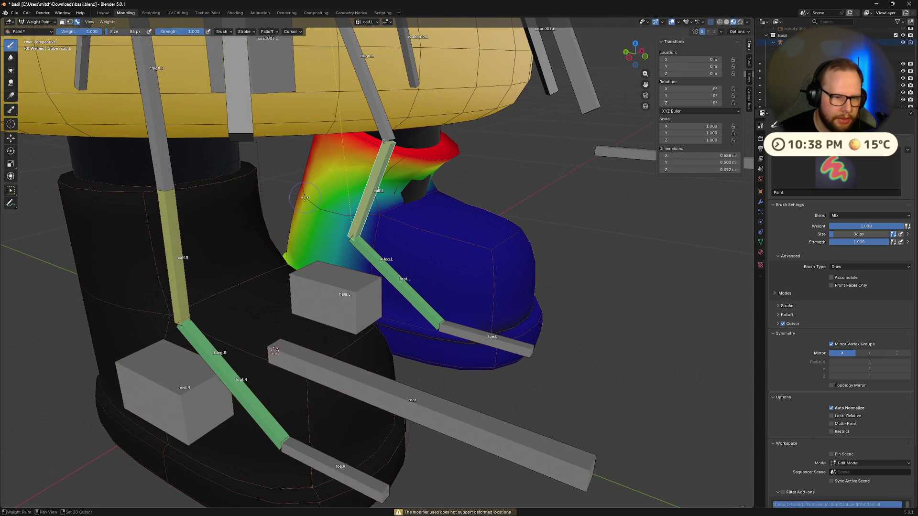
middle_click_drag(376, 211, 540, 215)
left_click_drag(540, 215, 538, 227)
mouse_move(538, 227)
middle_mouse_down()
mouse_move(534, 209)
mouse_move(489, 271)
middle_mouse_up()
middle_click_drag(401, 239, 394, 256)
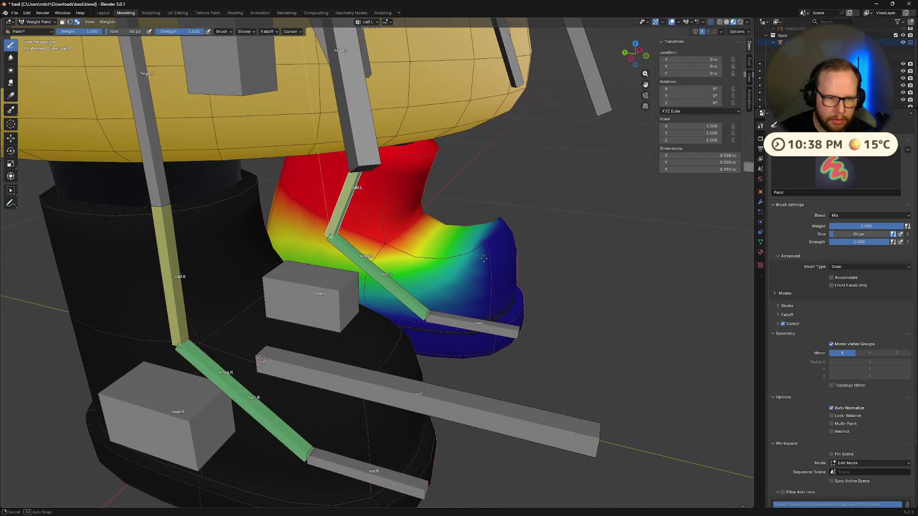
left_click_drag(395, 259, 387, 241)
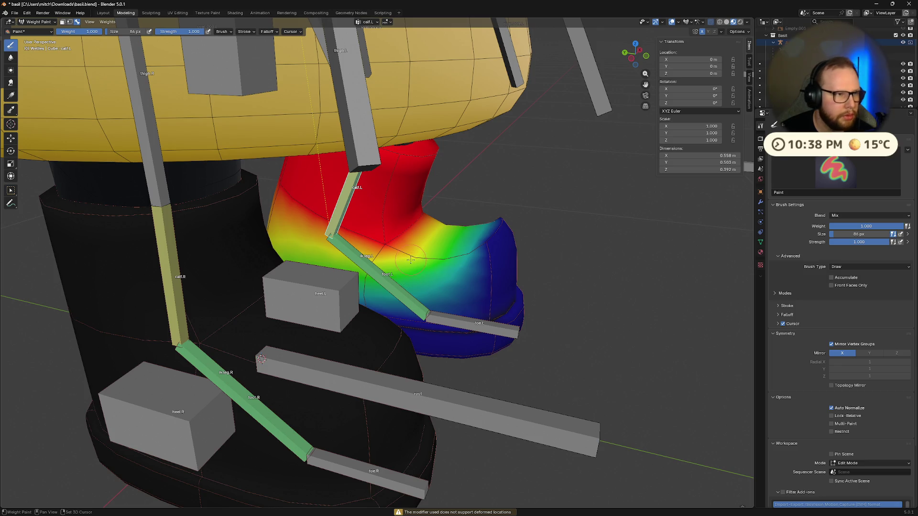
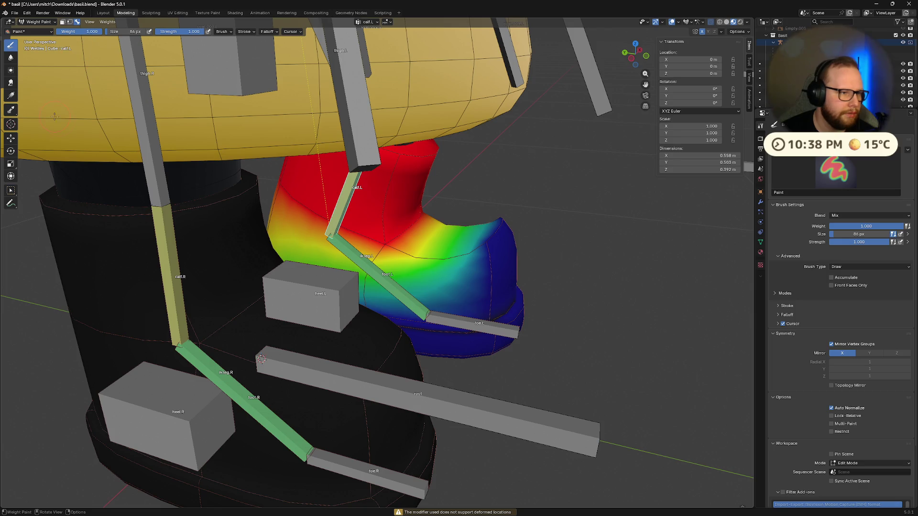
Soften the red calf.L weights on the left boot into a gradient
left_click(14, 112)
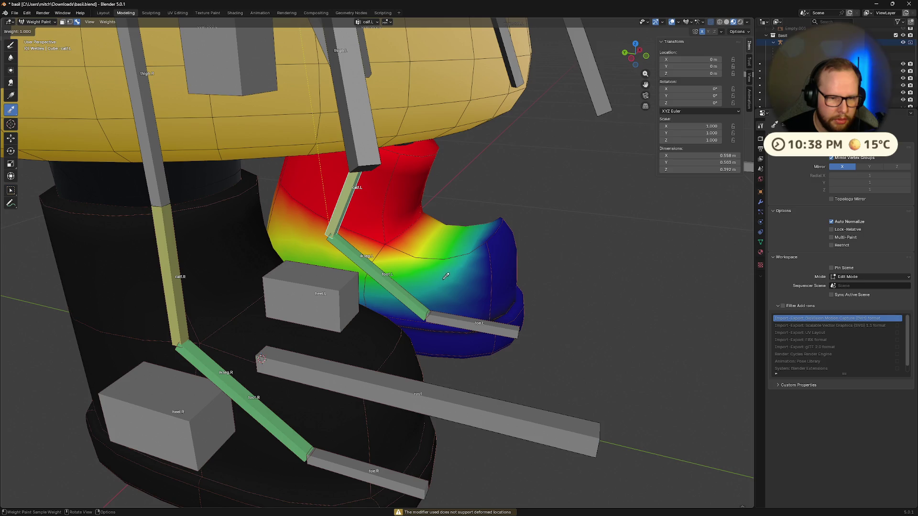
left_click(11, 46)
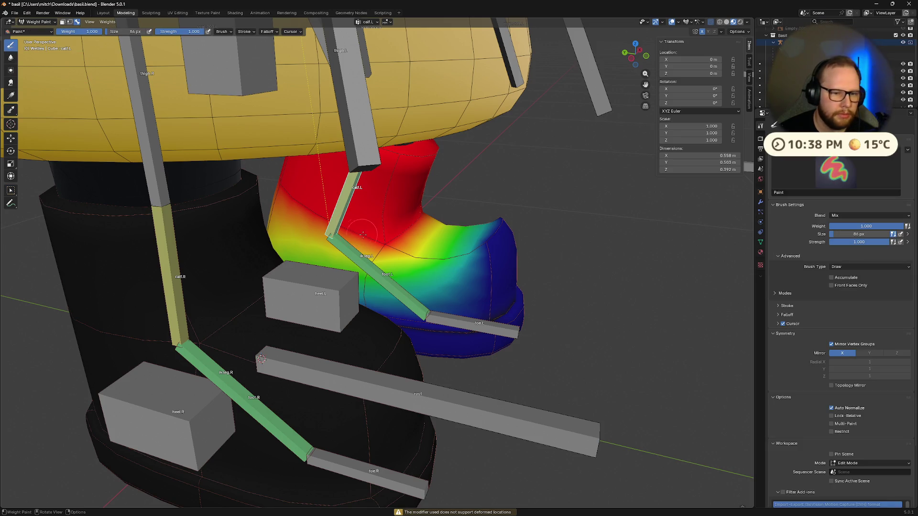
middle_click_drag(395, 237, 426, 217)
left_click_drag(444, 215, 574, 211, "ctrl")
middle_click_drag(574, 211, 526, 206)
Set brush weight to 0.2 and repaint lighter calf.L weights on the left boot
left_click(87, 30)
type(".2")
key("Return")
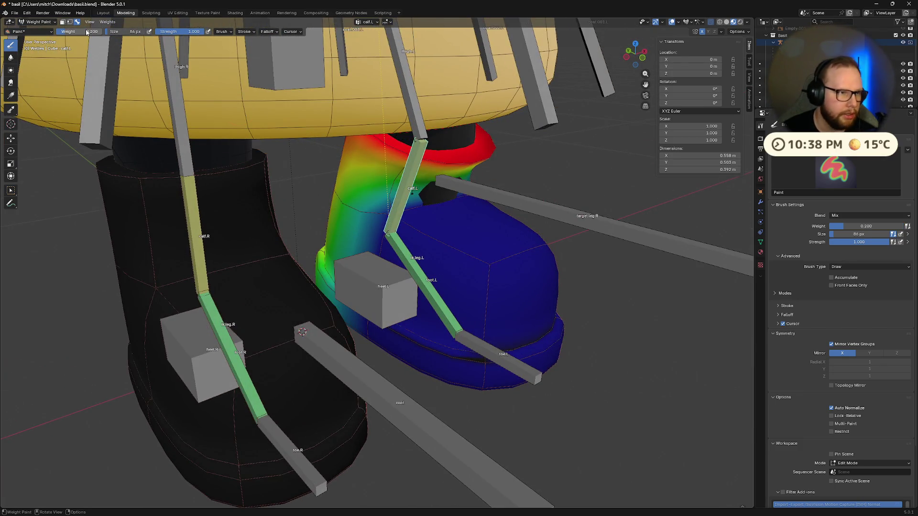
left_click(384, 216)
middle_click_drag(385, 216, 540, 249)
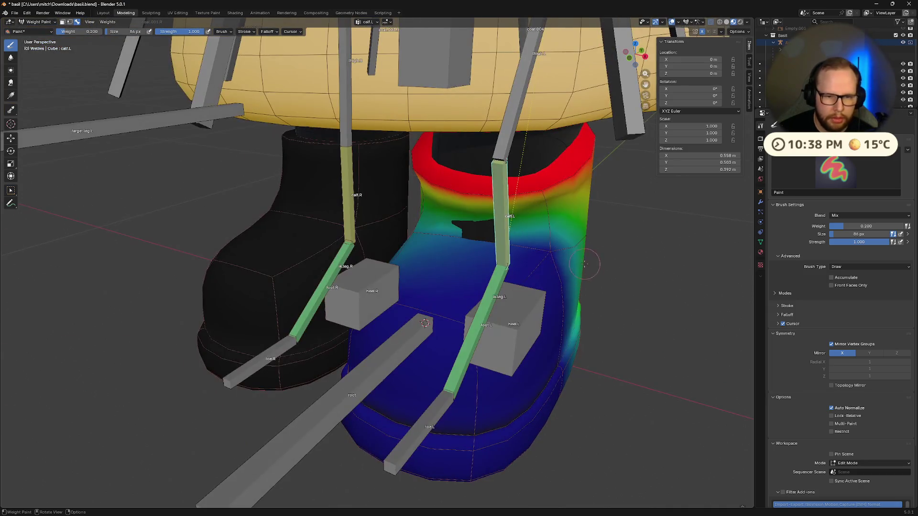
left_click_drag(531, 246, 542, 251)
mouse_move(568, 248)
middle_mouse_down()
mouse_move(408, 234)
mouse_move(390, 225)
mouse_move(381, 205)
mouse_move(441, 262)
mouse_move(445, 302)
middle_mouse_up()
Select heel.L, lower brush weight to 0, paint near the left heel, then undo
left_click(445, 302, "ctrl")
middle_click_drag(506, 297, 446, 310)
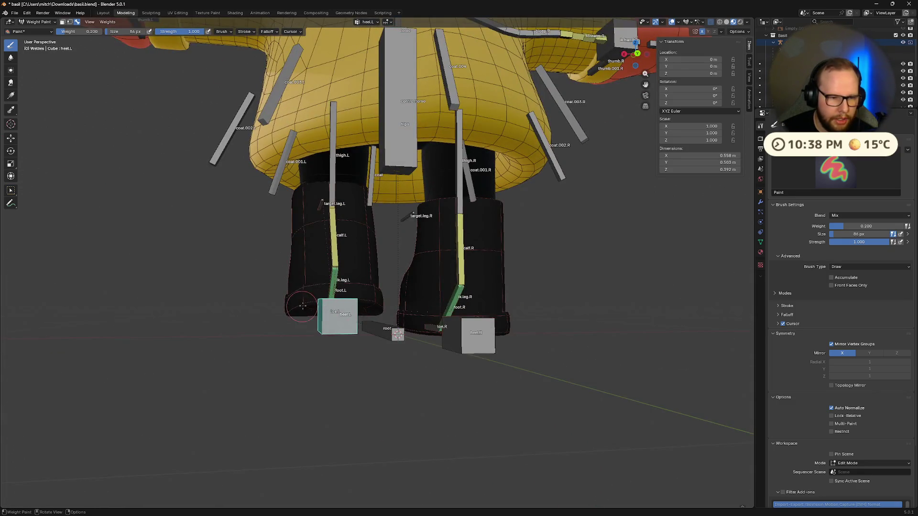
middle_click_drag(303, 306, 216, 201)
mouse_move(71, 31)
left_mouse_down()
mouse_move(56, 34)
mouse_move(123, 46)
left_mouse_up()
mouse_move(525, 324)
middle_mouse_down()
mouse_move(346, 352)
mouse_move(282, 301)
mouse_move(360, 271)
mouse_move(478, 297)
mouse_move(503, 313)
middle_mouse_up()
left_click(282, 301)
key("ctrl+z")
key("ctrl+z")
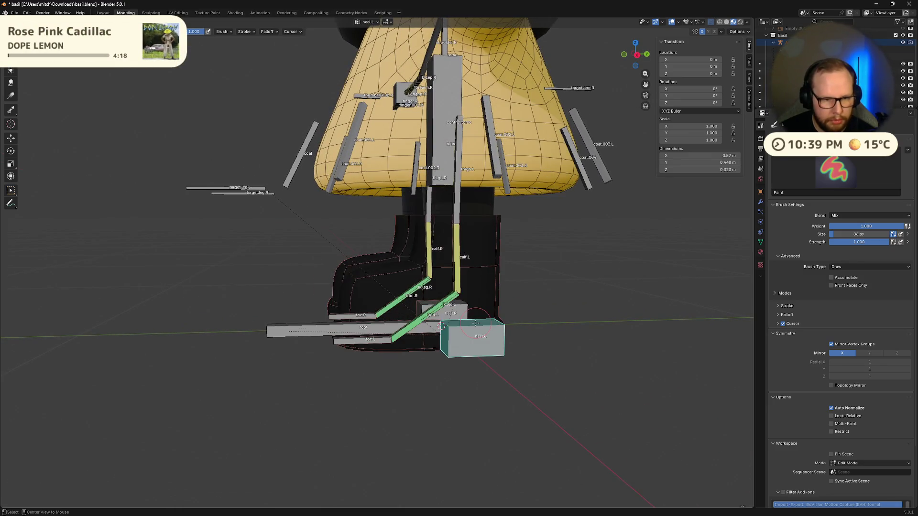
Test-move heel.L and cancel, then switch from weight painting back to Object Mode
key("g")
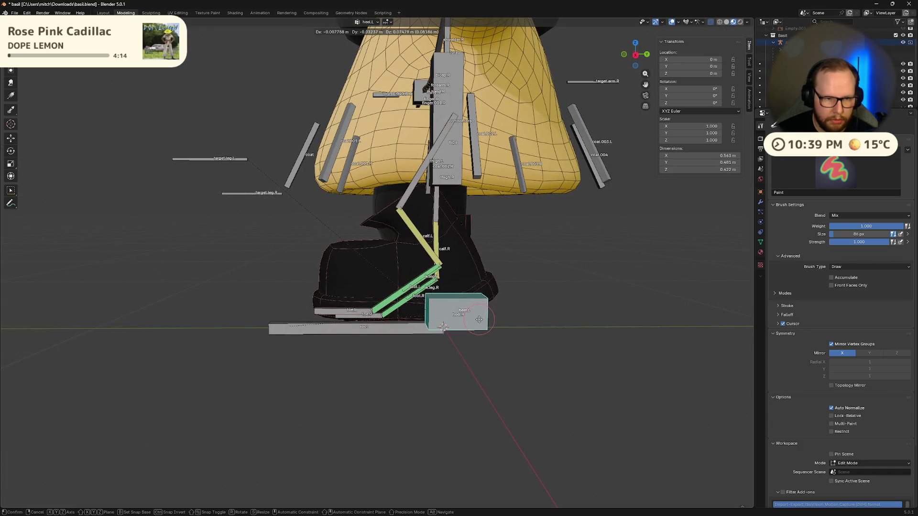
key("Escape")
middle_click_drag(480, 335, 219, 125)
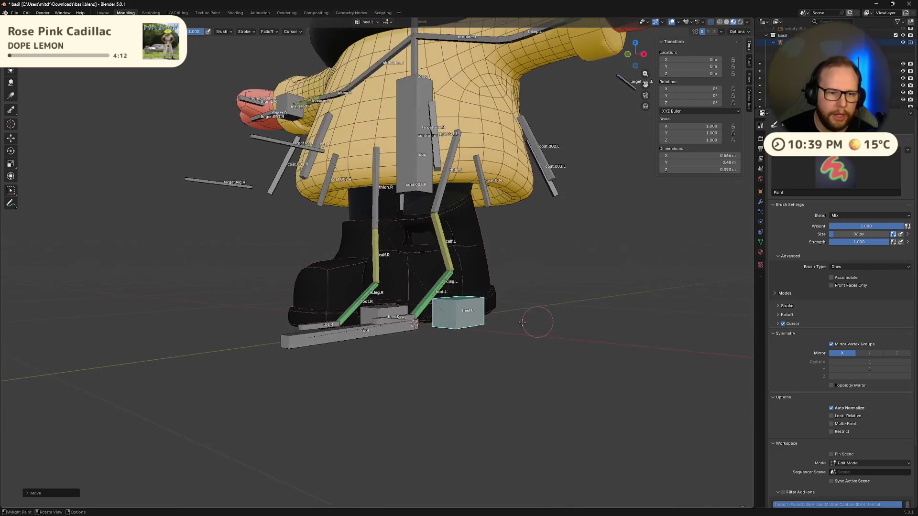
key("Tab")
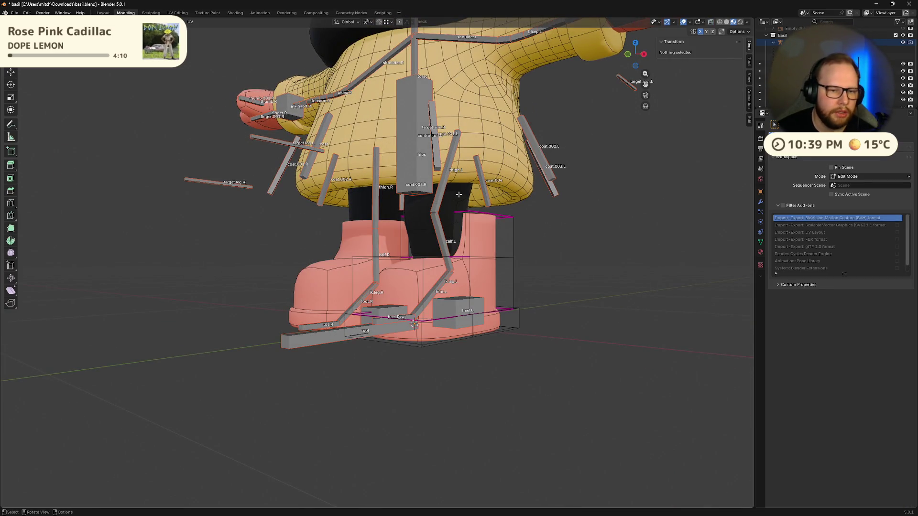
key("ctrl+Tab")
mouse_move(522, 222)
middle_mouse_down()
mouse_move(507, 228)
mouse_move(495, 202)
mouse_move(649, 235)
middle_mouse_up()
key("ctrl+Tab")
left_click(463, 232)
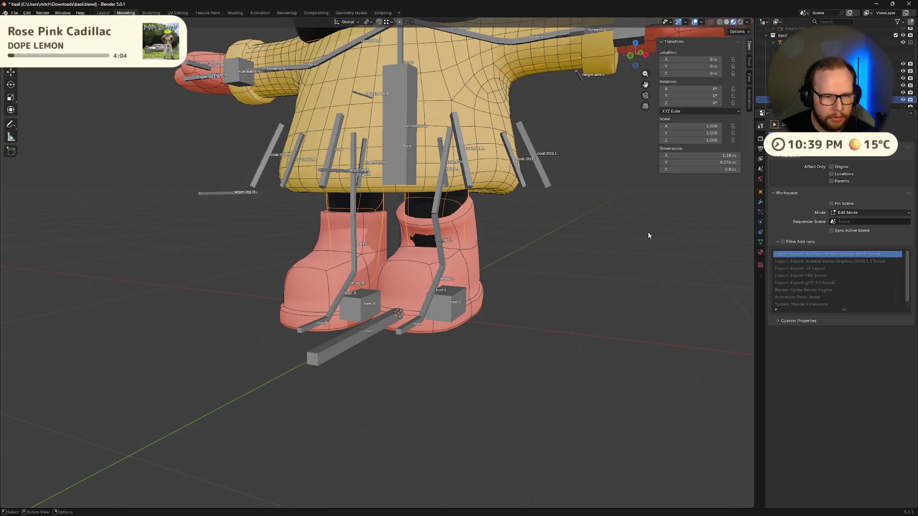
Select the Limbs skin object in the Outliner, hide it, and show its modifier stack
scroll(837, 67, "up", 3)
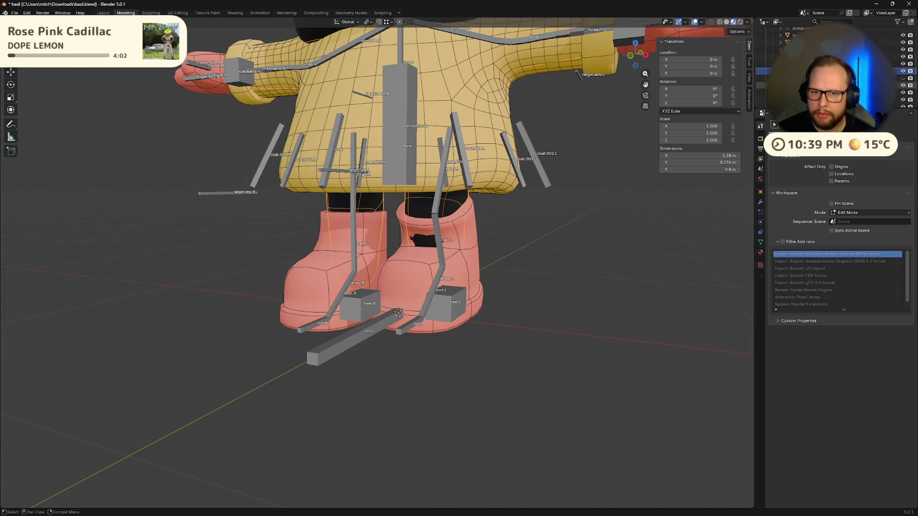
left_click(837, 78)
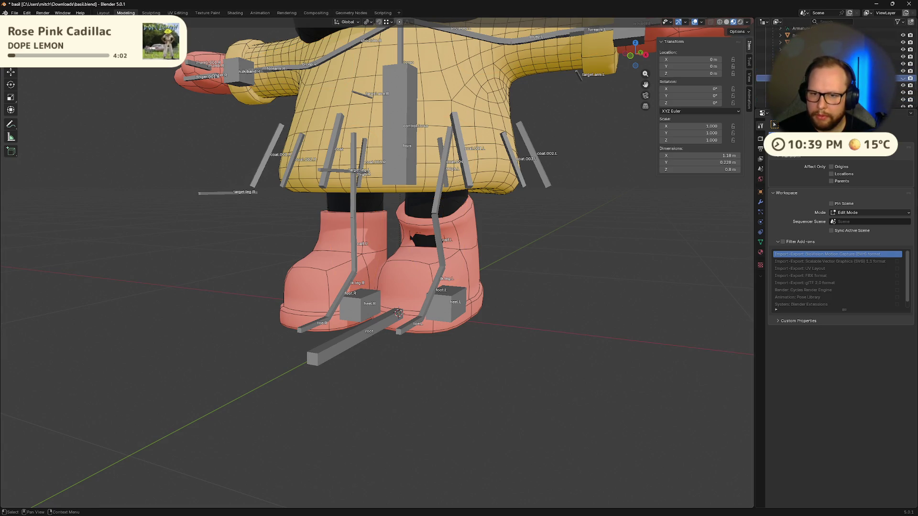
left_click(903, 78)
left_click(760, 202)
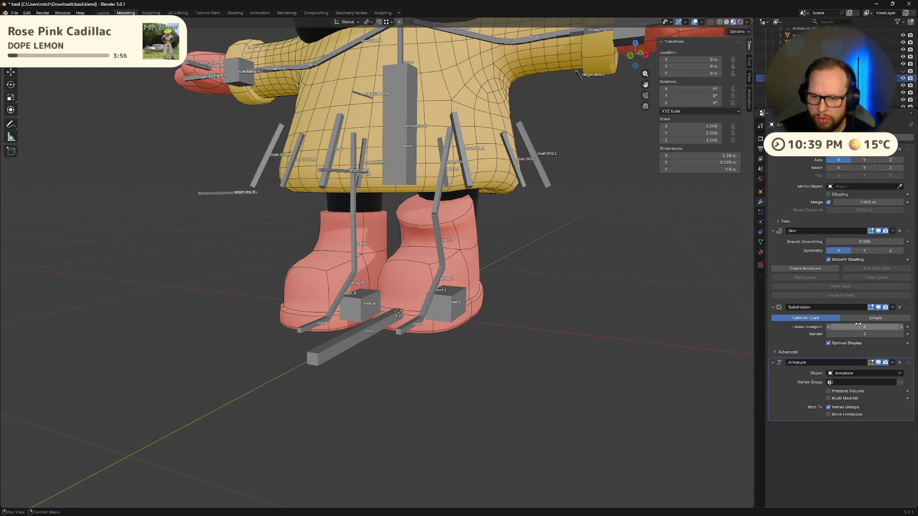
mouse_move(517, 244)
middle_mouse_down()
mouse_move(540, 228)
mouse_move(424, 204)
mouse_move(583, 174)
mouse_move(557, 203)
mouse_move(571, 199)
middle_mouse_up()
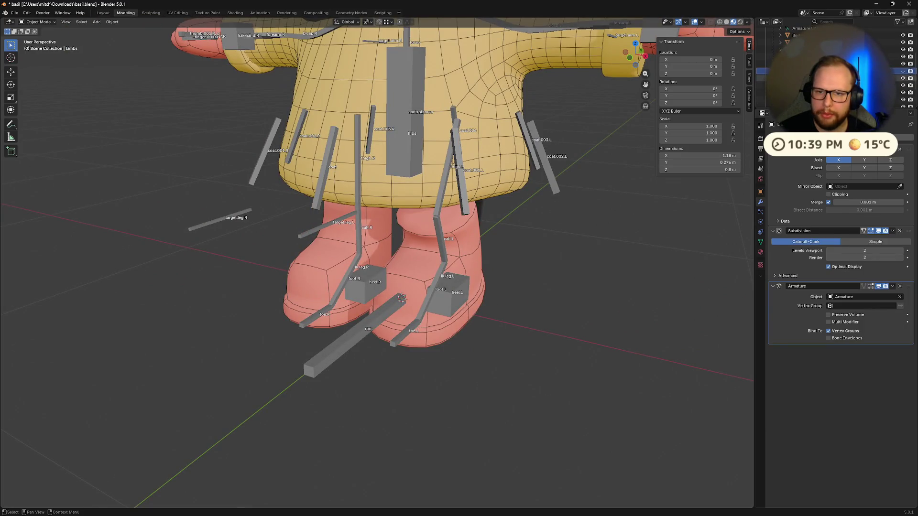
middle_click_drag(430, 220, 395, 277)
Isolate the skin limbs in local view and test Skin Branch Smoothing, leaving it at 0
key("KP_Divide")
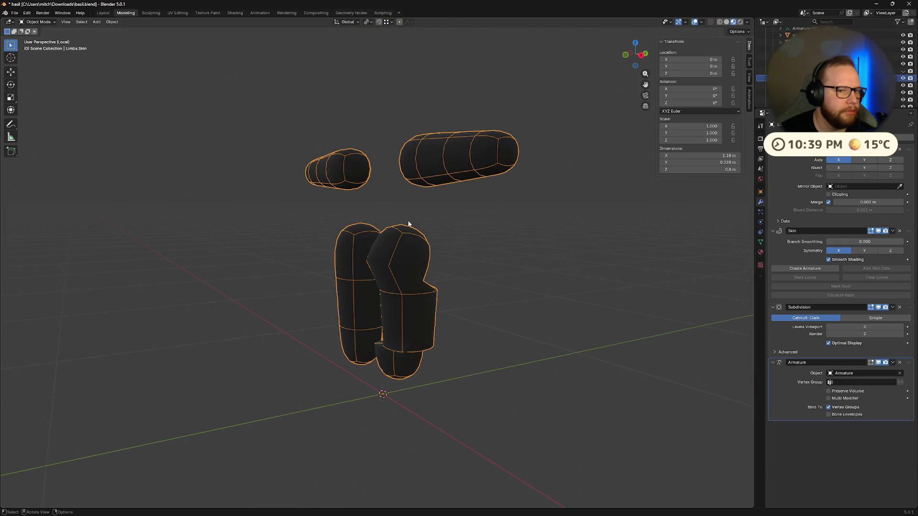
left_click(40, 22)
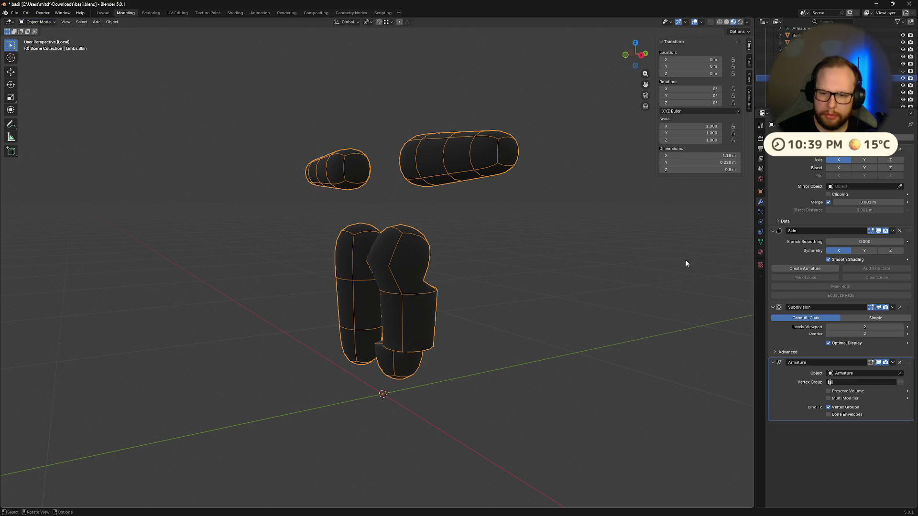
left_click_drag(869, 243, 868, 243)
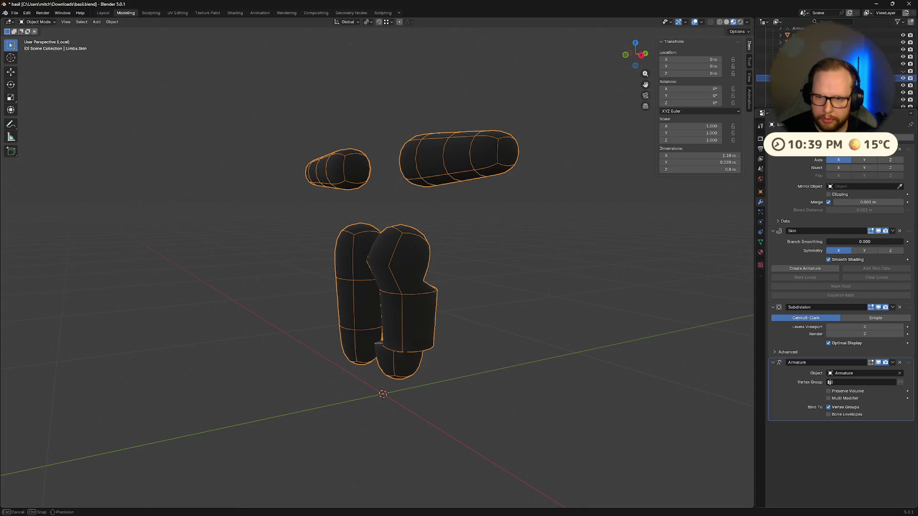
left_click(782, 243)
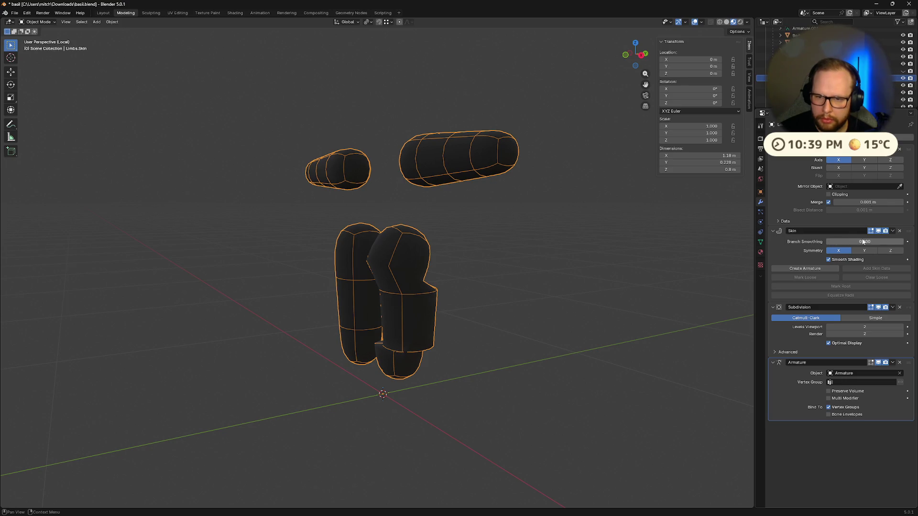
mouse_move(736, 255)
middle_mouse_down()
mouse_move(656, 264)
mouse_move(690, 252)
middle_mouse_up()
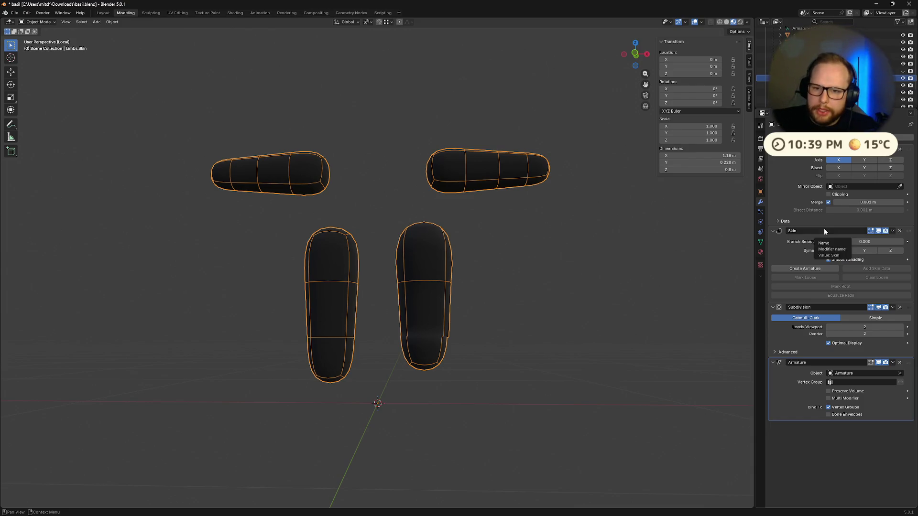
mouse_move(852, 241)
left_mouse_down()
mouse_move(861, 242)
mouse_move(851, 242)
left_mouse_up()
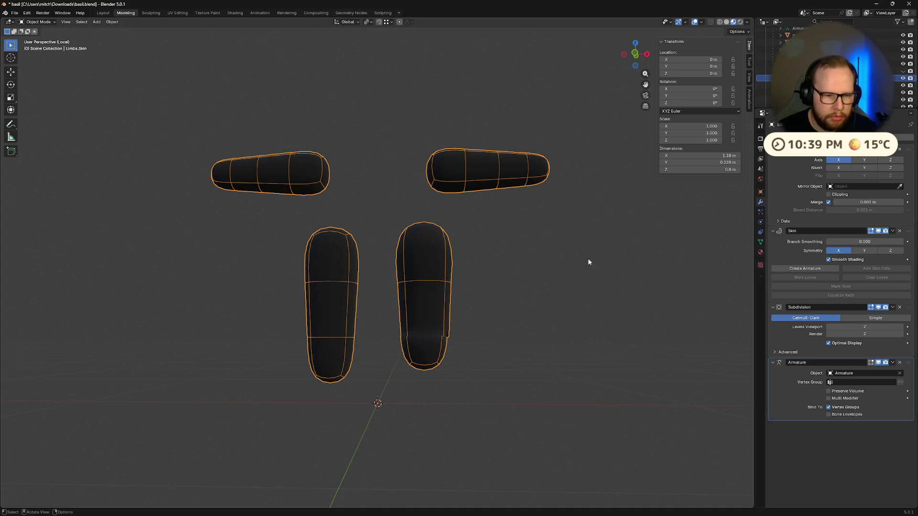
middle_click_drag(588, 260, 465, 318)
Apply scale to the limb meshes, select all, and enter Edit Mode
key("ctrl+a")
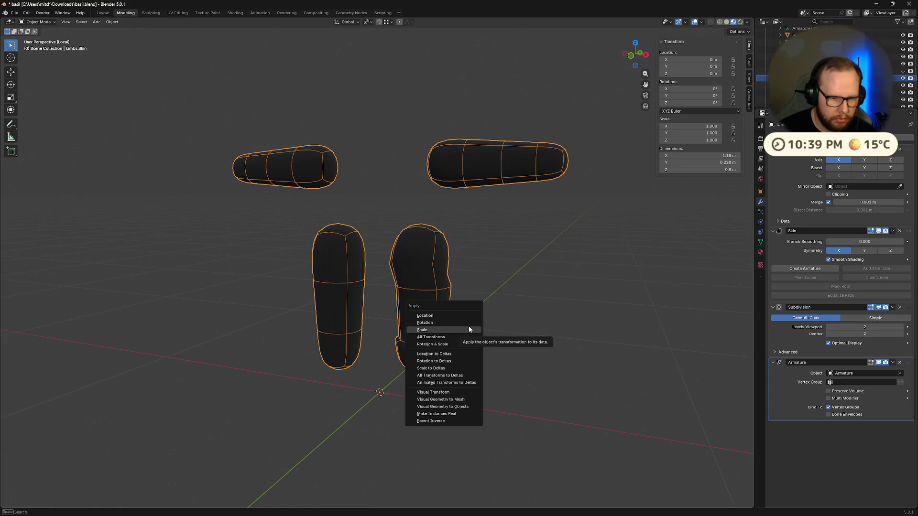
left_click(469, 329)
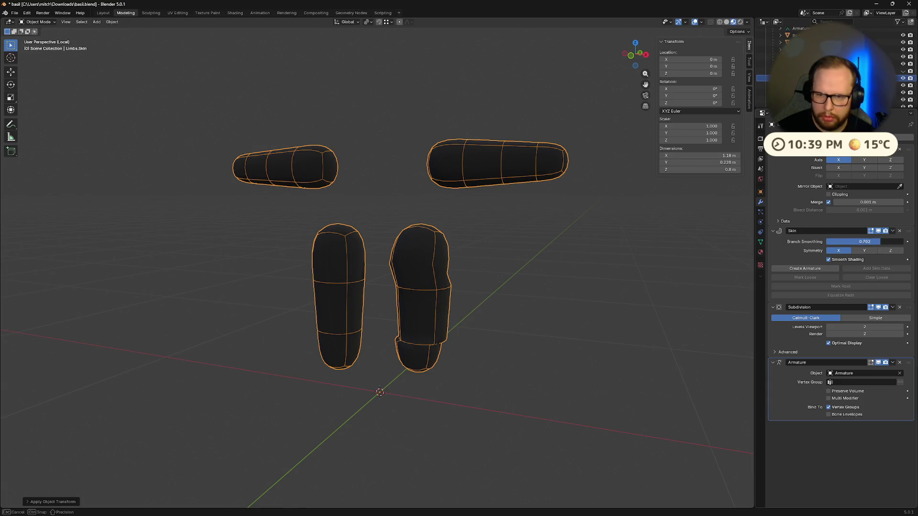
left_click(679, 265)
key("a")
middle_click_drag(668, 279, 684, 285)
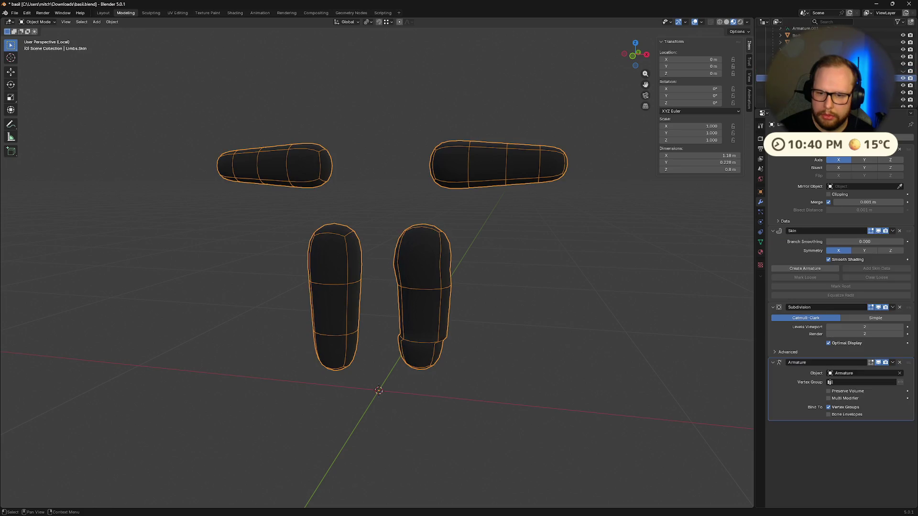
mouse_move(553, 326)
middle_mouse_down()
mouse_move(557, 305)
mouse_move(516, 339)
middle_mouse_up()
key("Tab")
key("Tab")
key("Tab")
middle_click_drag(612, 319, 570, 328)
mouse_move(590, 268)
middle_mouse_down()
mouse_move(574, 245)
mouse_move(570, 263)
mouse_move(588, 269)
middle_mouse_up()
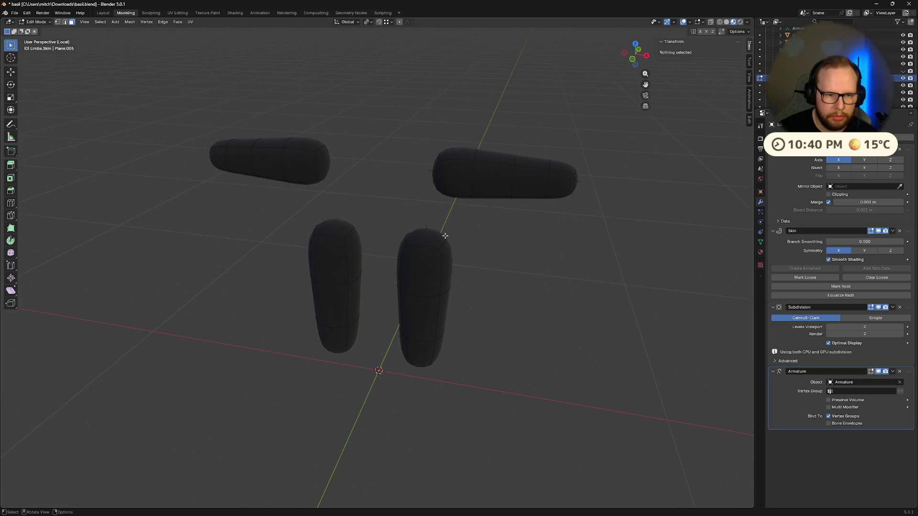
Box-select the right lower limb's geometry with the sidebar shown
middle_click_drag(444, 232, 451, 227)
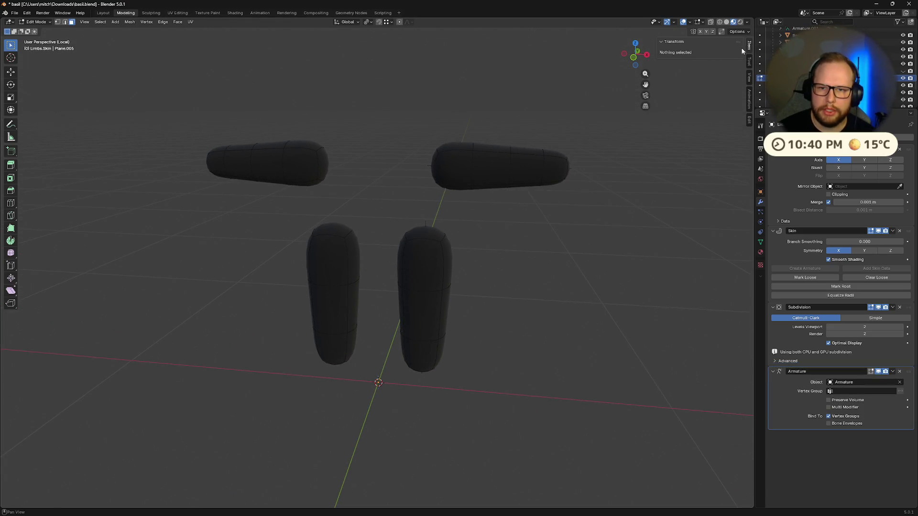
left_click_drag(400, 201, 477, 433)
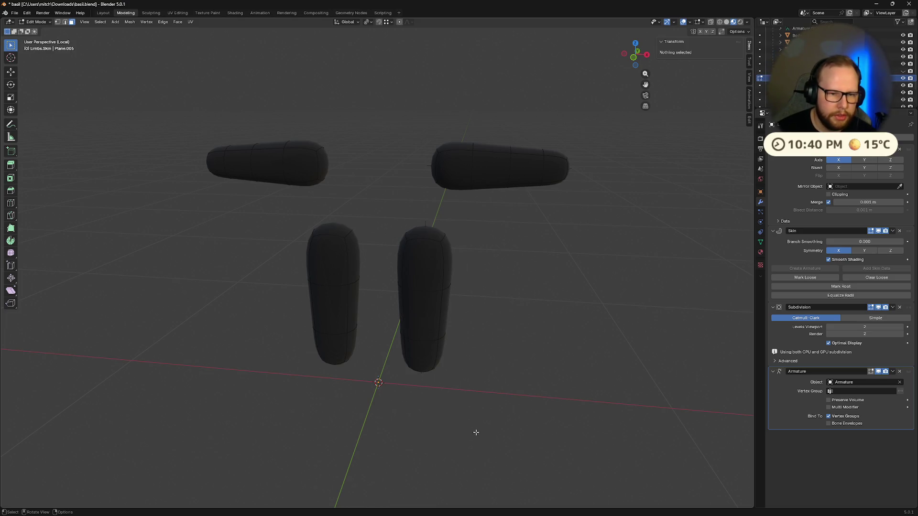
left_click_drag(390, 204, 481, 479)
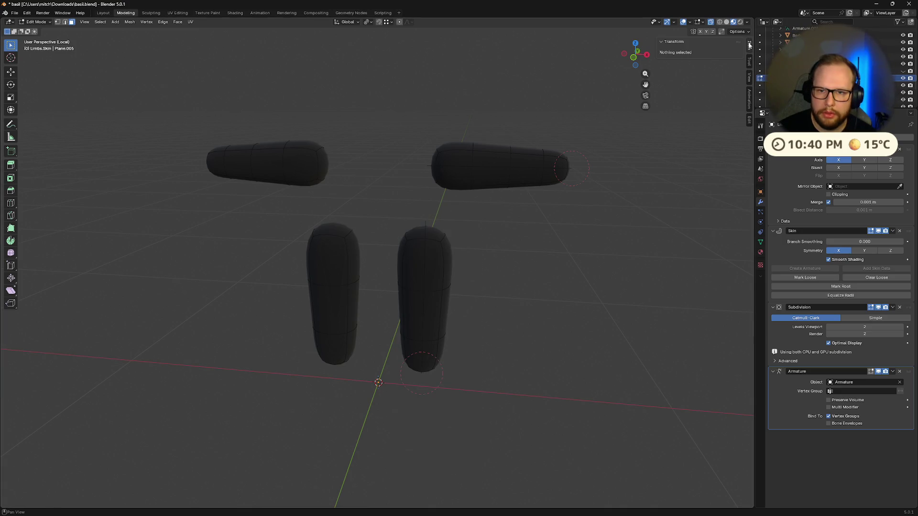
left_click(749, 82)
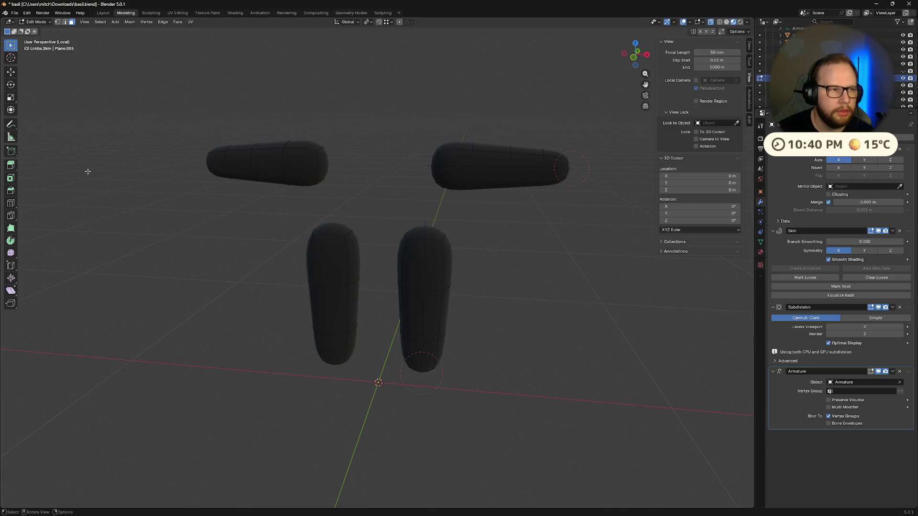
left_click_drag(394, 217, 485, 410)
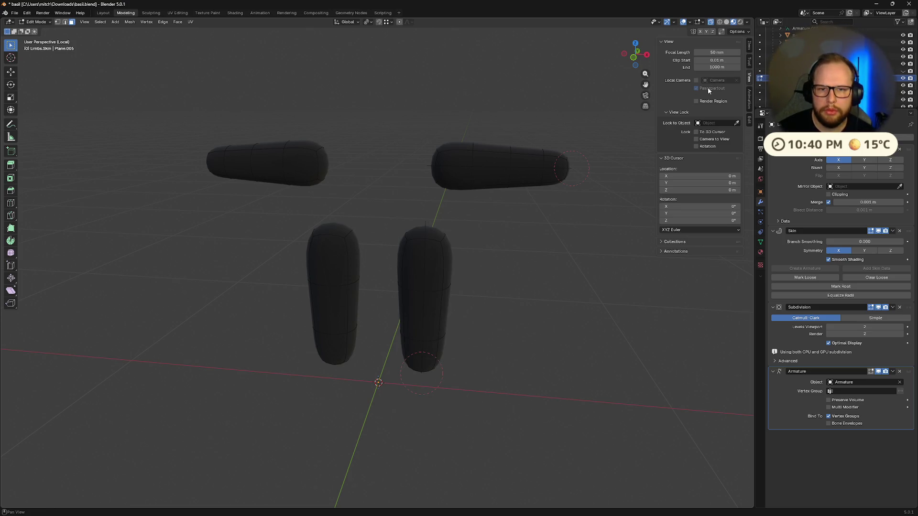
Switch to vertex select, cancel the loop cut, and show the Item tab's transform and skin radius
key("ctrl+r")
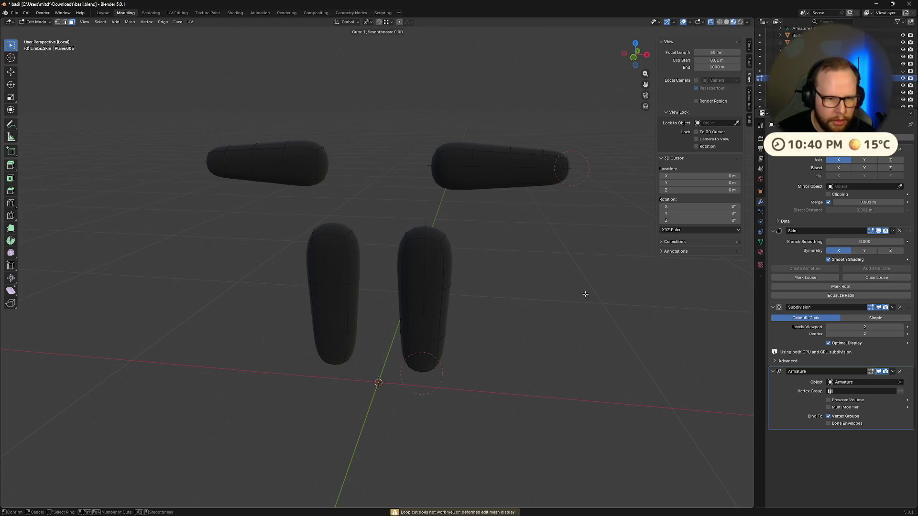
key("Escape")
left_click(58, 22)
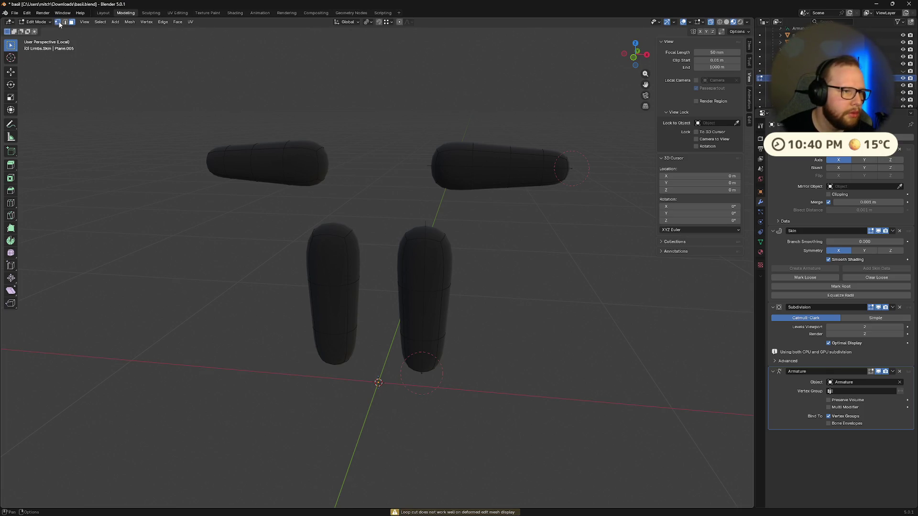
left_click_drag(373, 206, 509, 412)
key("ctrl+r")
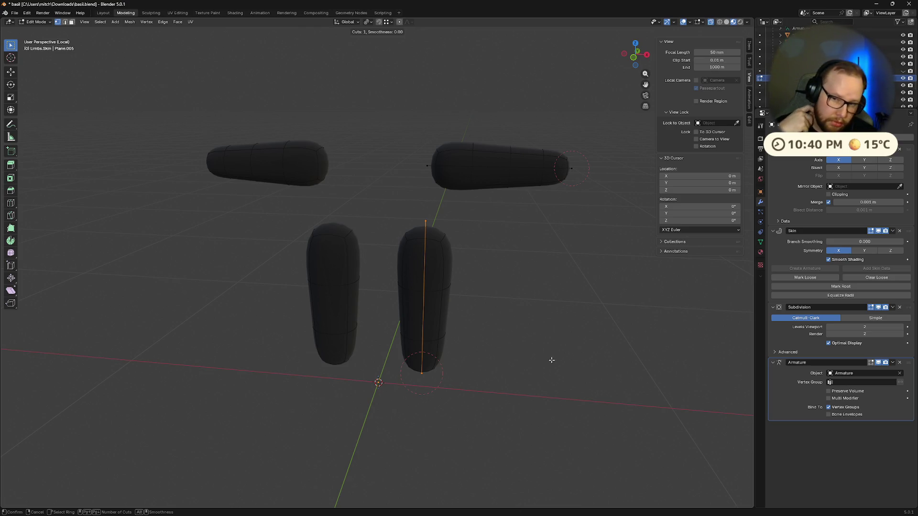
key("Escape")
left_click(749, 46)
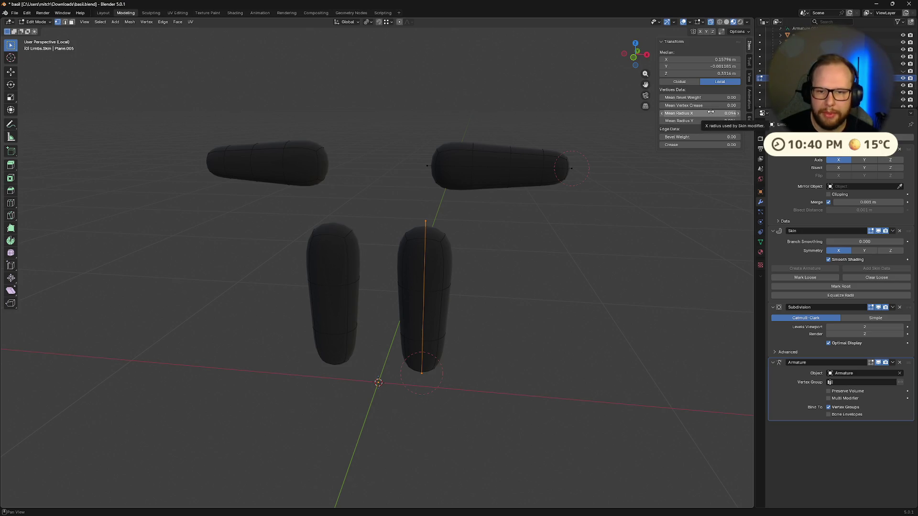
Adjust the leg skin's X radius and crease the selected edges
left_click_drag(709, 113, 725, 113)
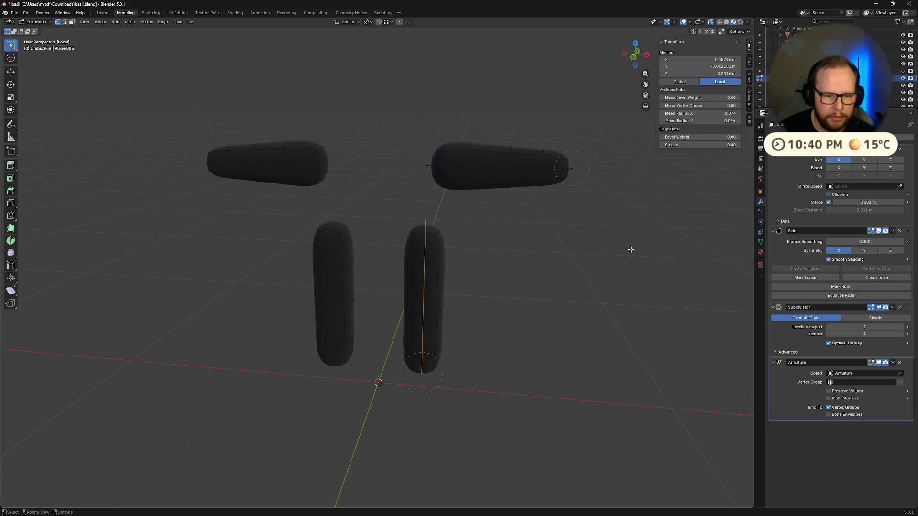
key("shift+s")
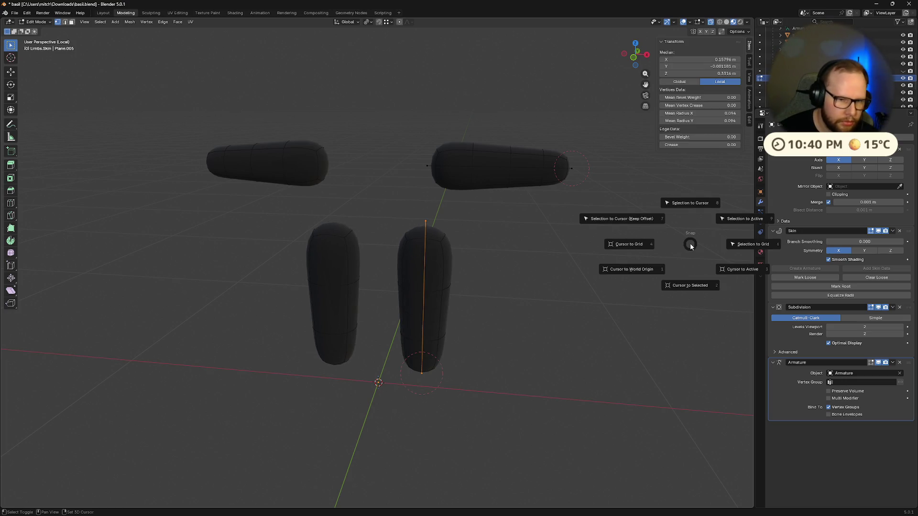
key("shift")
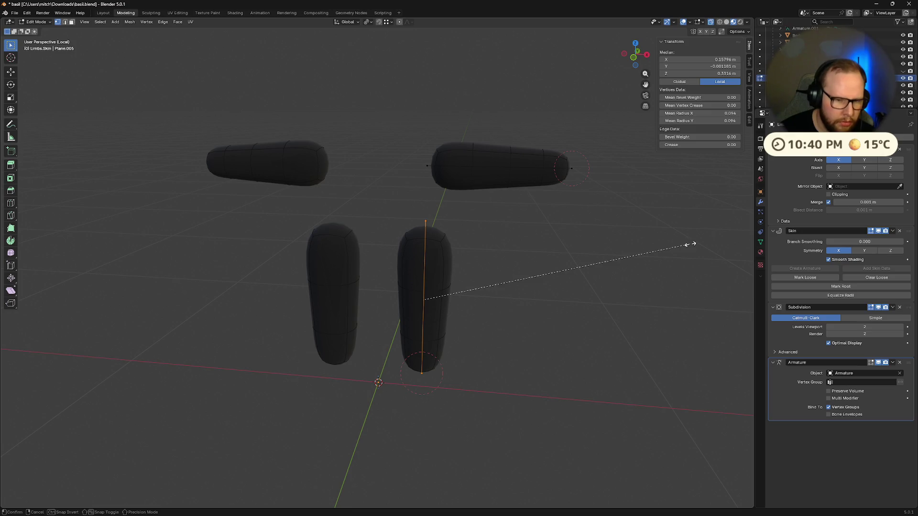
key("shift+e")
left_click(585, 292)
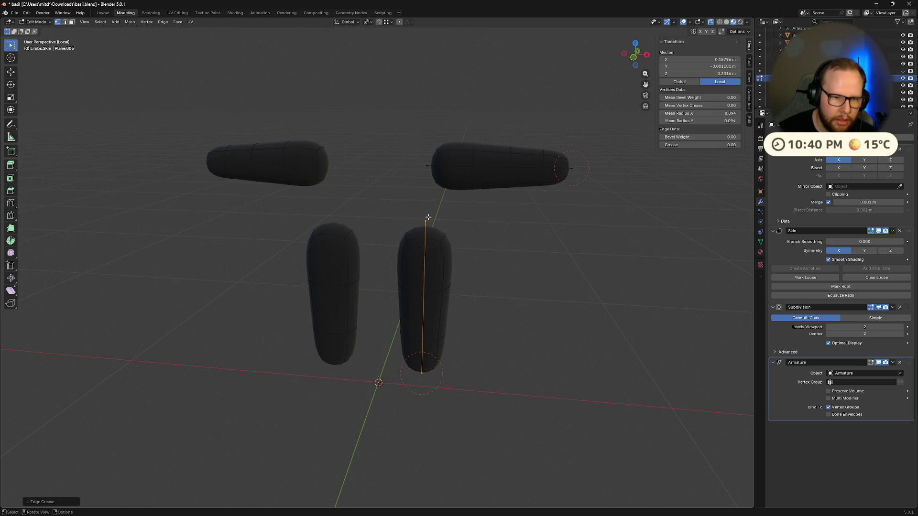
Select the leg's top and bottom vertices and duplicate them in place
left_click_drag(396, 209, 467, 251)
key("shift+s")
left_click(616, 284)
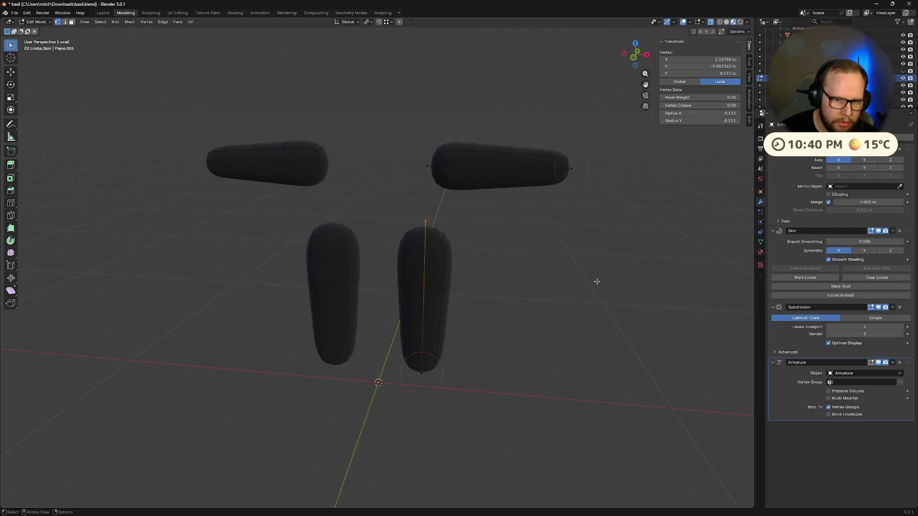
right_click(506, 232)
left_click(506, 232)
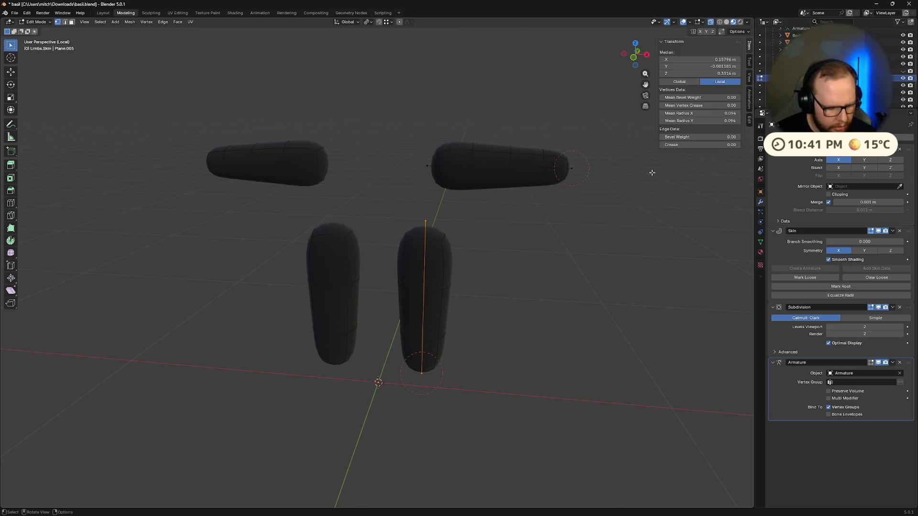
right_click(651, 172)
left_click(627, 189)
key("shift+s")
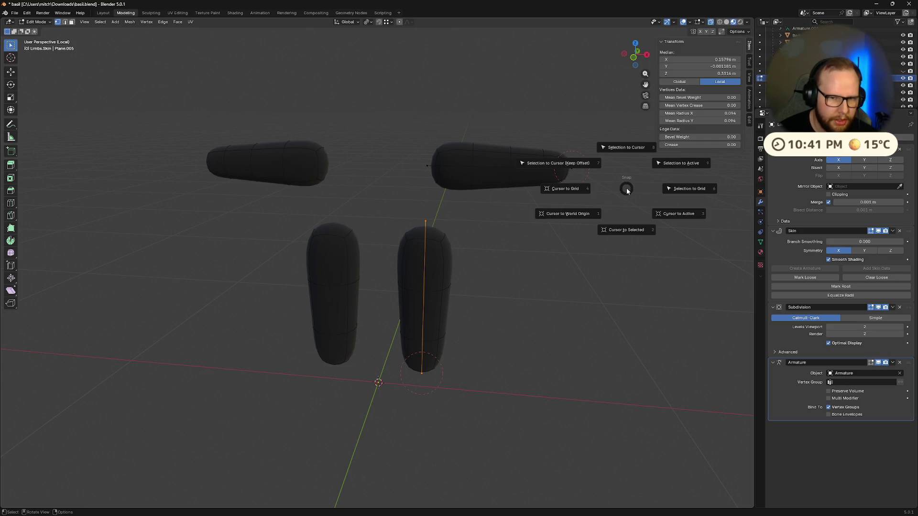
key("shift+d")
right_click(626, 188)
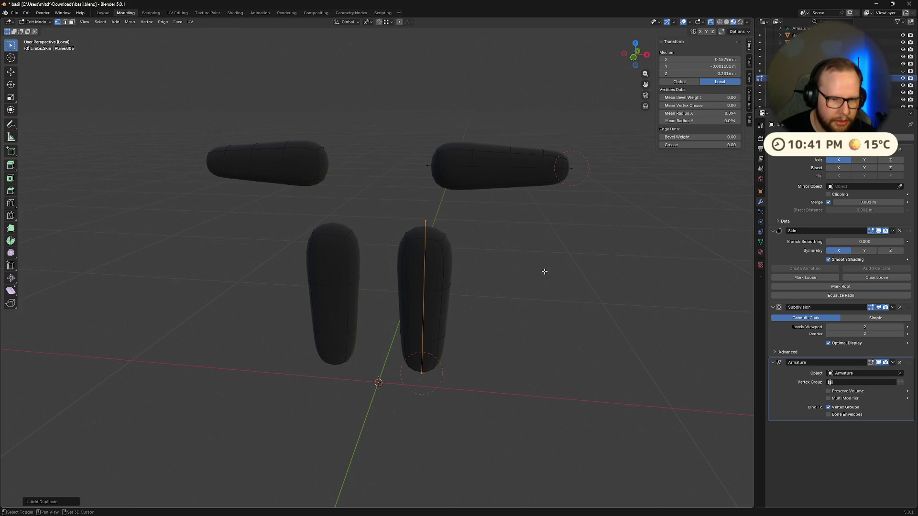
Select the right leg's skin edge and its top vertex, checking from several angles
scroll(544, 270, "down", 1, "shift")
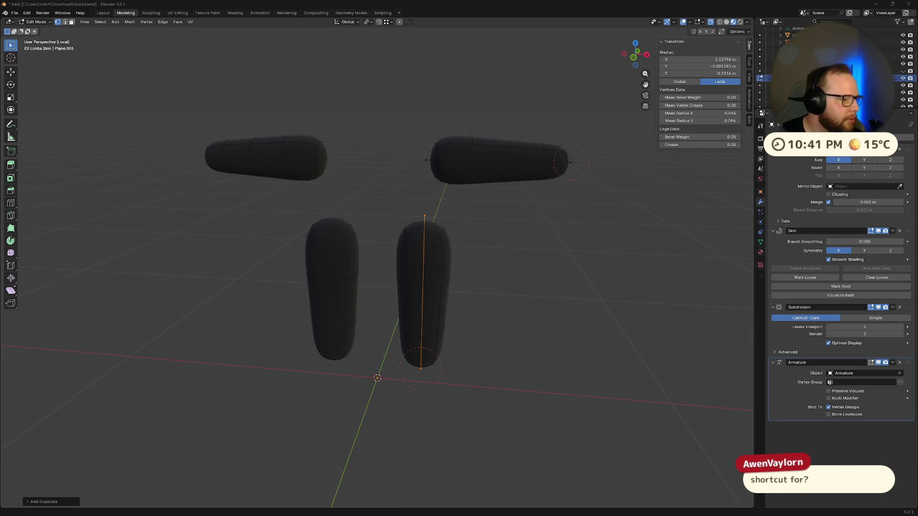
mouse_move(460, 259)
middle_mouse_down()
mouse_move(465, 237)
mouse_move(447, 254)
middle_mouse_up()
scroll(447, 246, "up", 4)
scroll(449, 244, "down", 3)
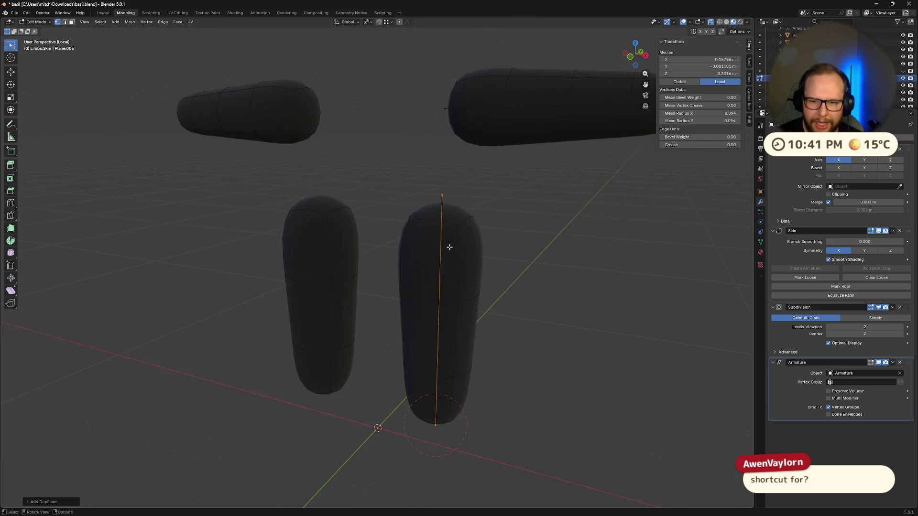
mouse_move(427, 175)
left_mouse_down()
mouse_move(461, 266)
mouse_move(487, 474)
left_mouse_up()
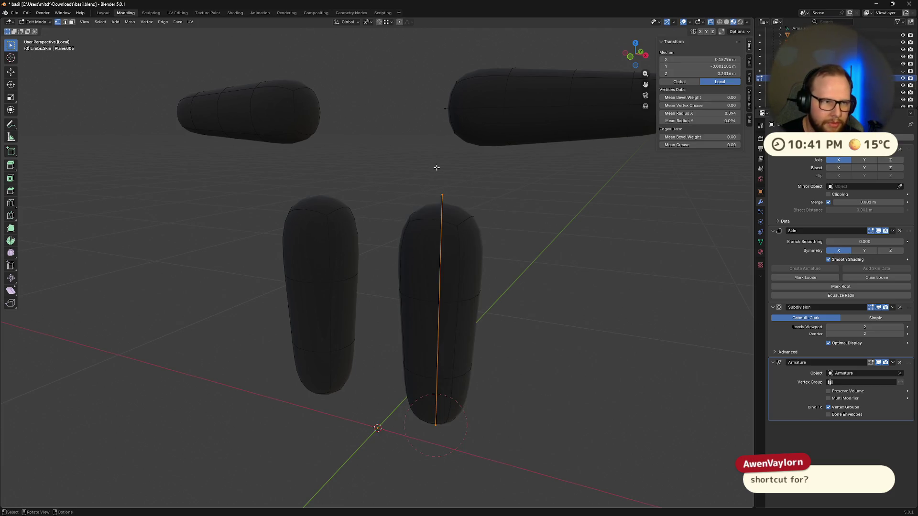
mouse_move(436, 167)
middle_mouse_down()
mouse_move(461, 184)
mouse_move(486, 181)
mouse_move(486, 139)
middle_mouse_up()
mouse_move(588, 256)
middle_mouse_down()
mouse_move(572, 244)
mouse_move(586, 253)
mouse_move(477, 232)
middle_mouse_up()
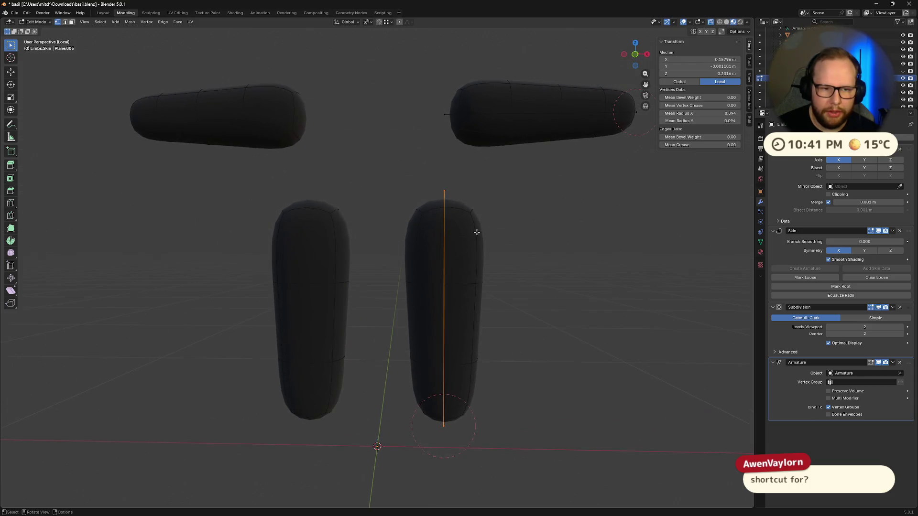
left_click_drag(416, 174, 453, 195)
middle_click_drag(531, 219, 524, 229)
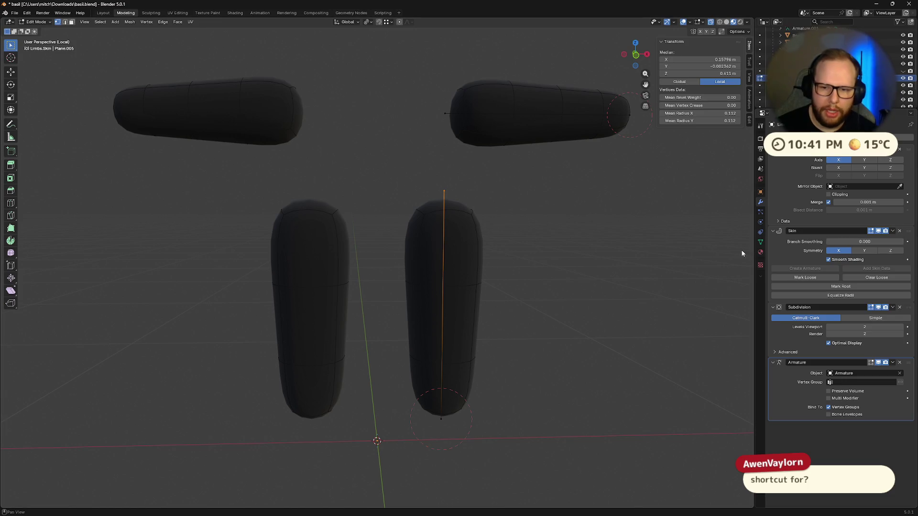
mouse_move(530, 256)
middle_mouse_down()
mouse_move(508, 260)
mouse_move(518, 256)
middle_mouse_up()
scroll(519, 256, "down", 3)
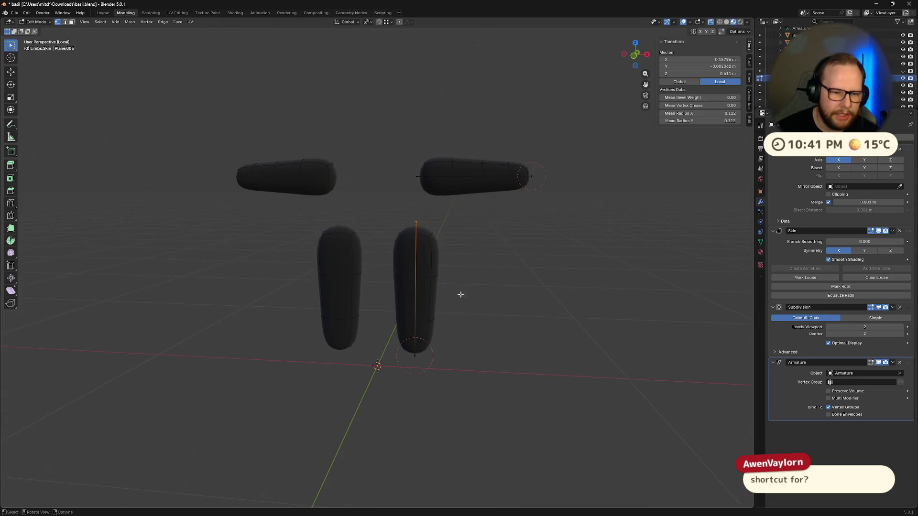
left_click_drag(385, 205, 417, 300)
mouse_move(550, 378)
middle_mouse_down()
mouse_move(512, 338)
mouse_move(544, 372)
middle_mouse_up()
Select the leg's bottom vertex, try an extrude and cancel, then select the right leg chain
left_click(553, 301)
left_click_drag(381, 339, 481, 403)
key("e")
key("Escape")
mouse_move(515, 364)
middle_mouse_down()
mouse_move(576, 332)
mouse_move(444, 380)
mouse_move(475, 335)
mouse_move(547, 311)
mouse_move(578, 377)
mouse_move(515, 346)
mouse_move(509, 324)
mouse_move(545, 307)
mouse_move(587, 370)
mouse_move(572, 369)
mouse_move(602, 146)
middle_mouse_up()
left_click_drag(574, 93, 620, 129)
left_click(559, 335)
key("l")
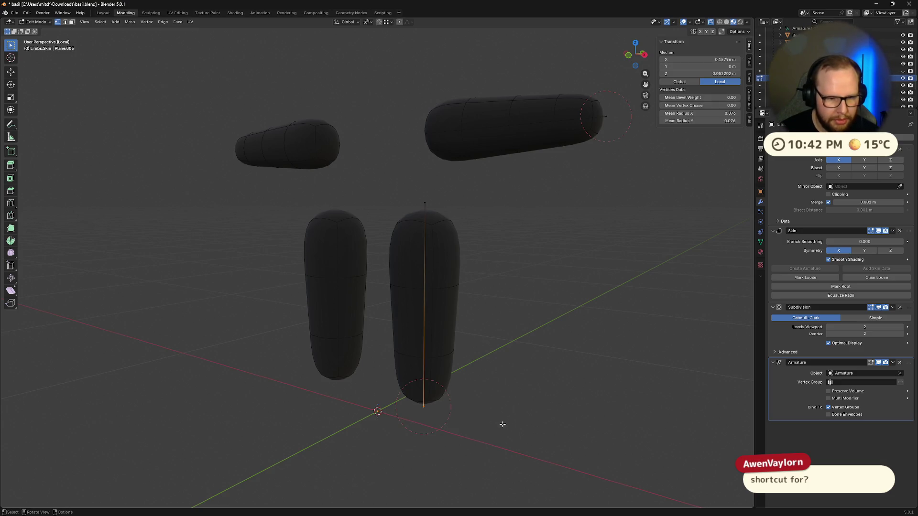
Drag the leg's bottom end down and outward, then undo the extension
key("g")
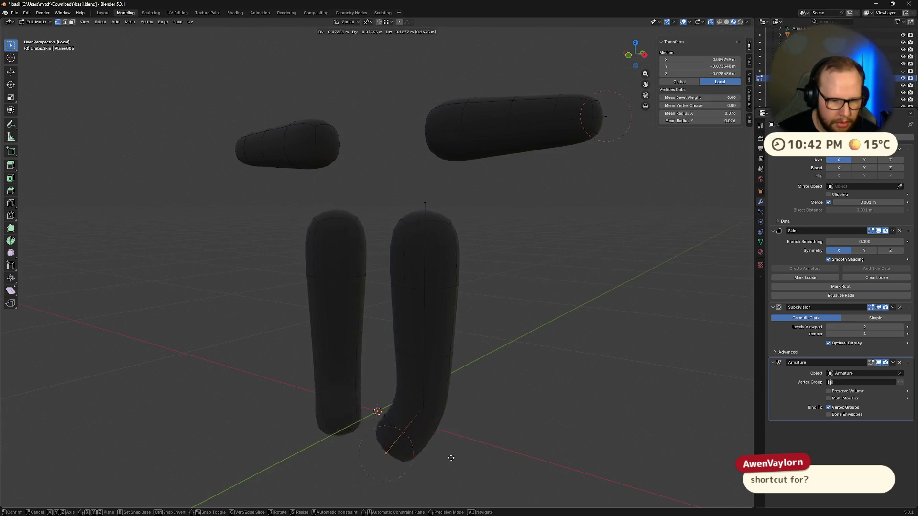
left_click(451, 459)
middle_click_drag(451, 458, 477, 395)
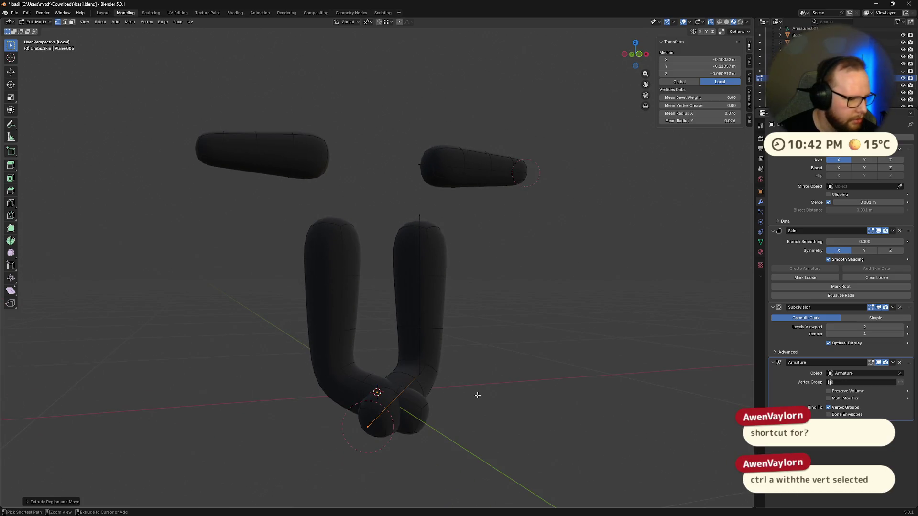
key("ctrl+z")
Shrink the skin radius at the selected leg vertex with Ctrl+A
key("ctrl+a")
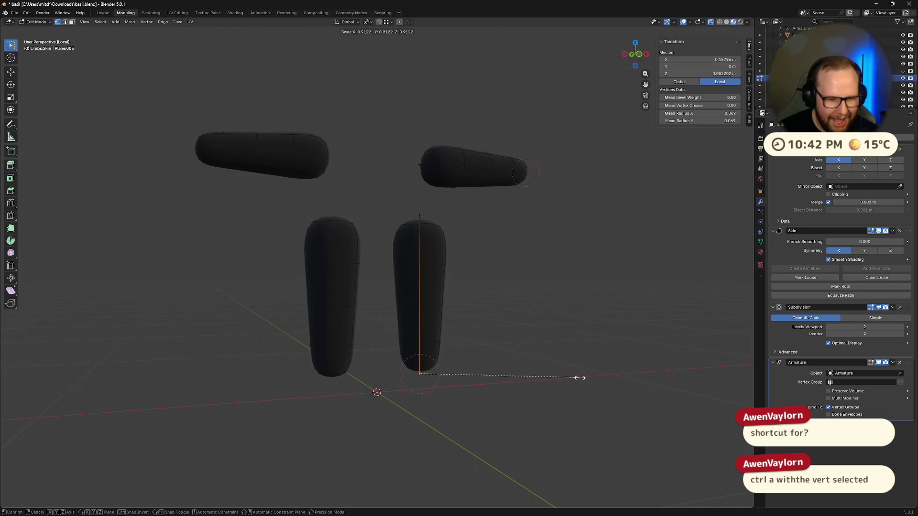
left_click(552, 375)
middle_click_drag(551, 375, 547, 371)
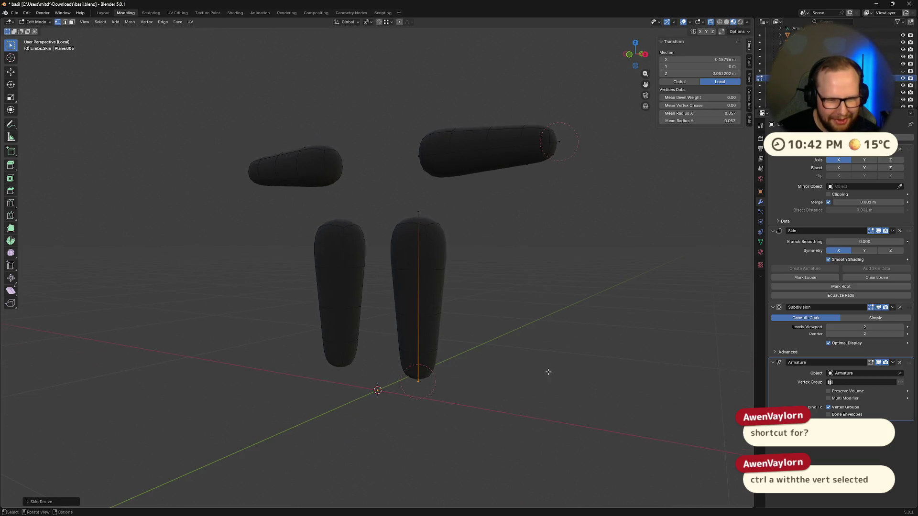
left_click(522, 260)
mouse_move(523, 260)
middle_mouse_down()
mouse_move(549, 267)
mouse_move(526, 296)
middle_mouse_up()
Shrink the skin radius of the right arm and leg chains, then return to Object Mode
key("KP_1")
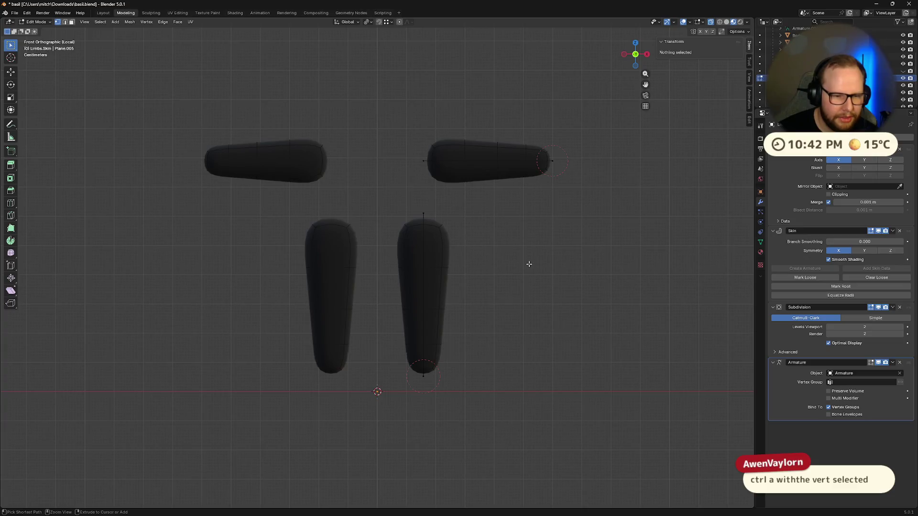
key("a")
mouse_move(499, 215)
middle_mouse_down()
mouse_move(531, 236)
mouse_move(492, 228)
mouse_move(574, 236)
middle_mouse_up()
key("alt+a")
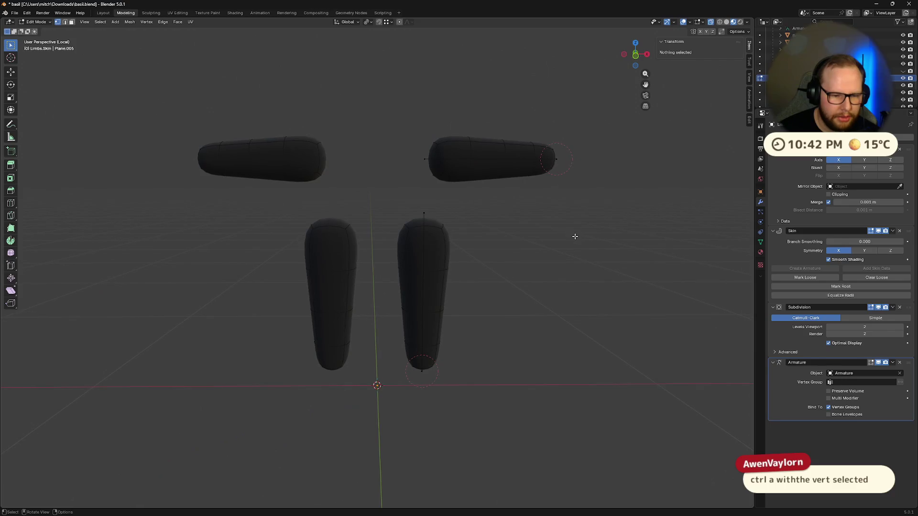
key("a")
key("alt+a")
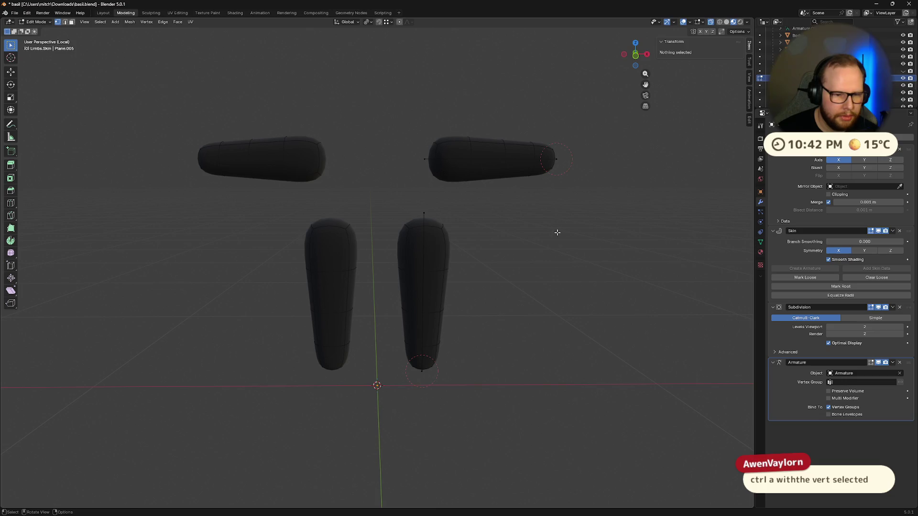
key("l")
key("l")
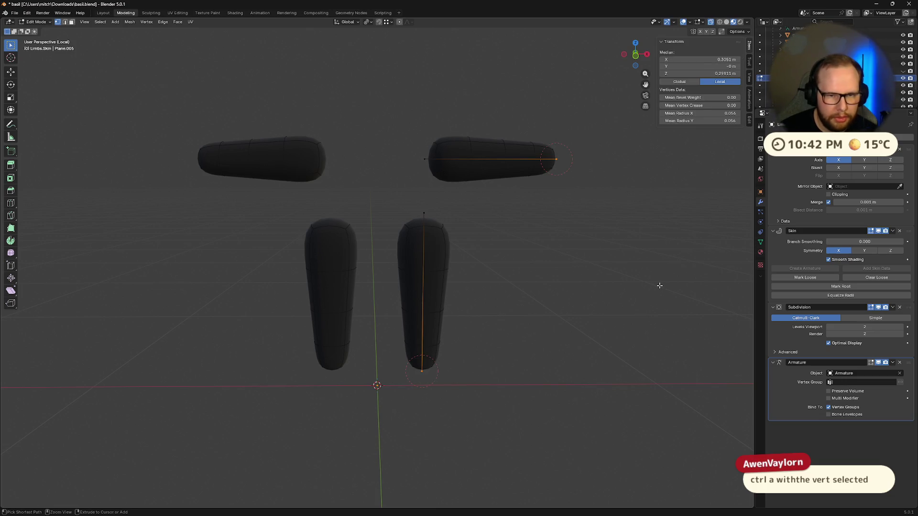
key("ctrl+a")
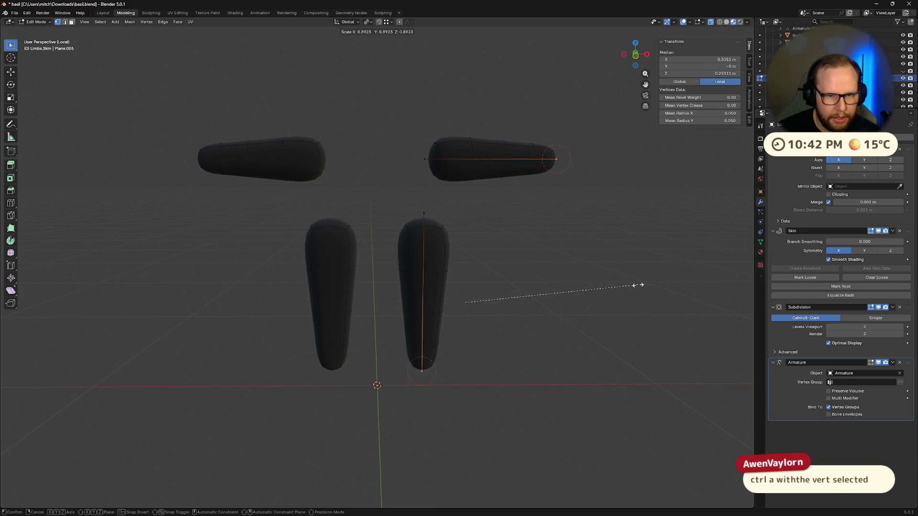
left_click(607, 287)
mouse_move(607, 287)
middle_mouse_down()
mouse_move(589, 290)
mouse_move(537, 266)
mouse_move(574, 289)
mouse_move(645, 295)
mouse_move(612, 286)
middle_mouse_up()
key("Tab")
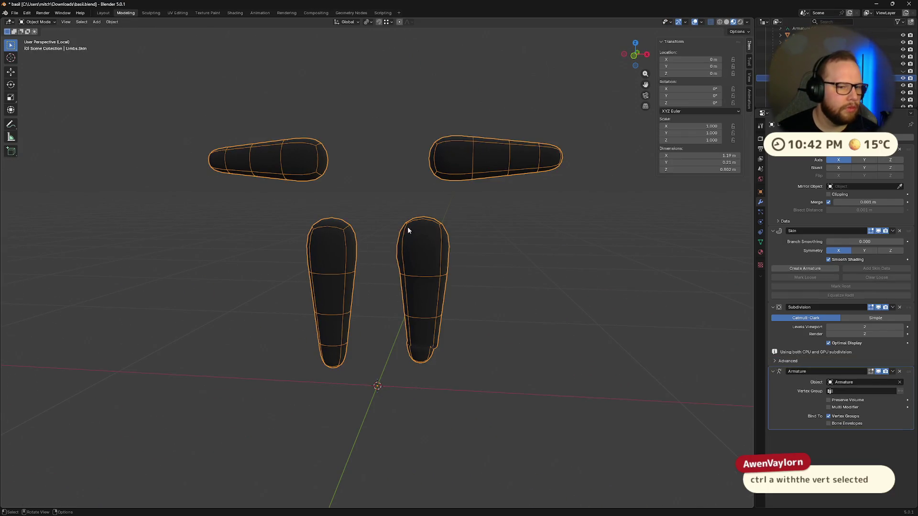
middle_click_drag(408, 232, 470, 233)
key("ctrl+Tab")
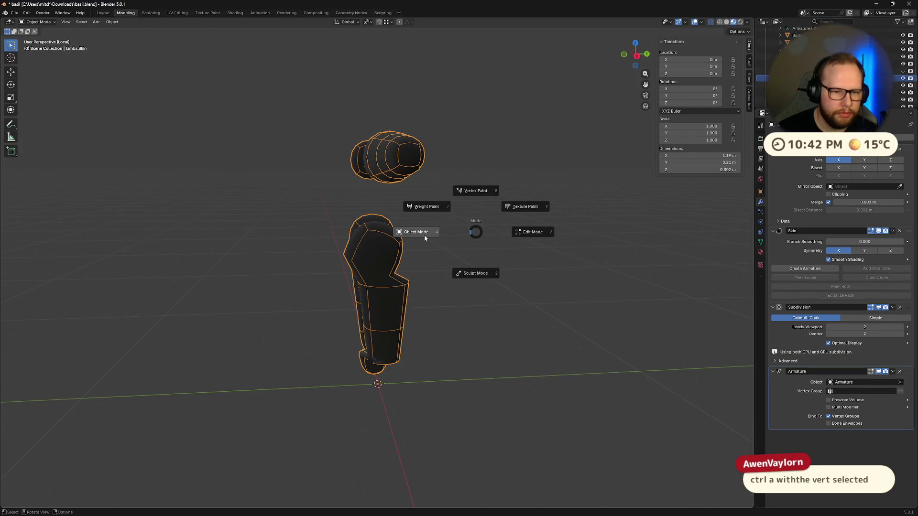
key("Escape")
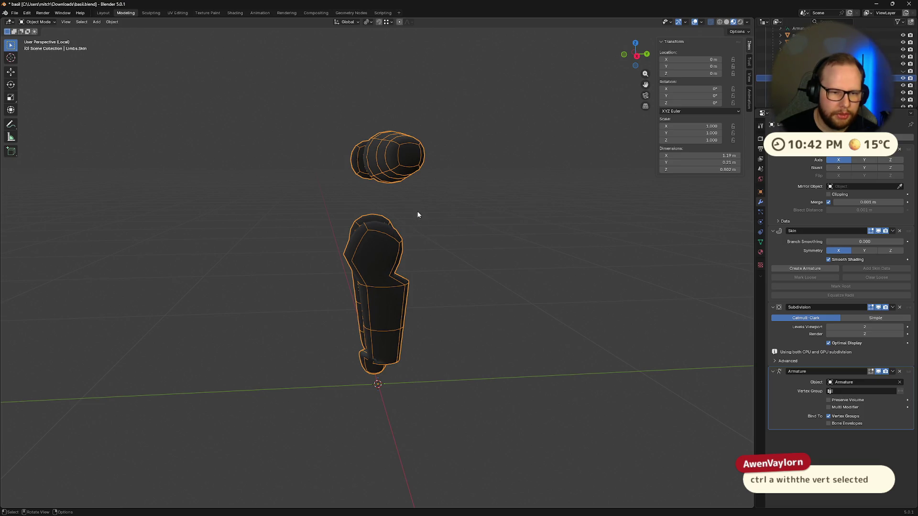
key("slash")
middle_click_drag(379, 208, 431, 120)
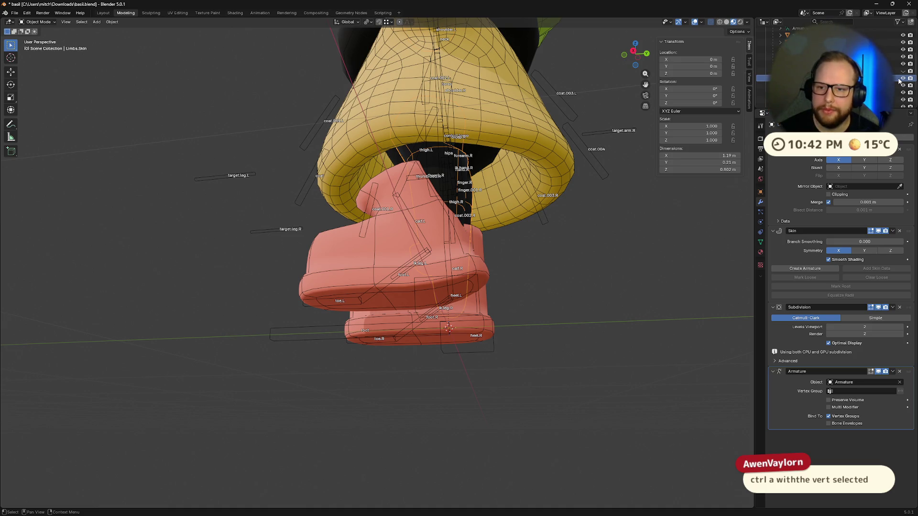
left_click(794, 71)
middle_click_drag(530, 233, 576, 260)
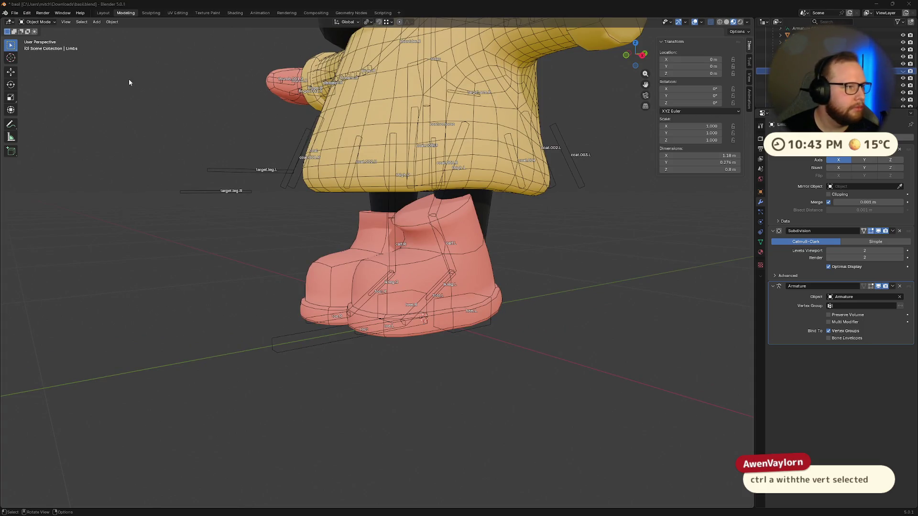
middle_click_drag(524, 185, 548, 179)
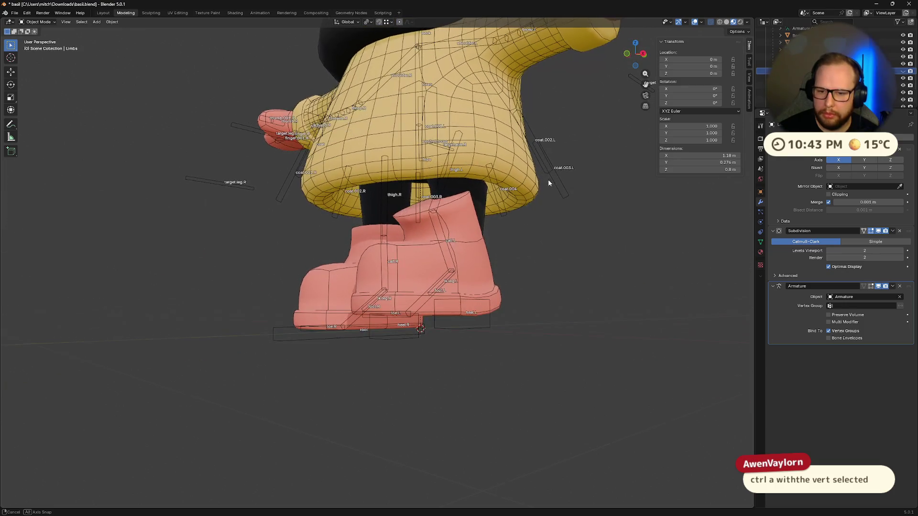
left_click(813, 78)
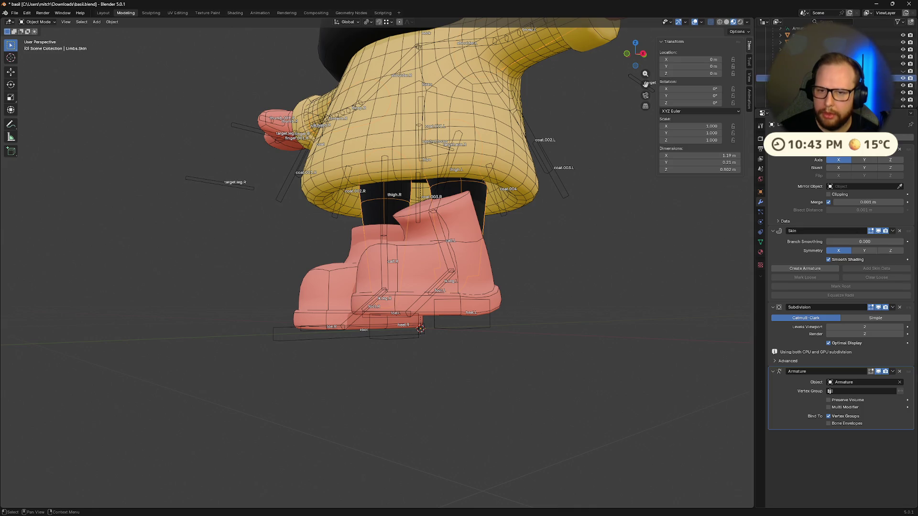
left_click(813, 71)
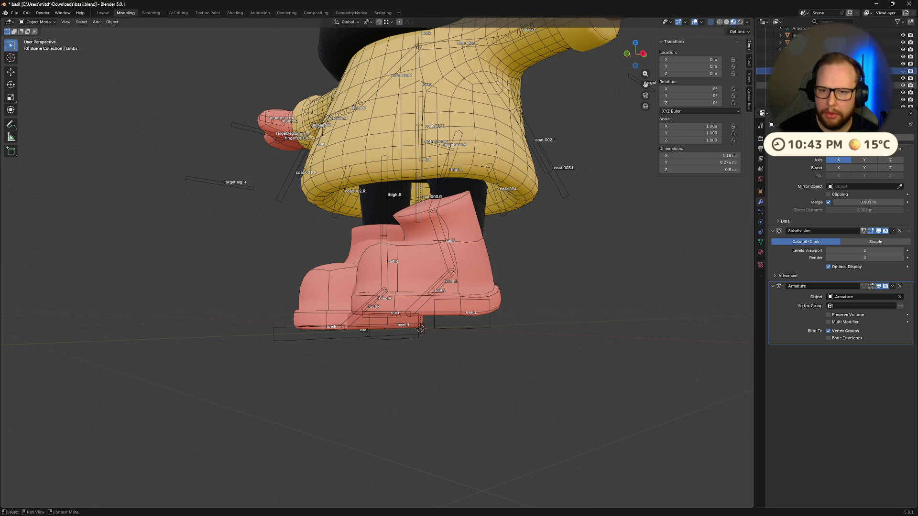
mouse_move(454, 198)
middle_mouse_down()
mouse_move(524, 255)
mouse_move(498, 268)
mouse_move(428, 236)
mouse_move(440, 248)
middle_mouse_up()
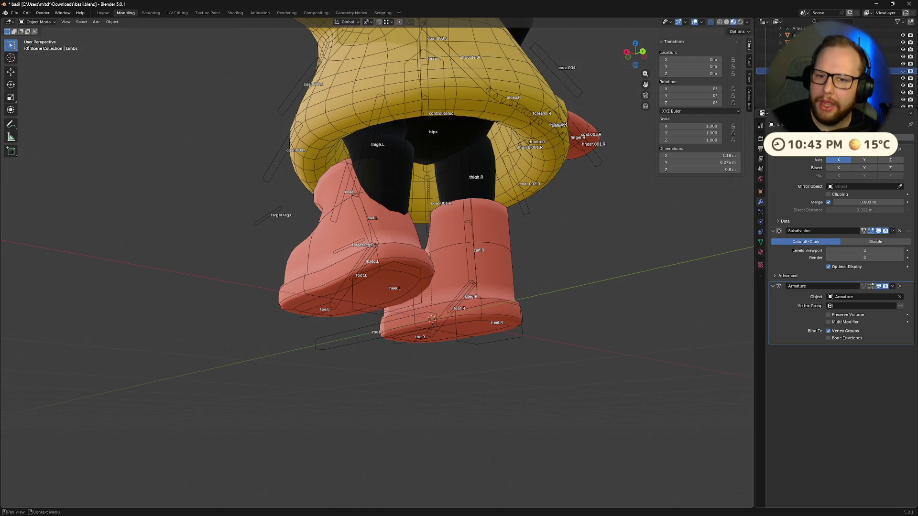
left_click(903, 77)
middle_click_drag(478, 191, 498, 184)
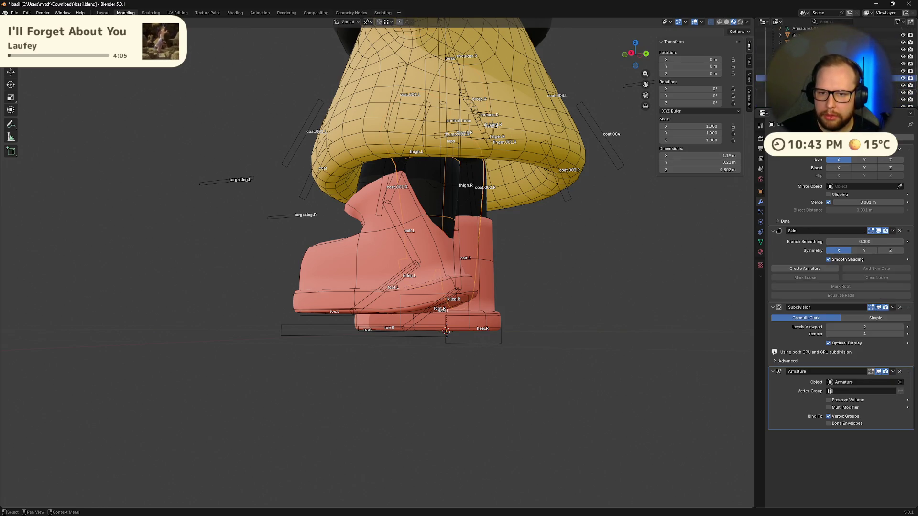
Duplicate the selected object in place, cancelling the move
right_click(770, 78)
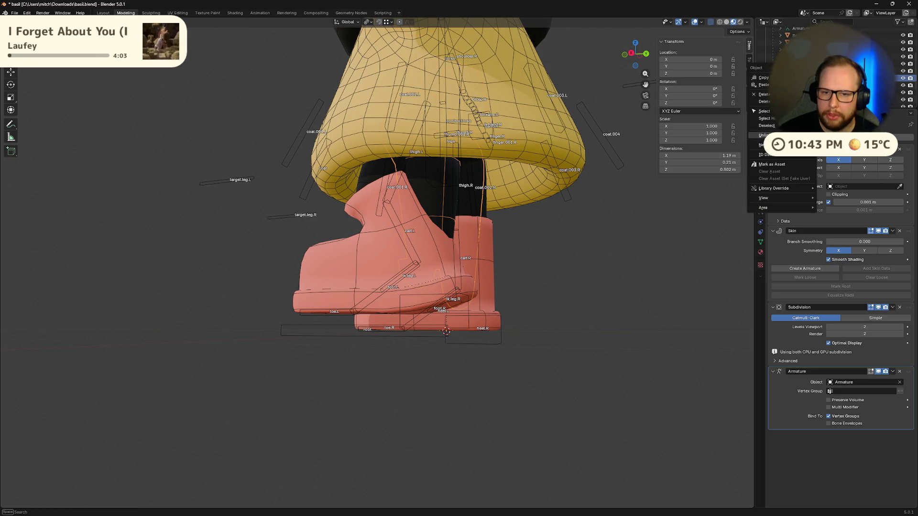
middle_click_drag(578, 308, 585, 318)
key("Tab")
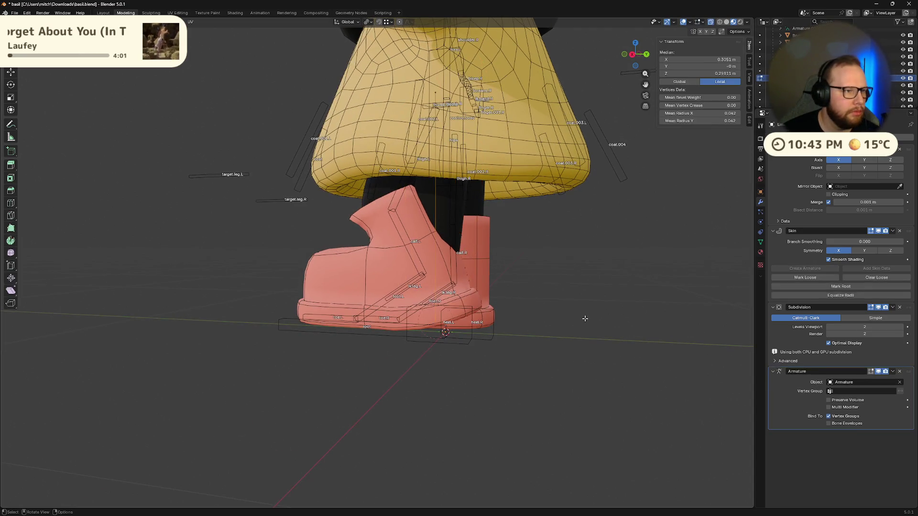
key("Tab")
key("shift+d")
right_click(421, 273)
middle_click_drag(506, 271, 531, 265)
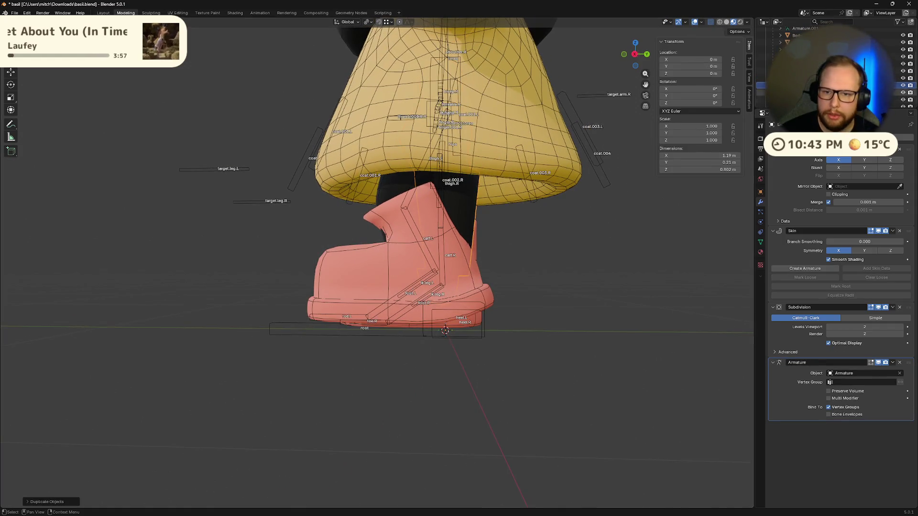
Make the Limbs mesh active and switch it into Weight Paint mode
left_click(764, 78)
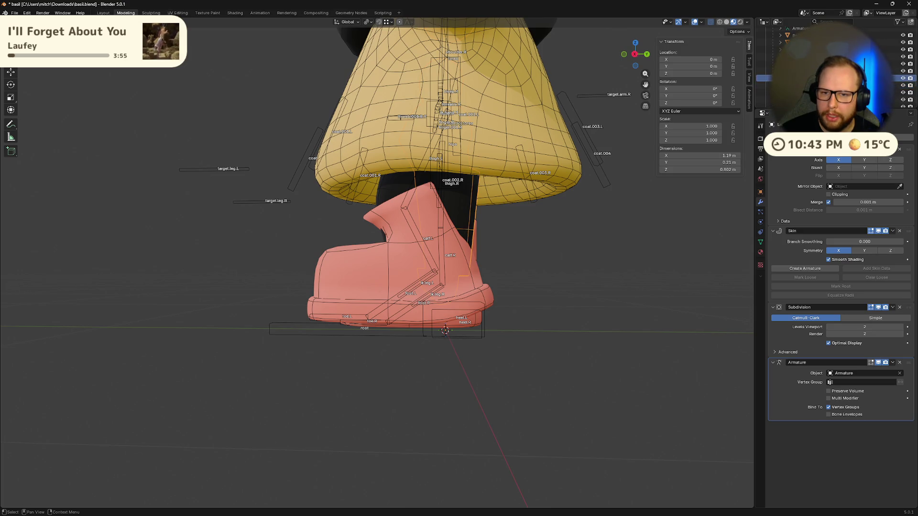
left_click(764, 71)
middle_click_drag(641, 182, 522, 284)
key("Tab")
key("Tab")
key("ctrl+Tab")
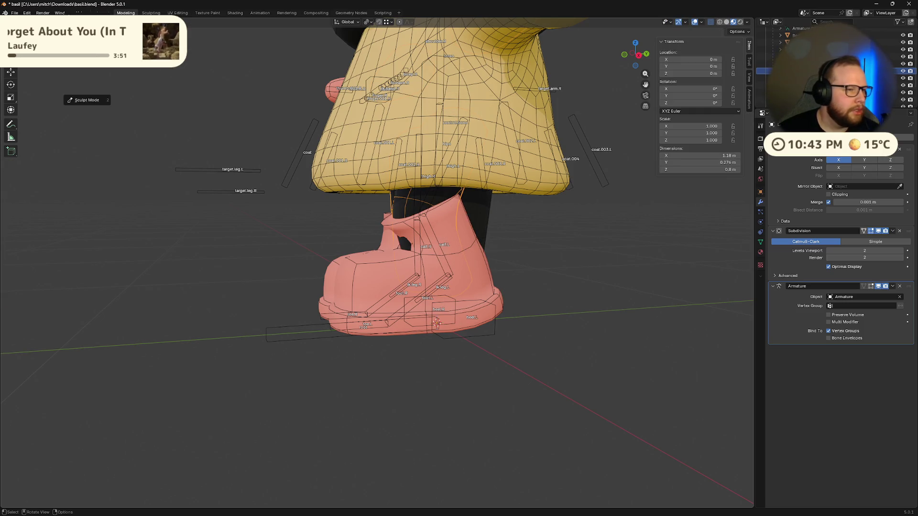
key("7")
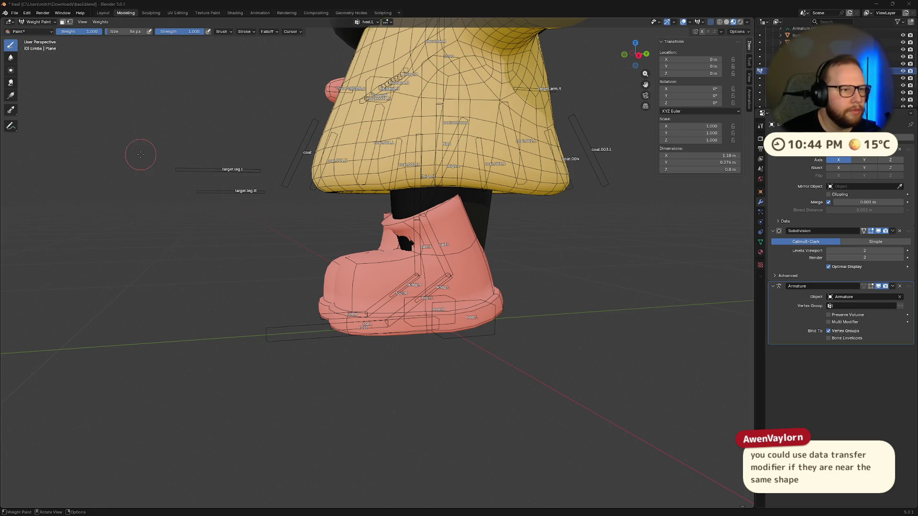
Select other objects in the Outliner scene list
middle_click_drag(161, 103, 191, 105)
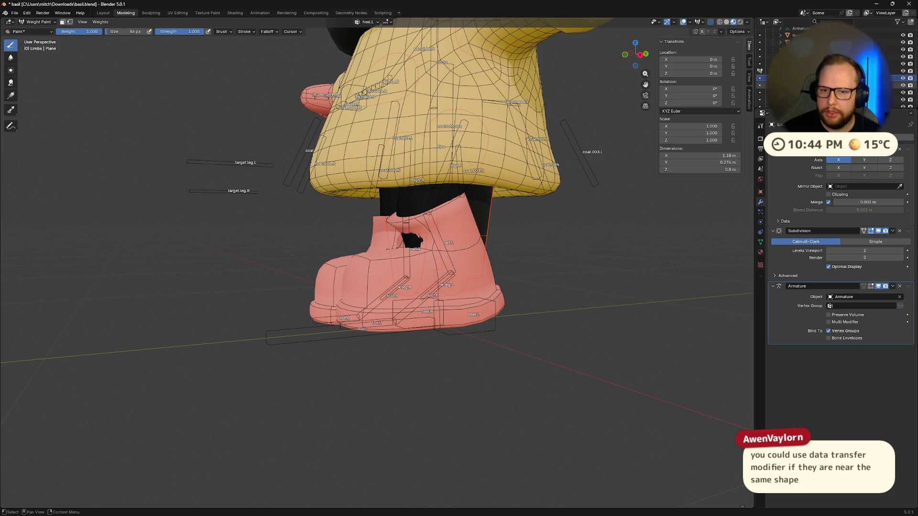
left_click(841, 85)
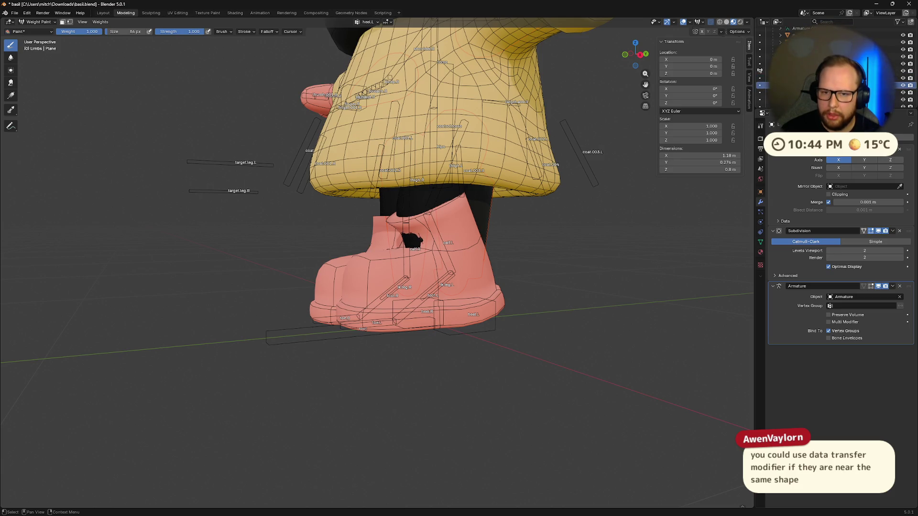
scroll(842, 67, "down", 2)
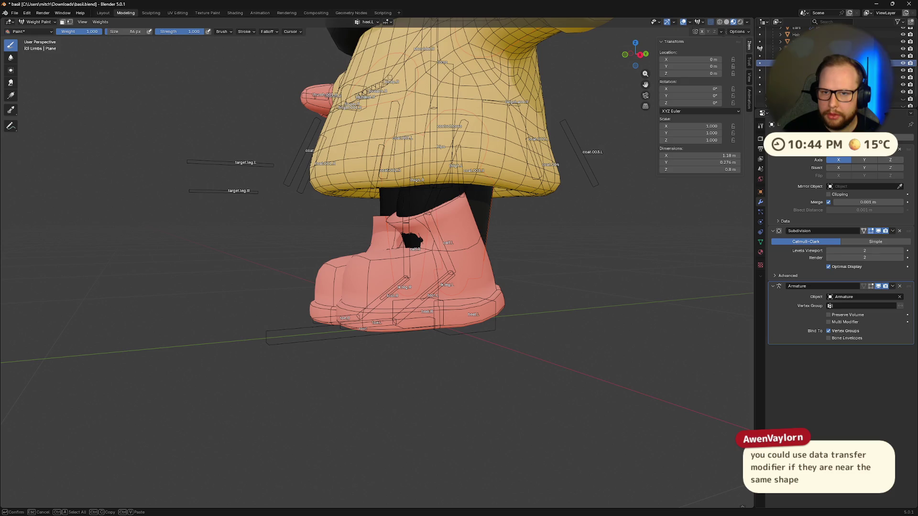
left_click(813, 56)
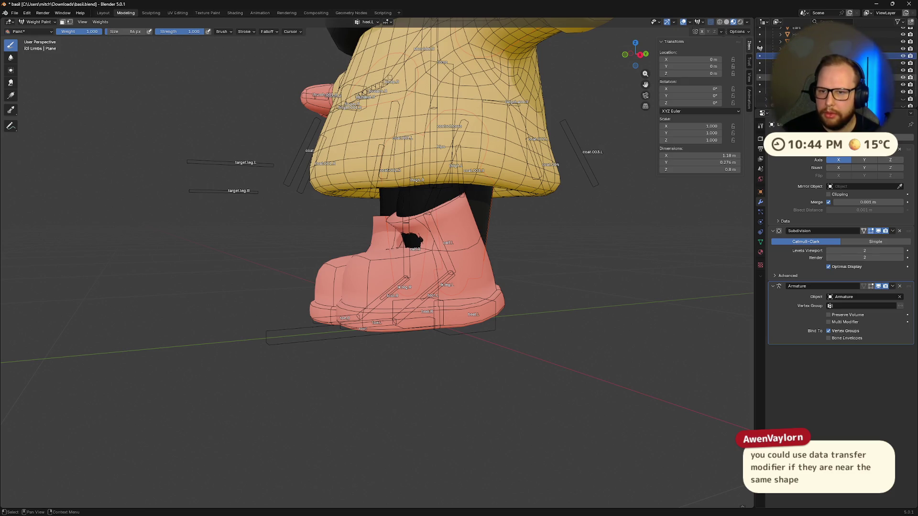
Add a Data Transfer modifier to Limbs and attempt to eyedrop its source object
key("shift+a")
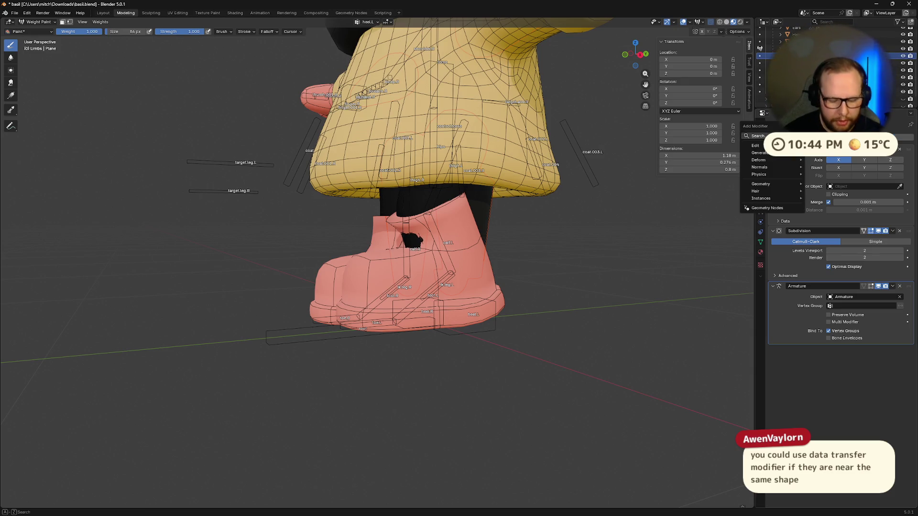
type("data")
key("Return")
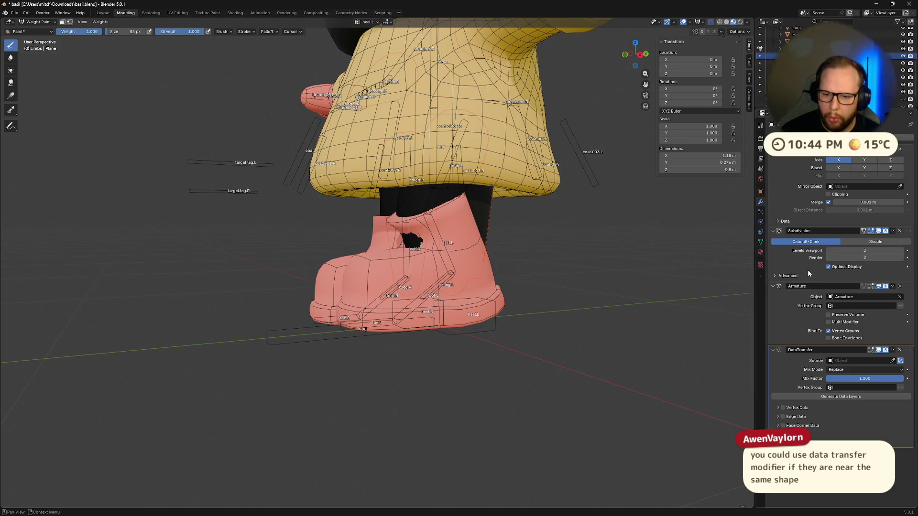
left_click(892, 361)
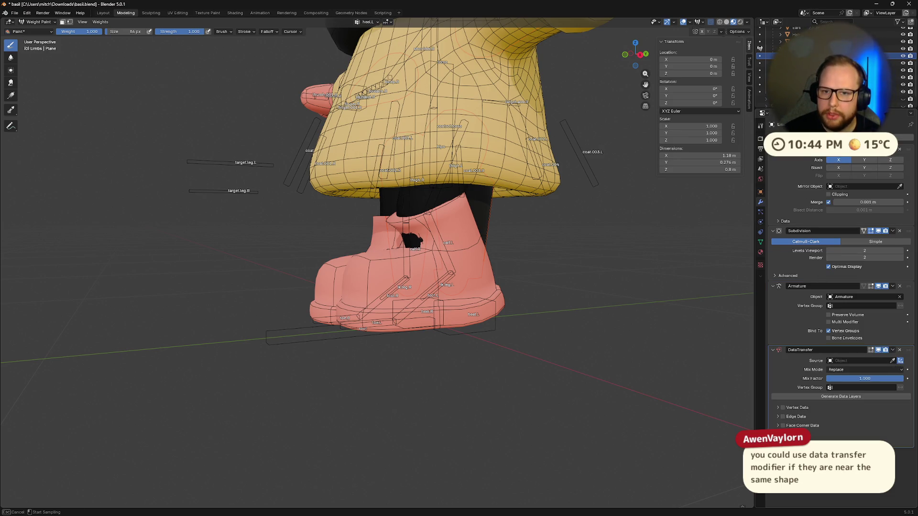
left_click(760, 48)
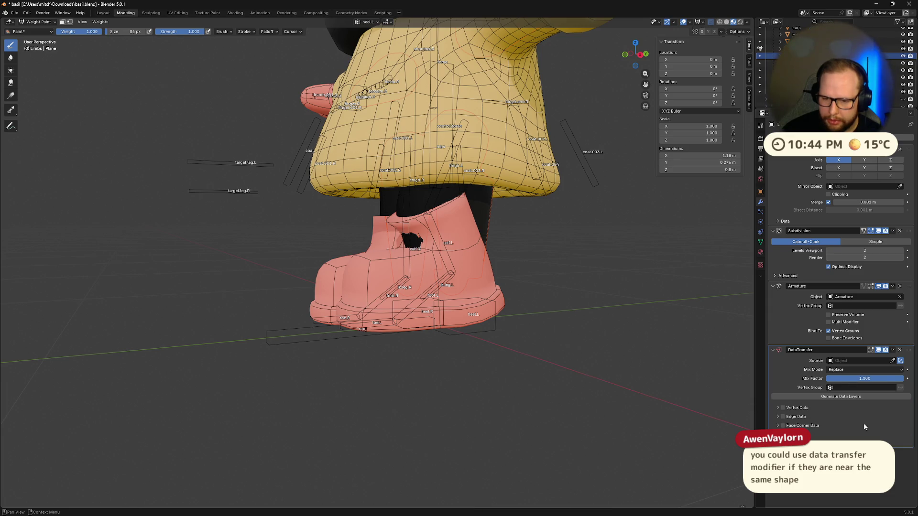
Enable Vertex Data transfer on the modifier and open its Vertex Groups options
left_click(777, 407)
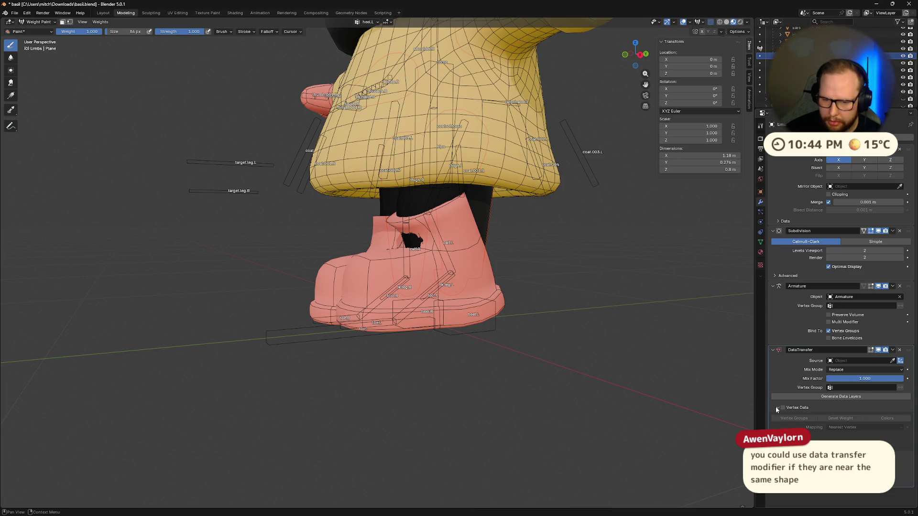
left_click(776, 407)
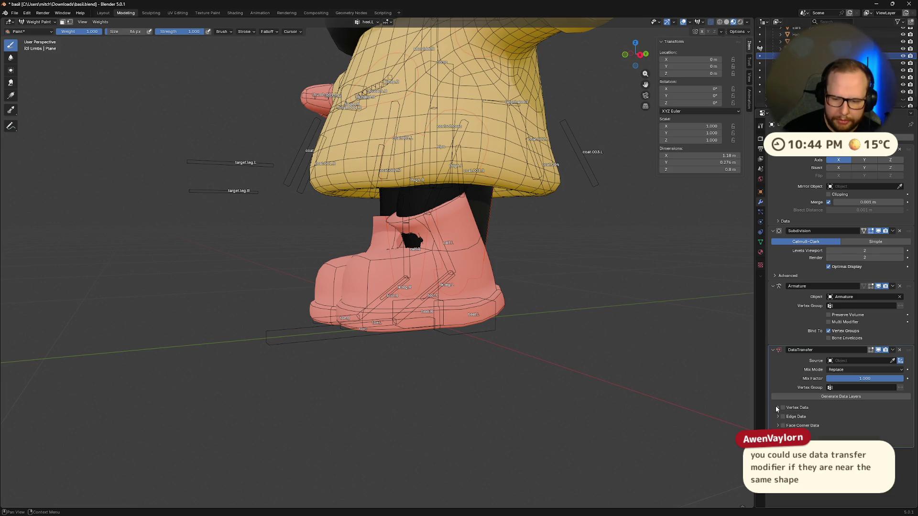
left_click(783, 408)
middle_click_drag(598, 382, 500, 382)
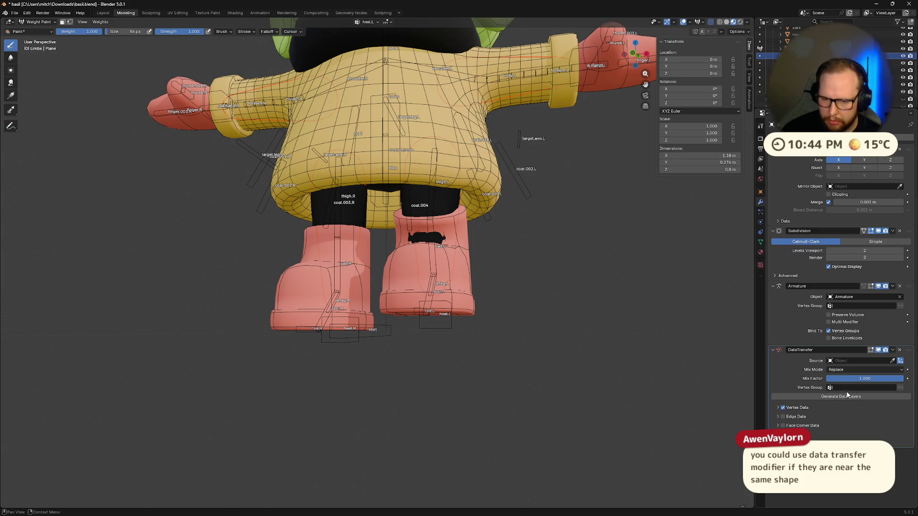
left_click(895, 388)
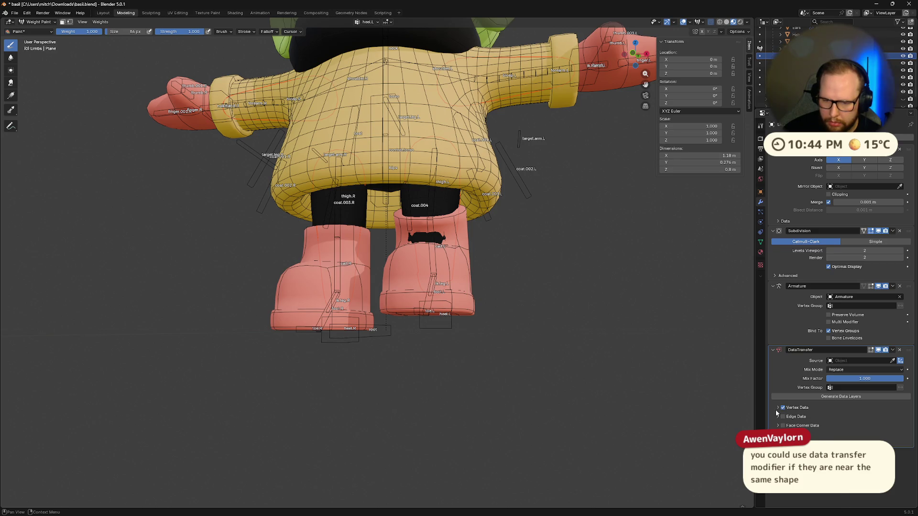
middle_click_drag(550, 378, 428, 392)
left_click(803, 407)
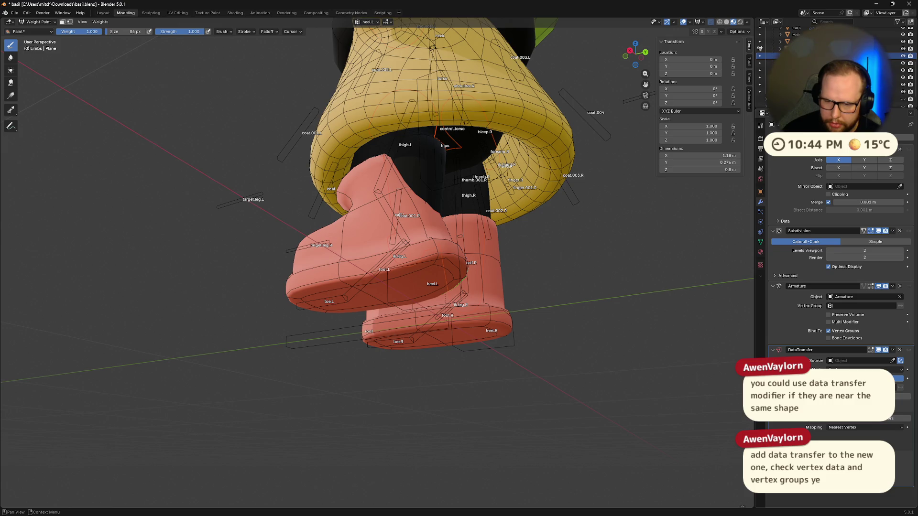
middle_click_drag(428, 391, 387, 394)
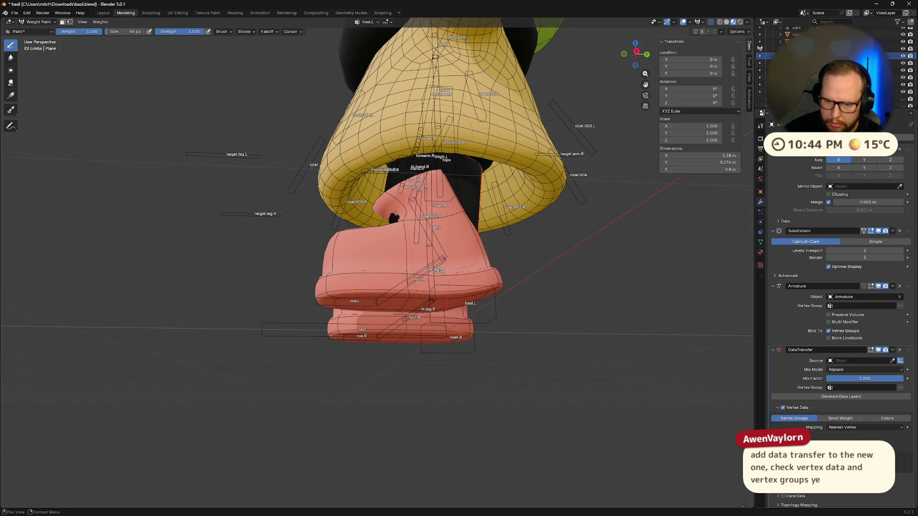
scroll(842, 310, "down", 1)
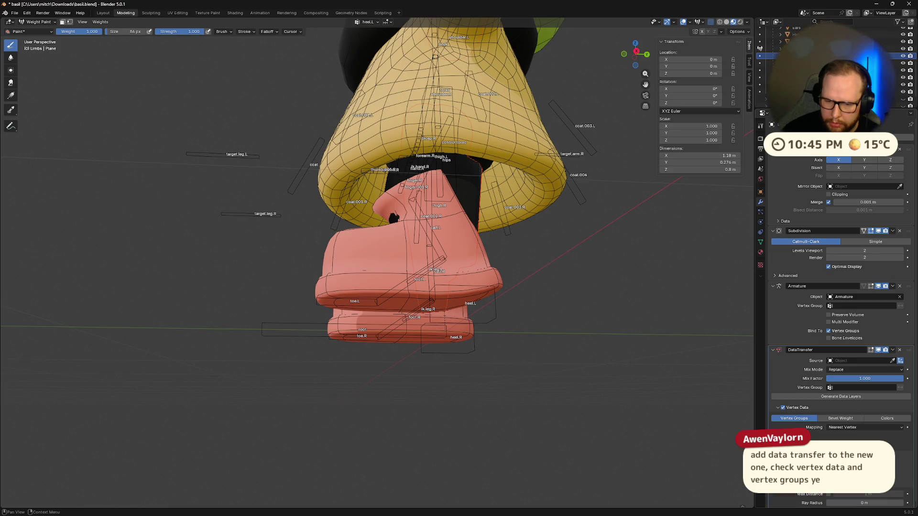
scroll(842, 311, "down", 1)
scroll(842, 311, "up", 1)
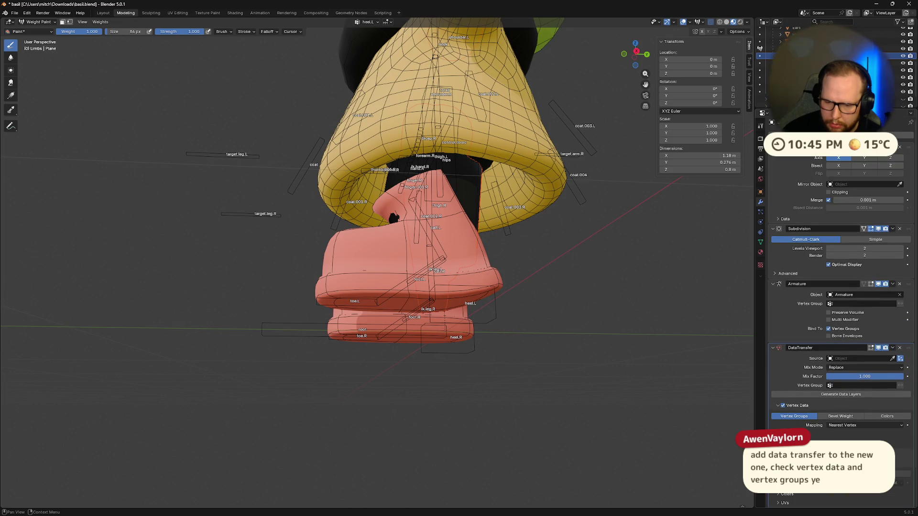
scroll(842, 311, "down", 2)
scroll(777, 424, "up", 2)
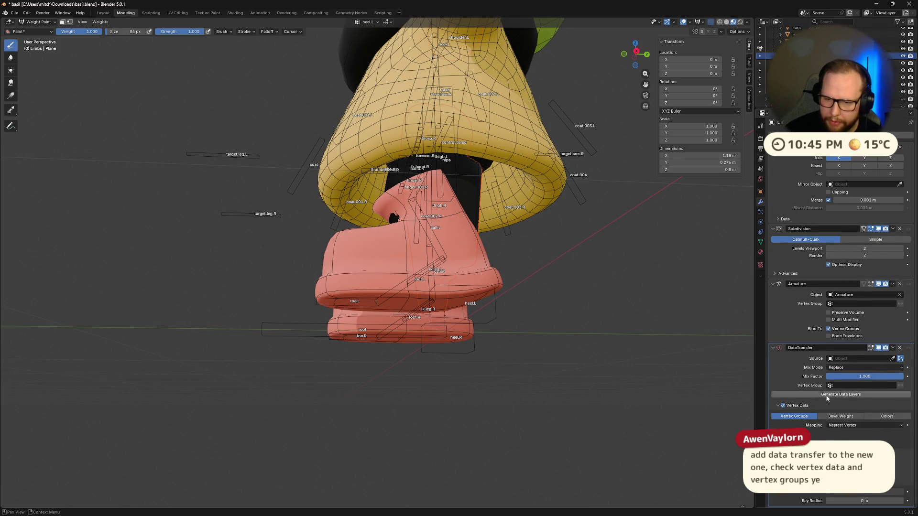
Retry setting the source object, searching 'Lim' and selecting the armature and leg mesh
left_click(893, 358)
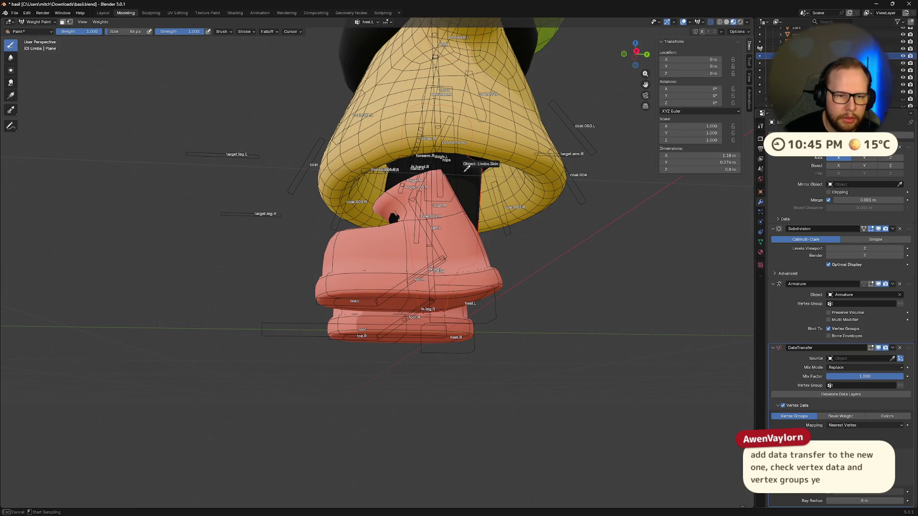
middle_click_drag(467, 167, 459, 191)
scroll(461, 184, "up", 3)
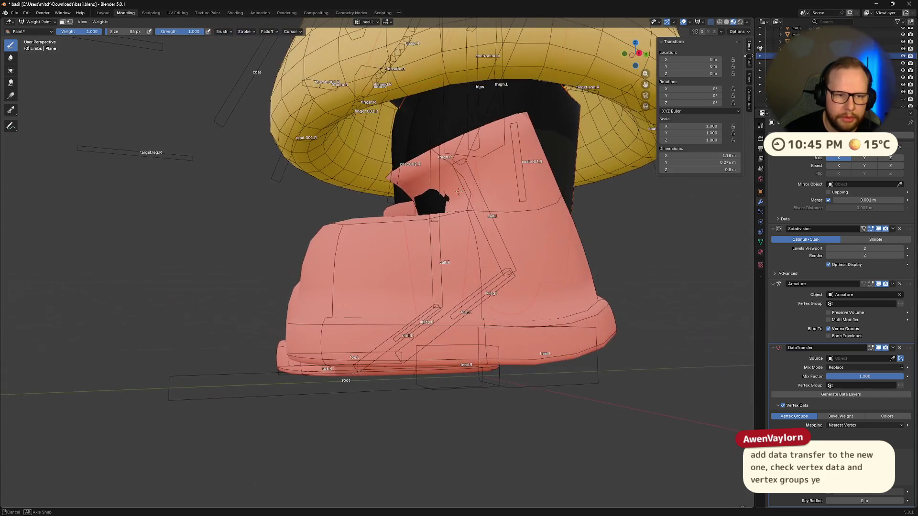
left_click(893, 359)
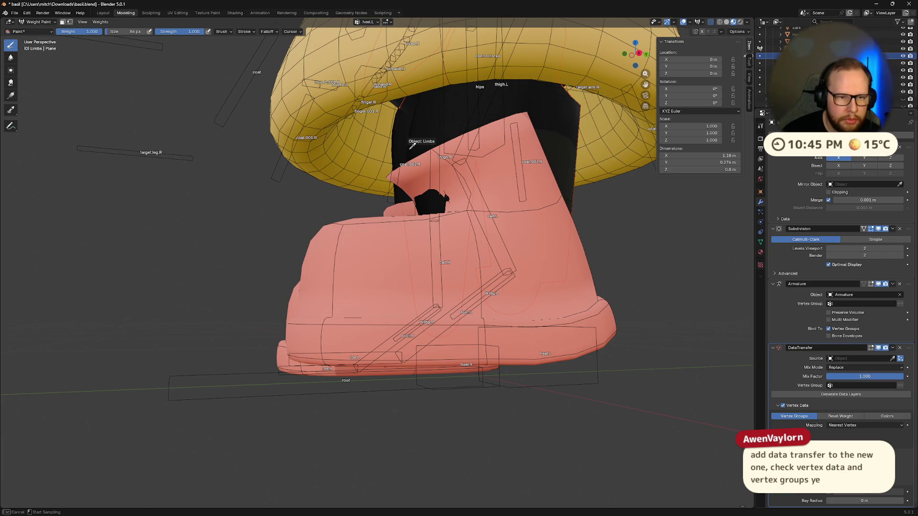
left_click(410, 152)
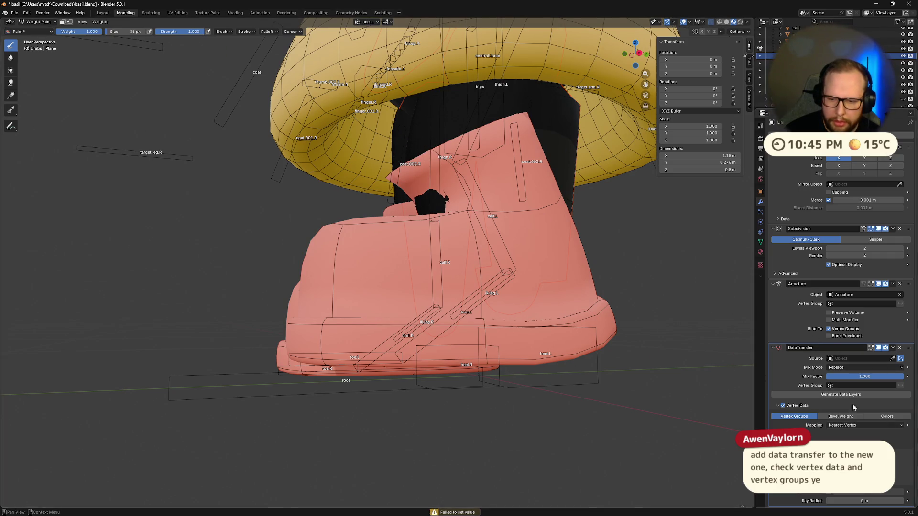
middle_click_drag(636, 405, 598, 398)
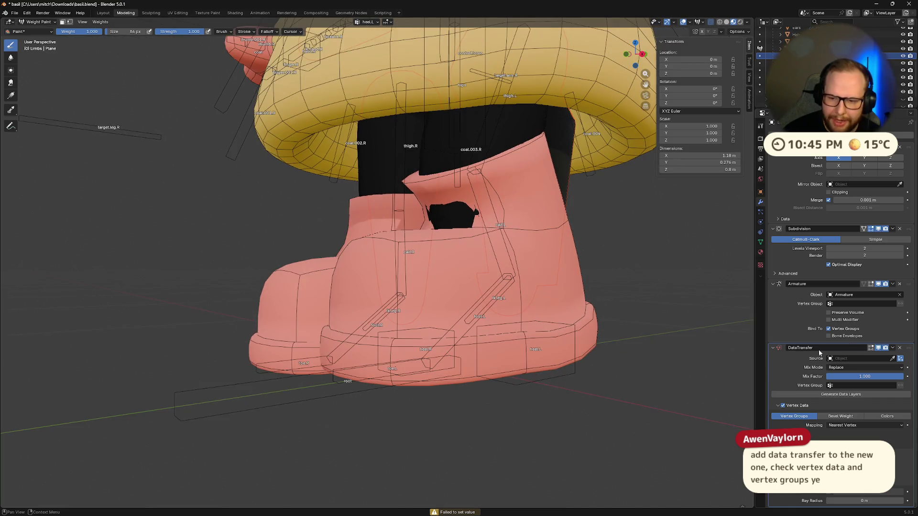
left_click(852, 359)
type("Lim")
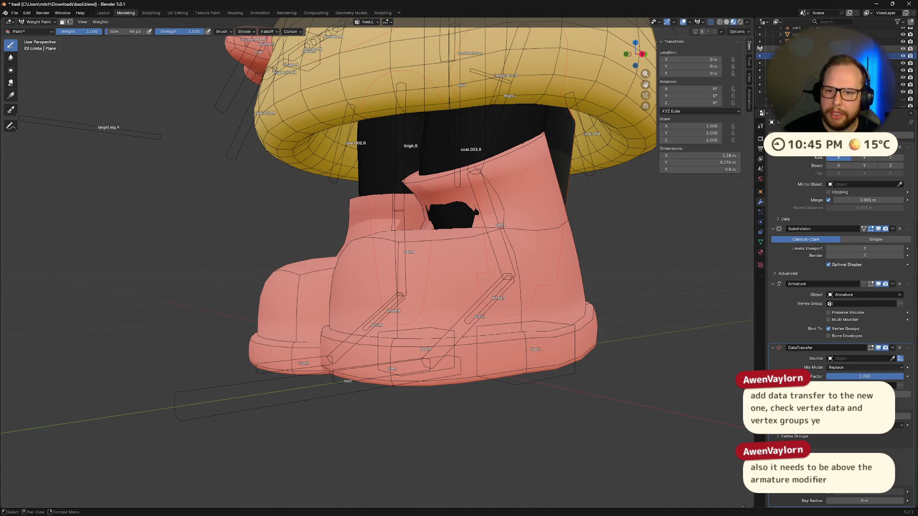
left_click(789, 48)
left_click(789, 55)
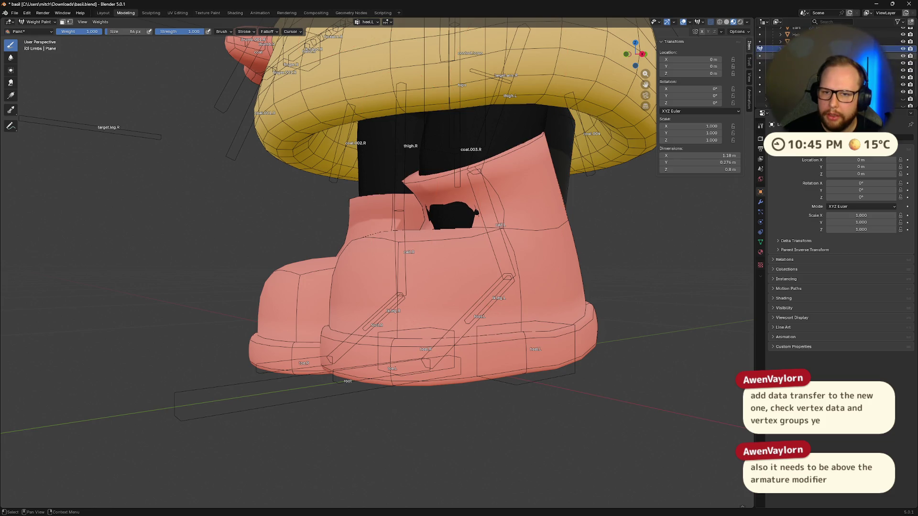
Drag Data Transfer above the Armature modifier, then reselect the armature and black leg mesh
left_click(760, 202)
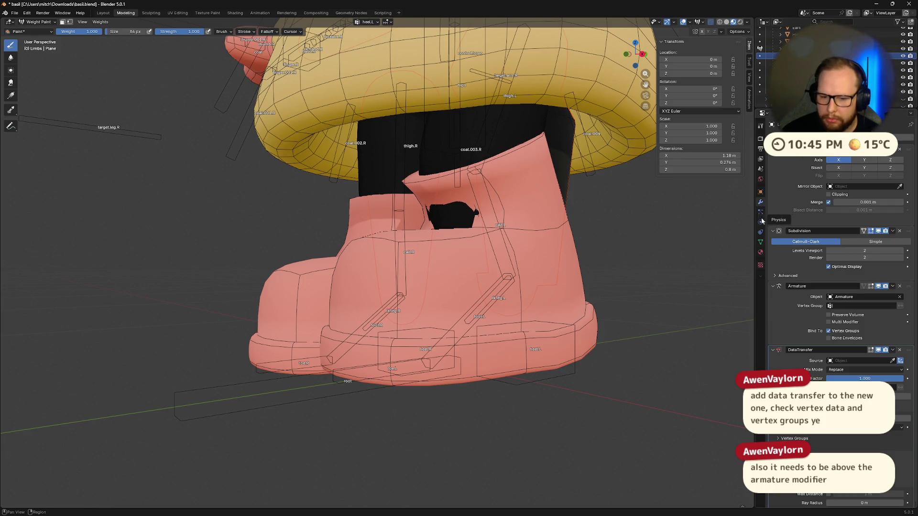
left_click_drag(904, 353, 841, 268)
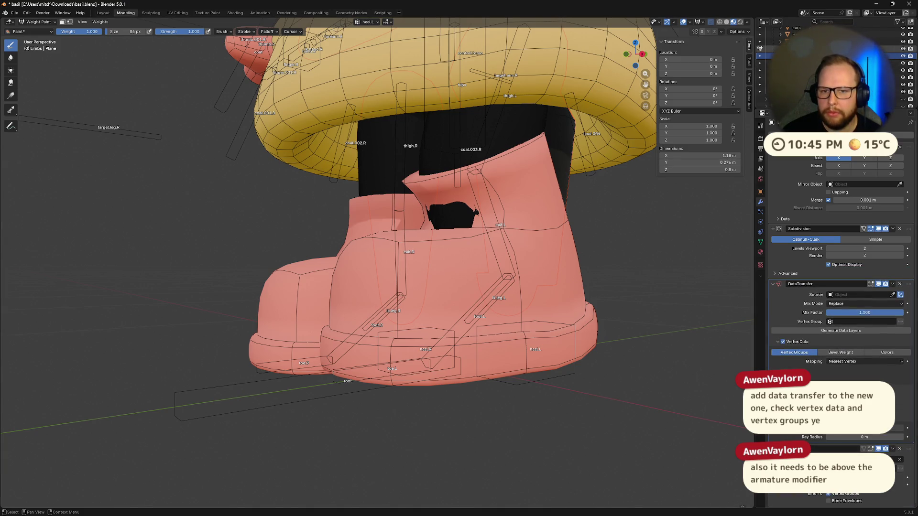
left_click(765, 48)
middle_click_drag(607, 215, 669, 211)
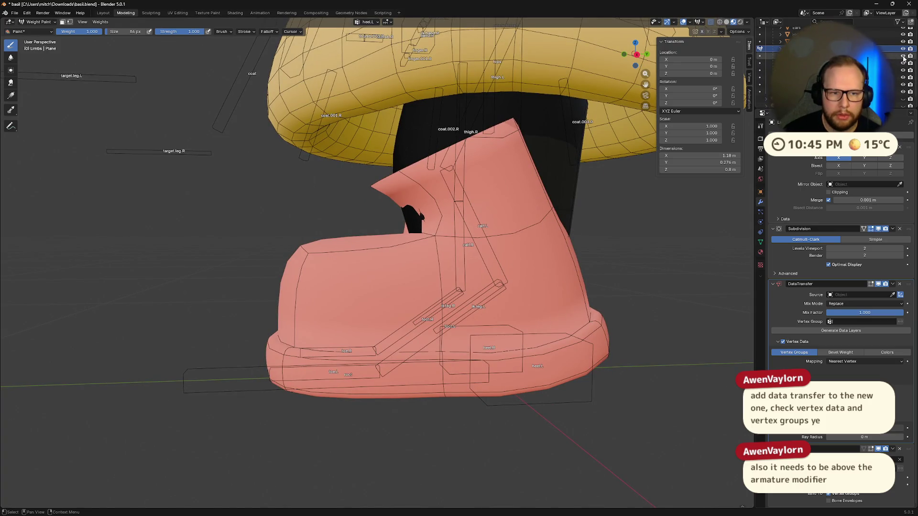
middle_click_drag(550, 229, 502, 234)
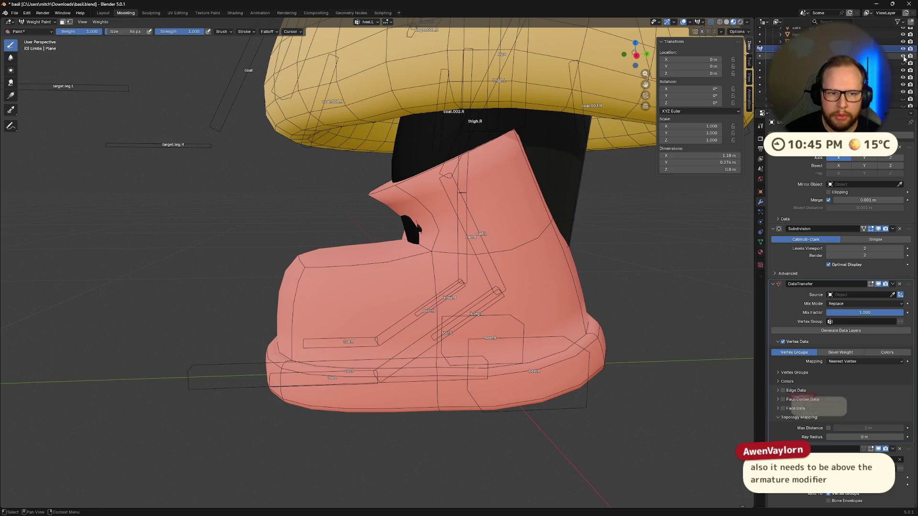
left_click(899, 56)
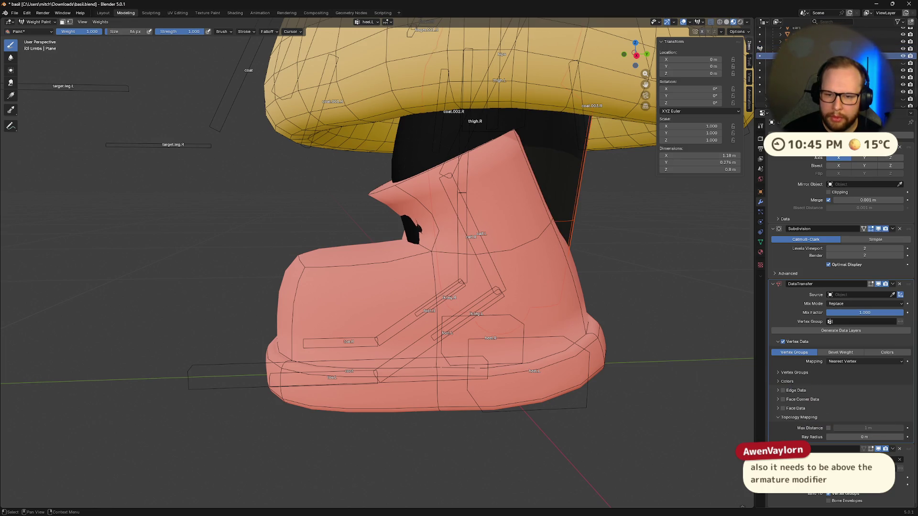
middle_click_drag(617, 223, 559, 240)
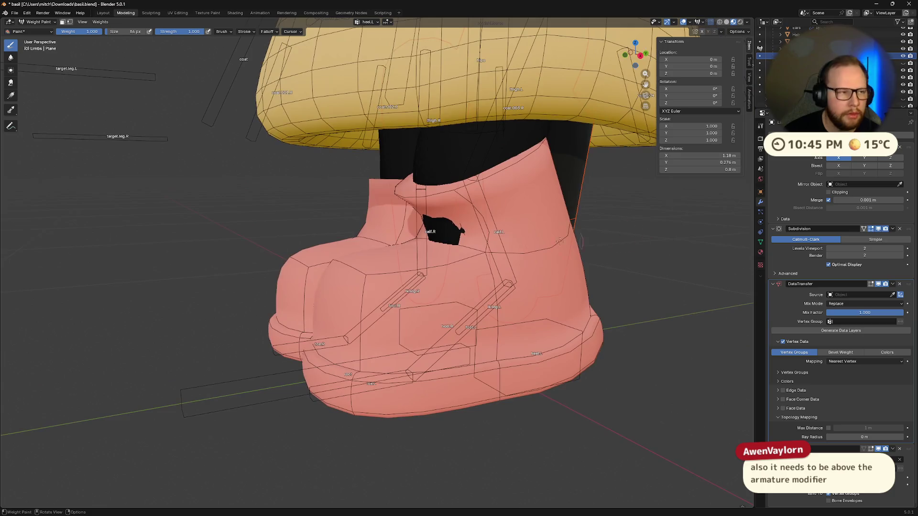
left_click(38, 22)
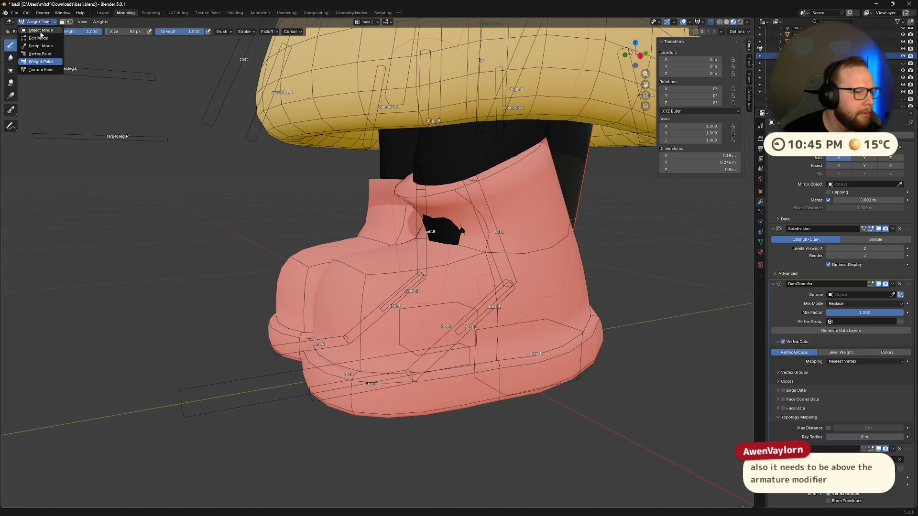
Return to Object Mode and delete the Data Transfer modifier from Limbs
left_click(41, 31)
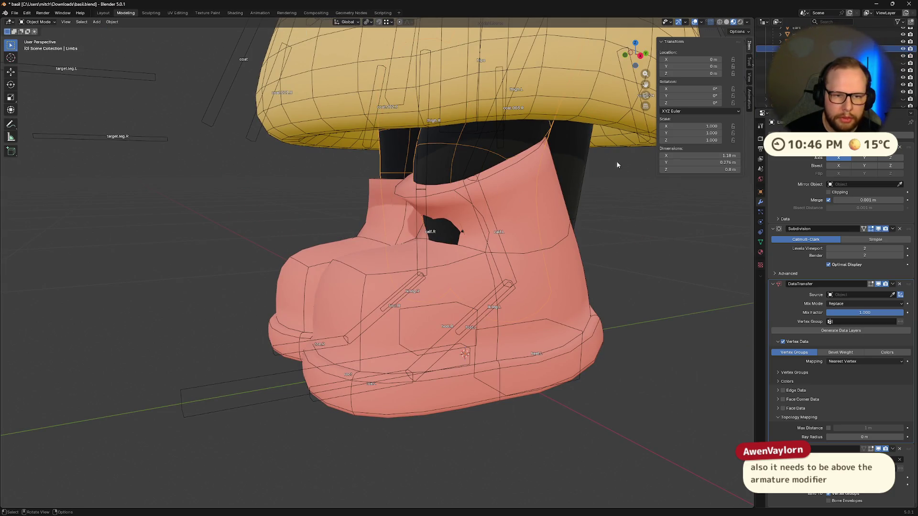
middle_click_drag(436, 163, 593, 170)
left_click(559, 161)
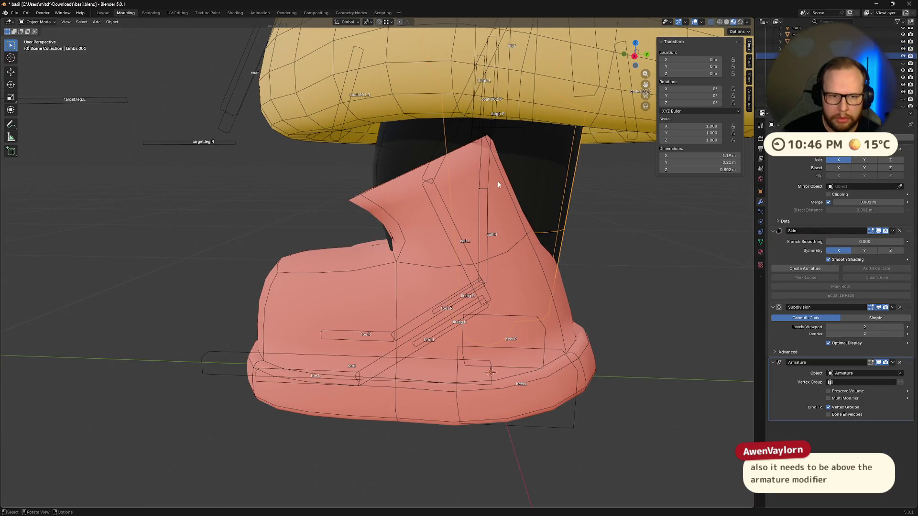
left_click(410, 153)
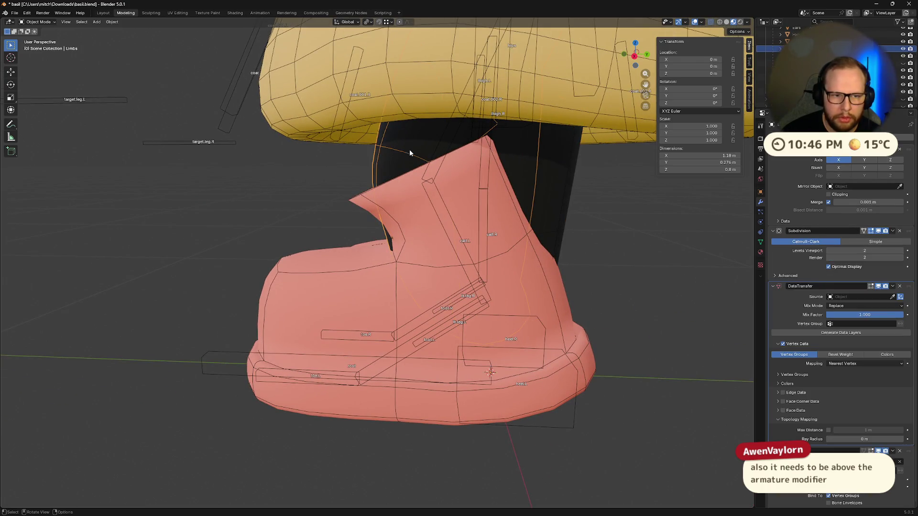
left_click(900, 286)
On Limbs.001, add a Data Transfer modifier above Armature with Limbs as source
left_click(773, 56)
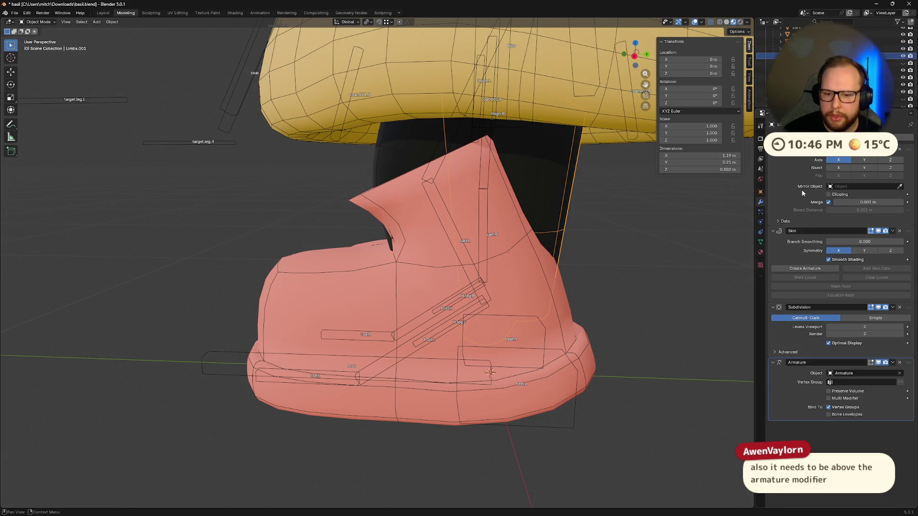
left_click(789, 138)
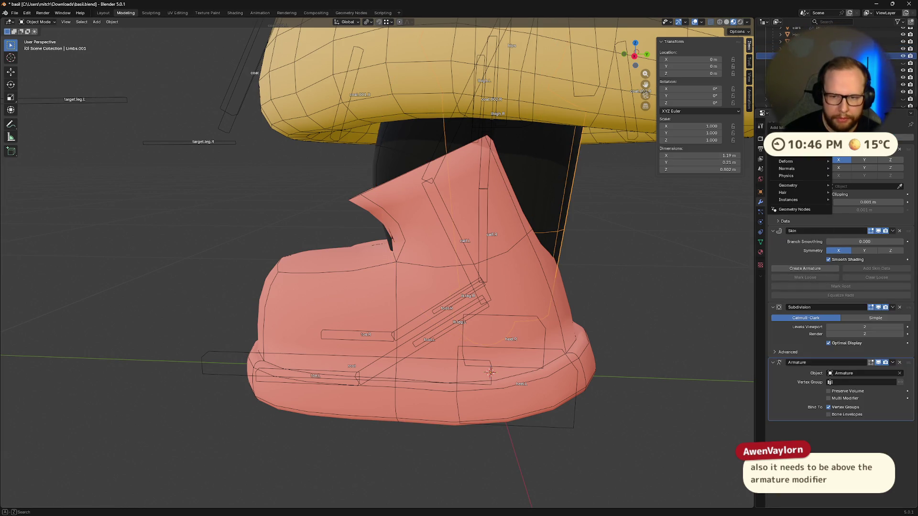
left_click(860, 154)
mouse_move(901, 428)
left_mouse_down()
mouse_move(846, 368)
mouse_move(837, 379)
left_mouse_up()
left_click(893, 359)
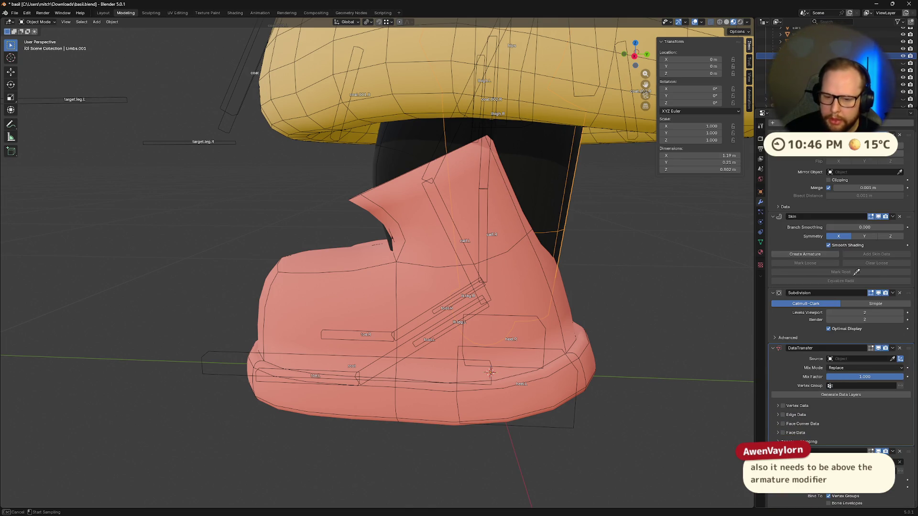
left_click(490, 372)
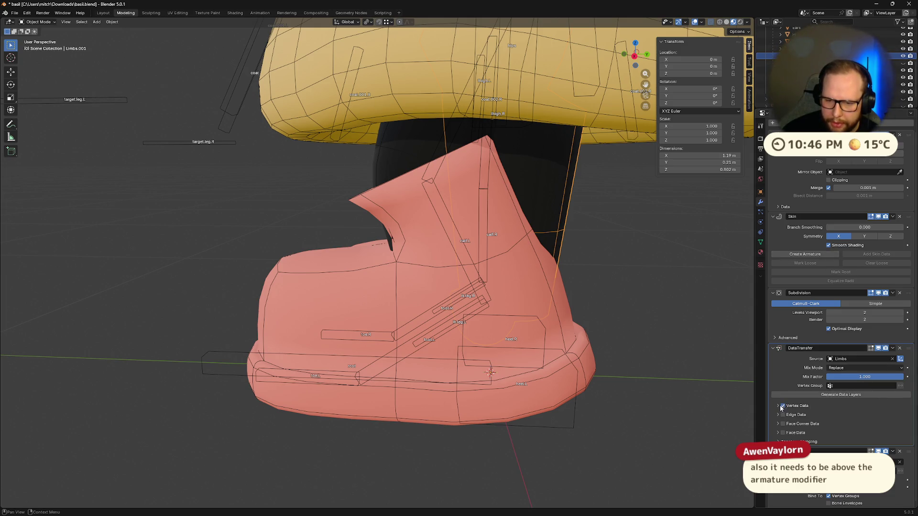
middle_click_drag(650, 372, 496, 351)
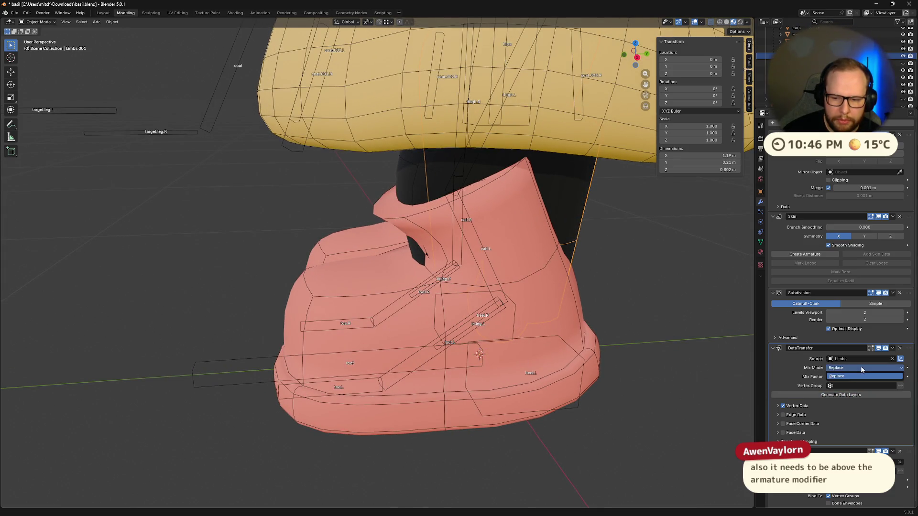
Enable Vertex Data transfer of Vertex Groups and apply the Data Transfer modifier
left_click(778, 406)
scroll(789, 402, "down", 2)
left_click(801, 389)
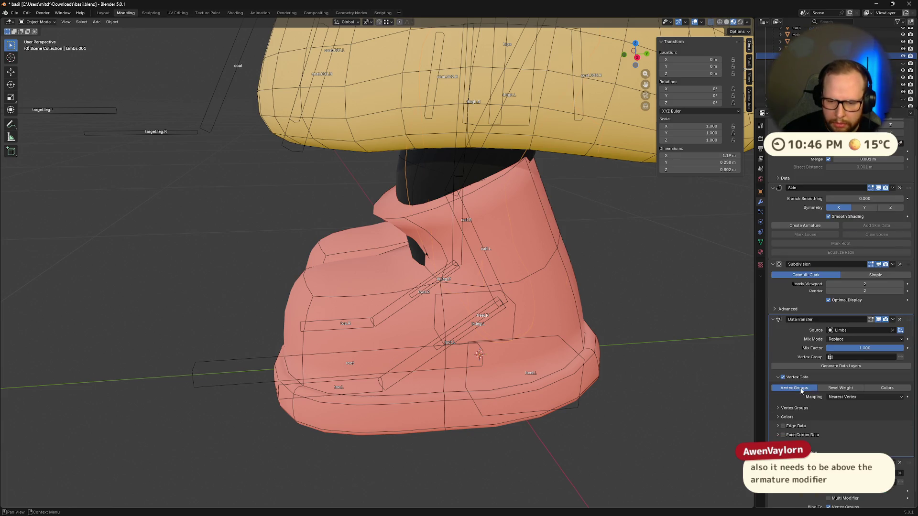
middle_click_drag(598, 373, 545, 355)
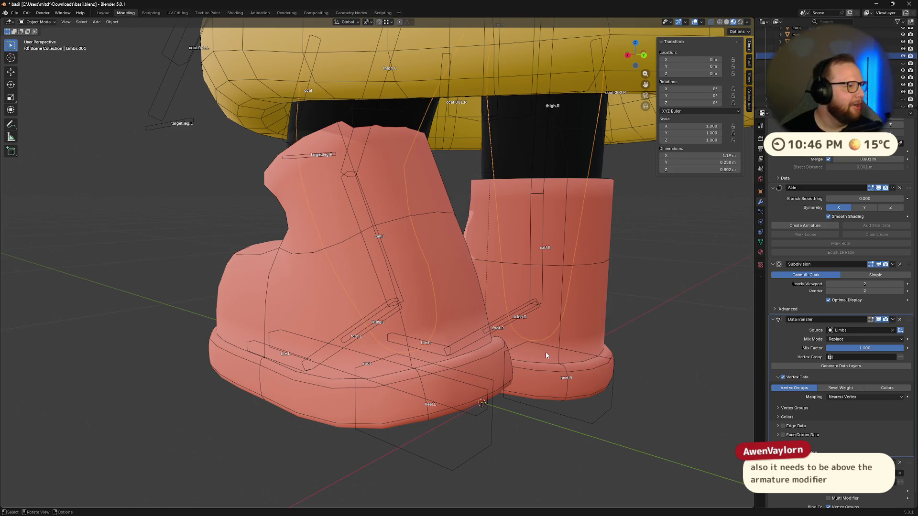
mouse_move(123, 102)
middle_mouse_down()
mouse_move(350, 171)
mouse_move(455, 236)
mouse_move(521, 229)
middle_mouse_up()
left_click(894, 320)
left_click(877, 329)
mouse_move(580, 354)
middle_mouse_down()
mouse_move(554, 331)
mouse_move(535, 330)
middle_mouse_up()
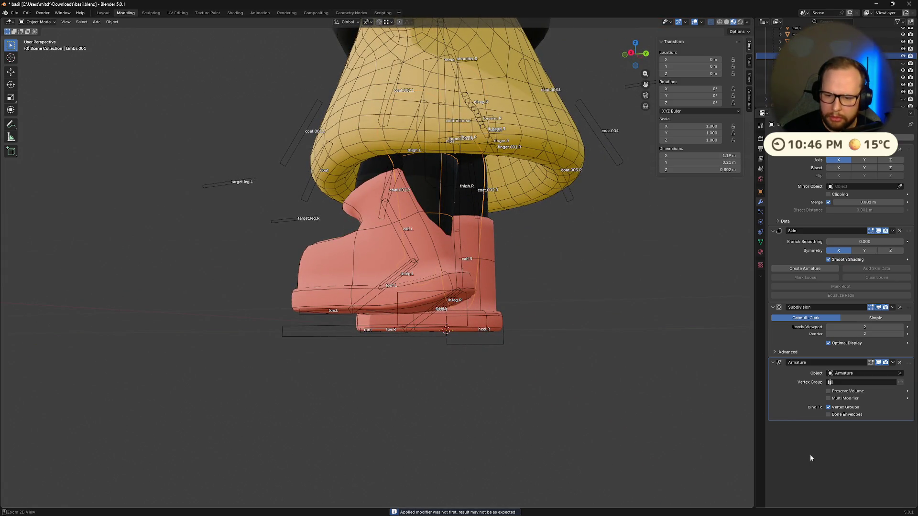
Undo applying the Data Transfer modifier on Limbs.001
key("ctrl+z")
scroll(810, 454, "down", 3)
mouse_move(526, 347)
middle_mouse_down()
mouse_move(564, 356)
mouse_move(549, 340)
mouse_move(514, 358)
mouse_move(566, 345)
middle_mouse_up()
scroll(848, 326, "down", 1)
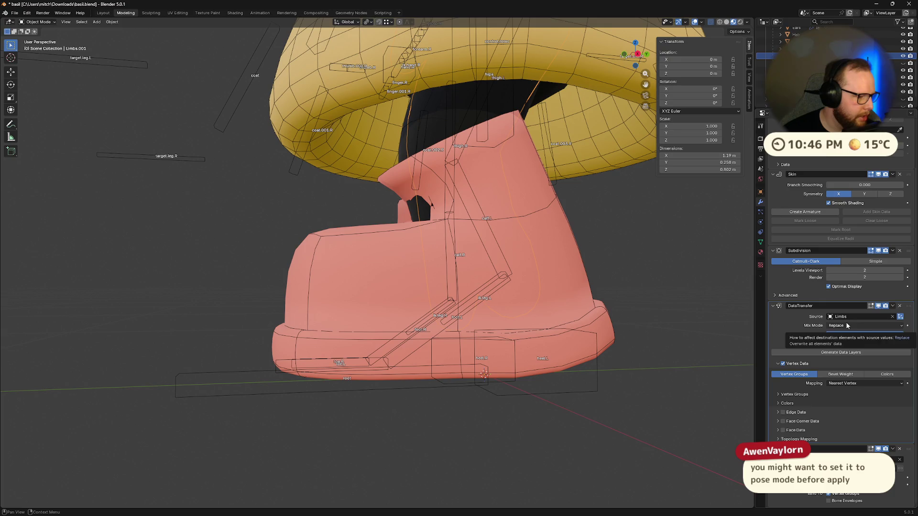
Toggle Limbs.001 into Edit Mode and back to Object Mode
left_click(39, 21)
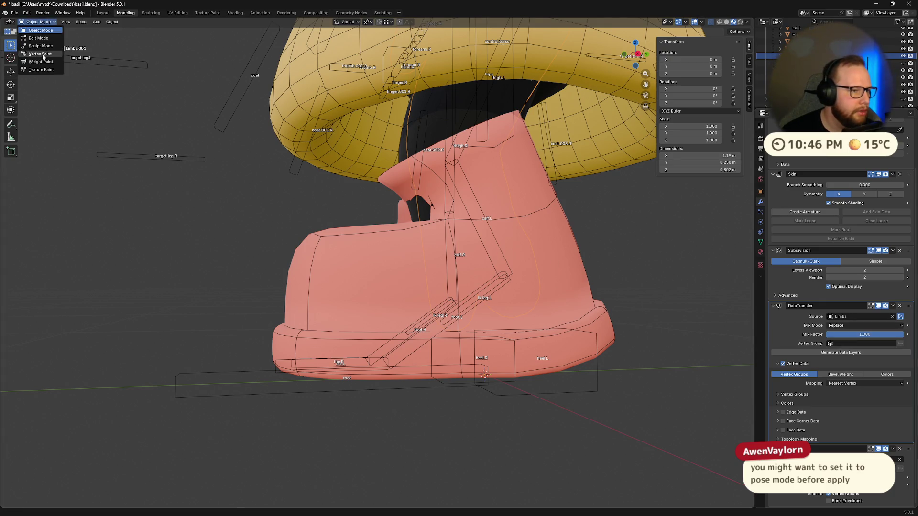
left_click(42, 40)
key("Tab")
key("ctrl+Tab")
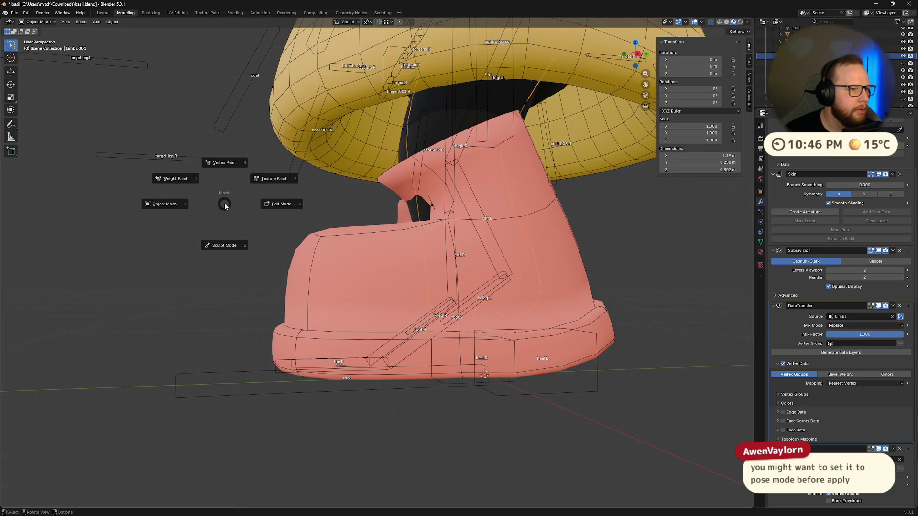
key("Tab")
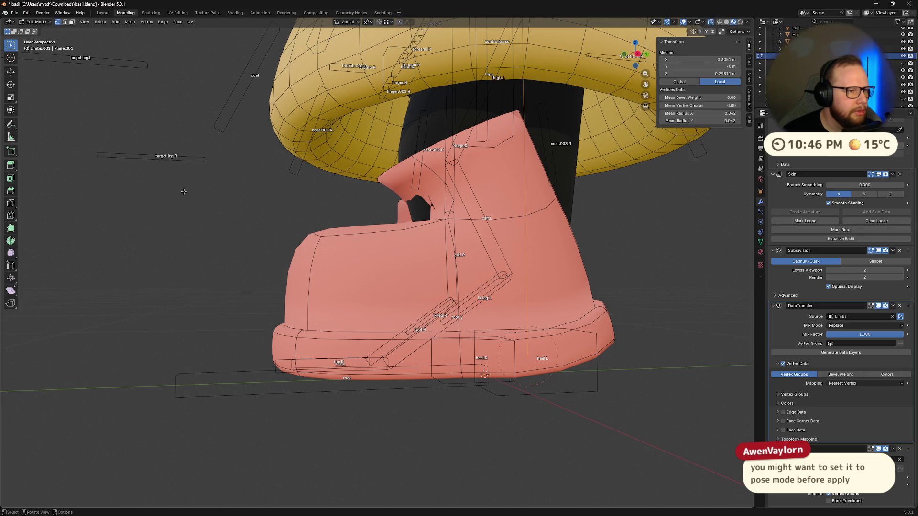
left_click(39, 21)
left_click(38, 31)
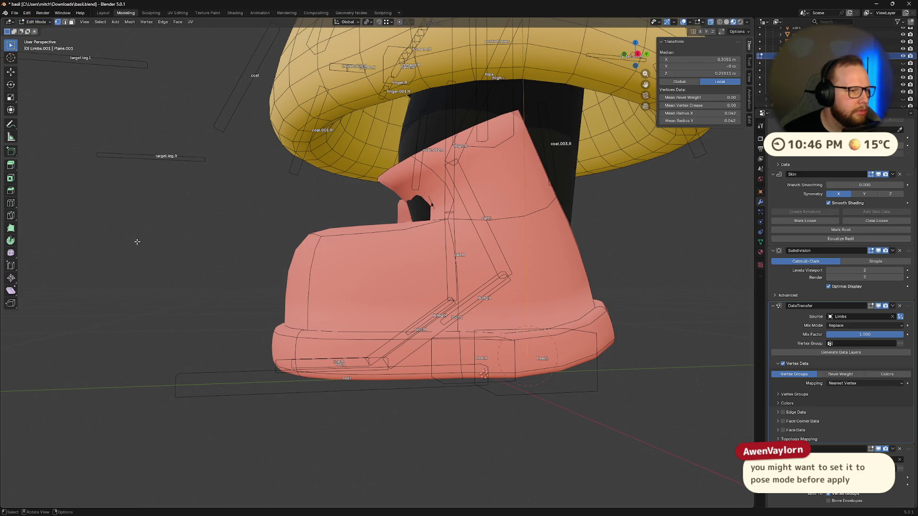
Select the armature and try toggling see-through display with Alt+Z
middle_click_drag(483, 291, 570, 390)
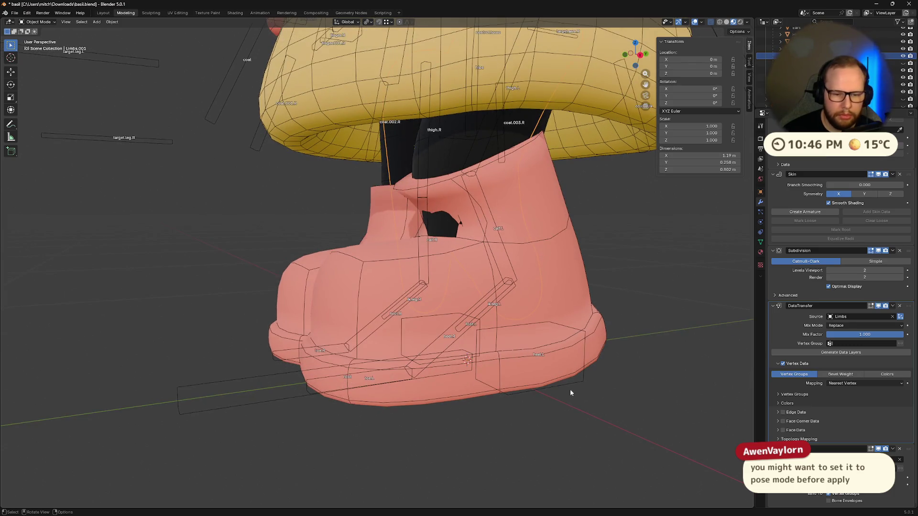
left_click(582, 385)
key("alt+z")
middle_click_drag(394, 237, 507, 296)
left_click(38, 22)
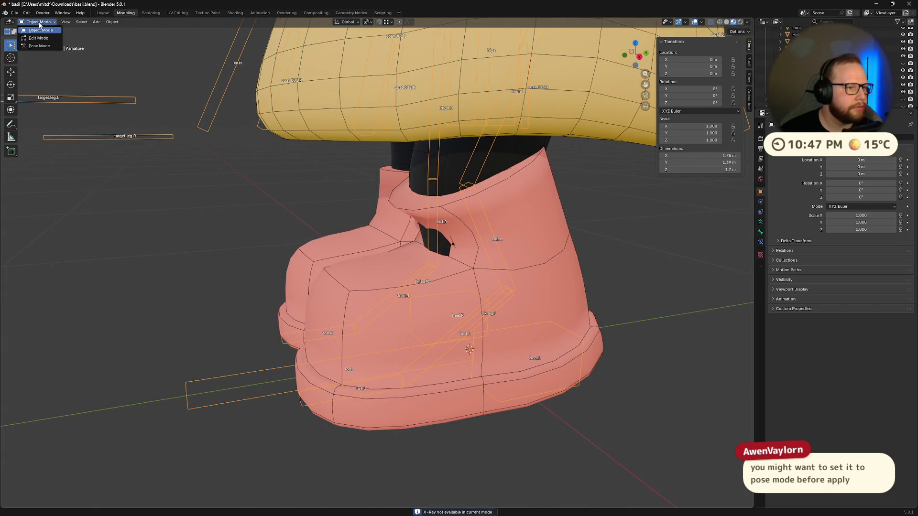
Put the armature into Pose Mode and compare posed versus rest-pose bones
left_click(38, 49)
mouse_move(140, 134)
middle_mouse_down()
mouse_move(606, 275)
mouse_move(484, 213)
middle_mouse_up()
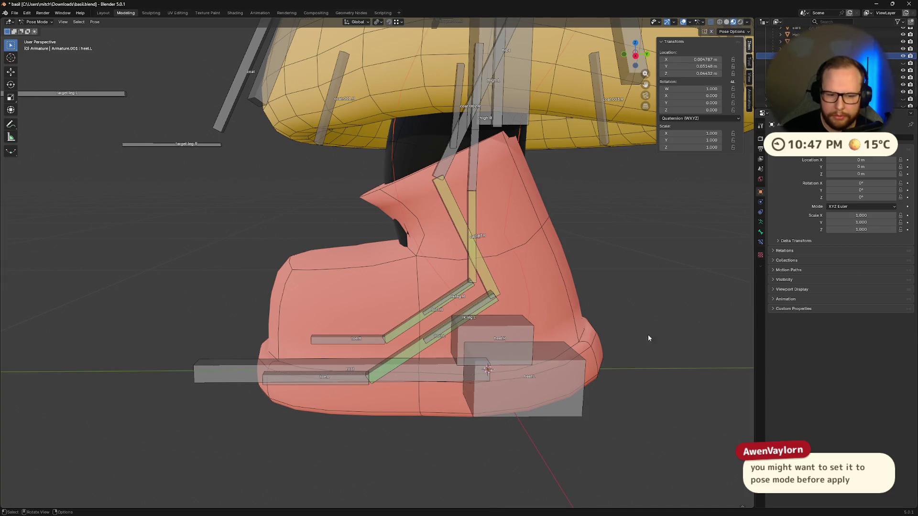
middle_click_drag(647, 338, 683, 406)
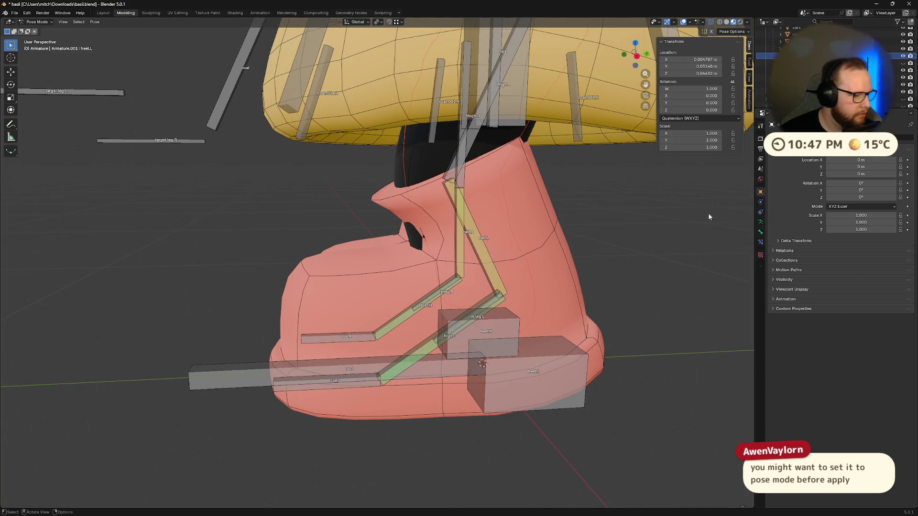
key("Tab")
key("Tab")
key("Tab")
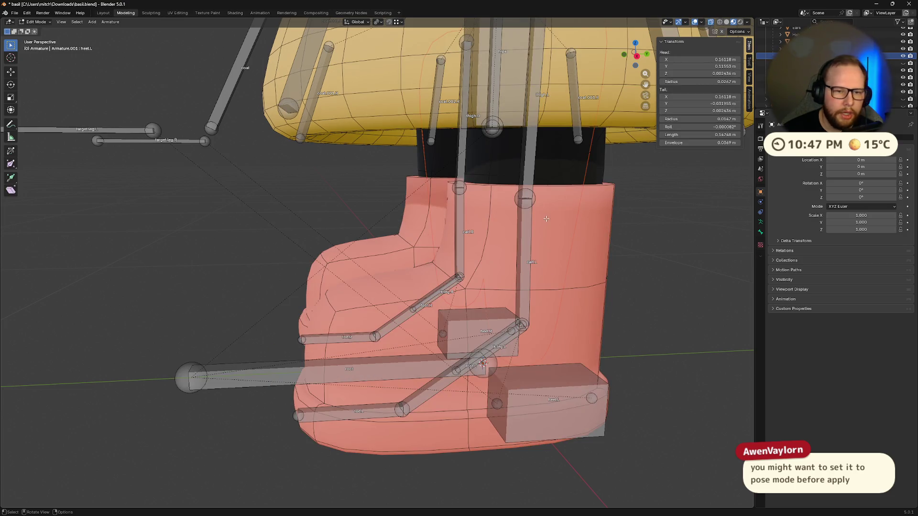
key("Tab")
key("Tab")
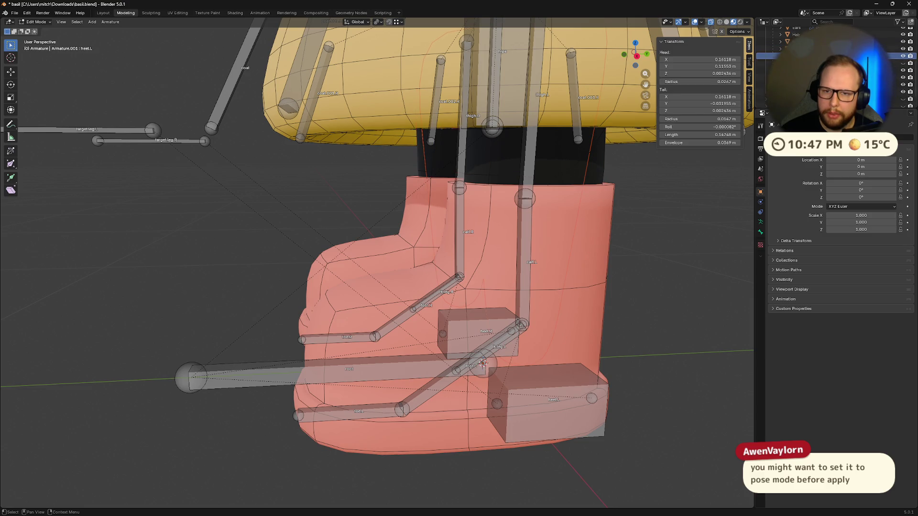
middle_click_drag(666, 257, 690, 225)
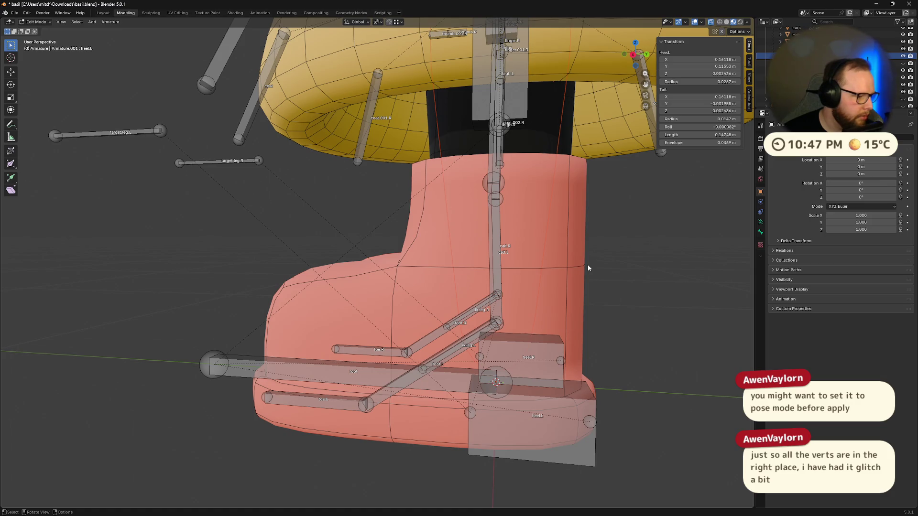
mouse_move(493, 290)
middle_mouse_down()
mouse_move(574, 277)
mouse_move(505, 294)
mouse_move(535, 295)
mouse_move(403, 279)
mouse_move(440, 278)
middle_mouse_up()
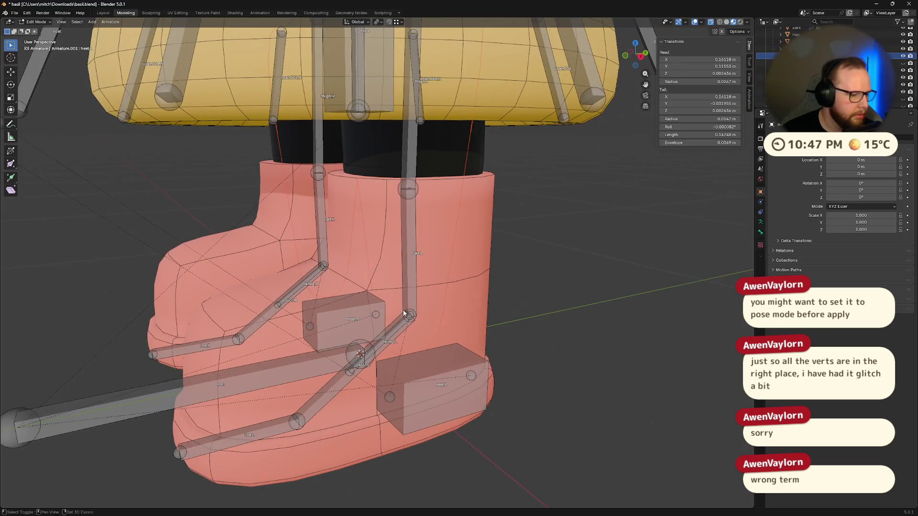
scroll(460, 282, "up", 3)
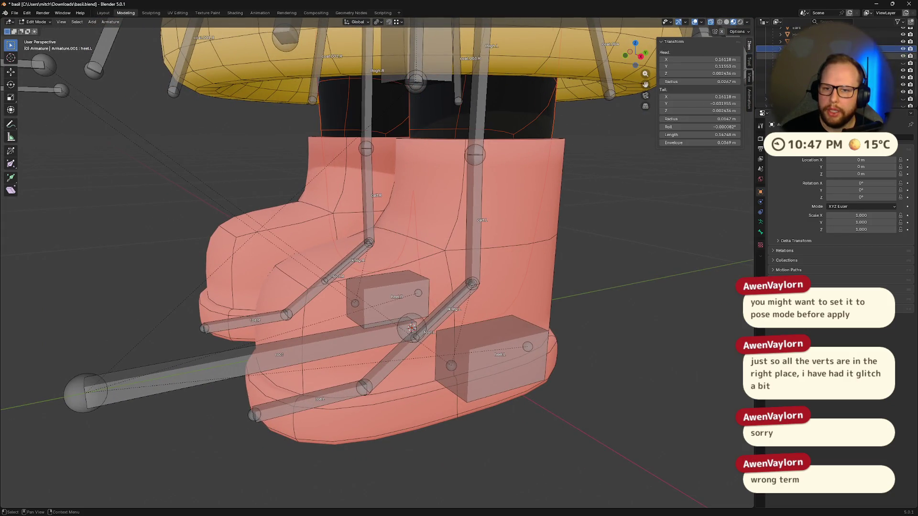
scroll(613, 252, "down", 5)
mouse_move(599, 250)
middle_mouse_down()
mouse_move(599, 237)
mouse_move(580, 244)
mouse_move(598, 245)
mouse_move(605, 275)
middle_mouse_up()
In Pose Mode, select all bones, clear their location with Alt+G, deselect, and exit posing
key("ctrl+Tab")
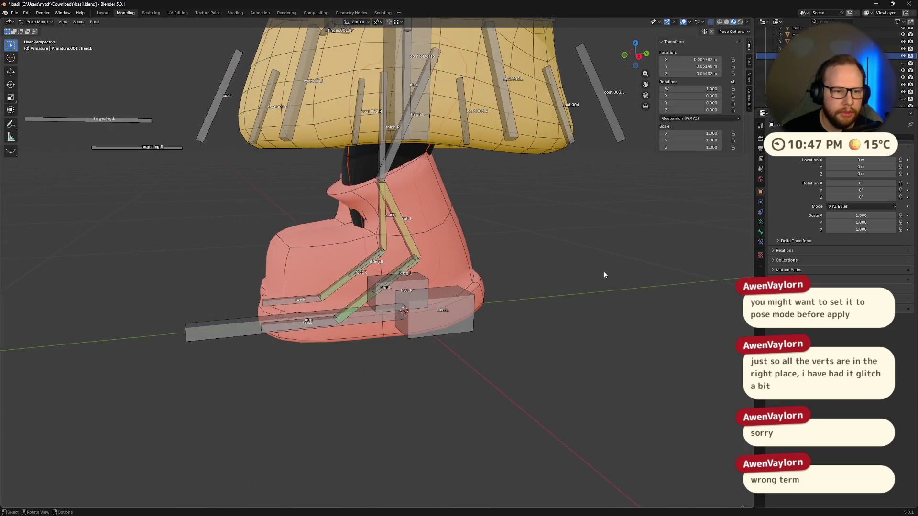
left_click(36, 22)
left_click(35, 25)
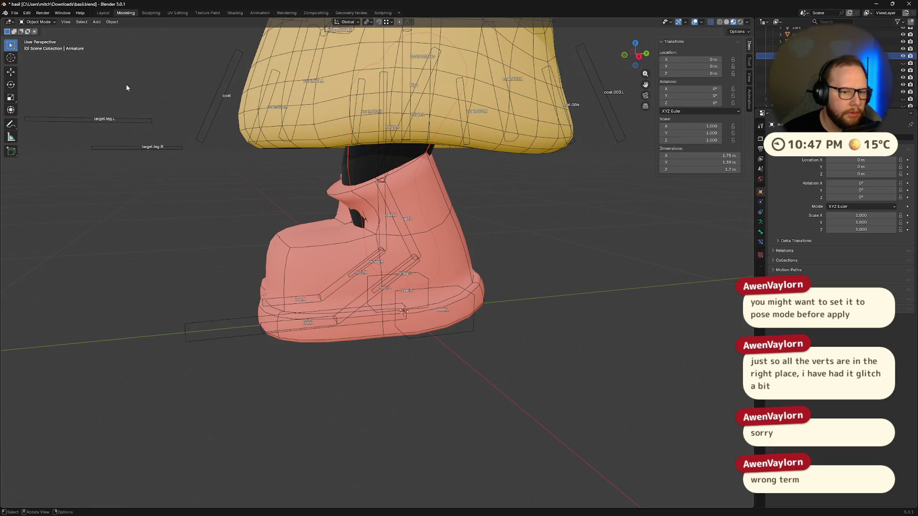
left_click(35, 22)
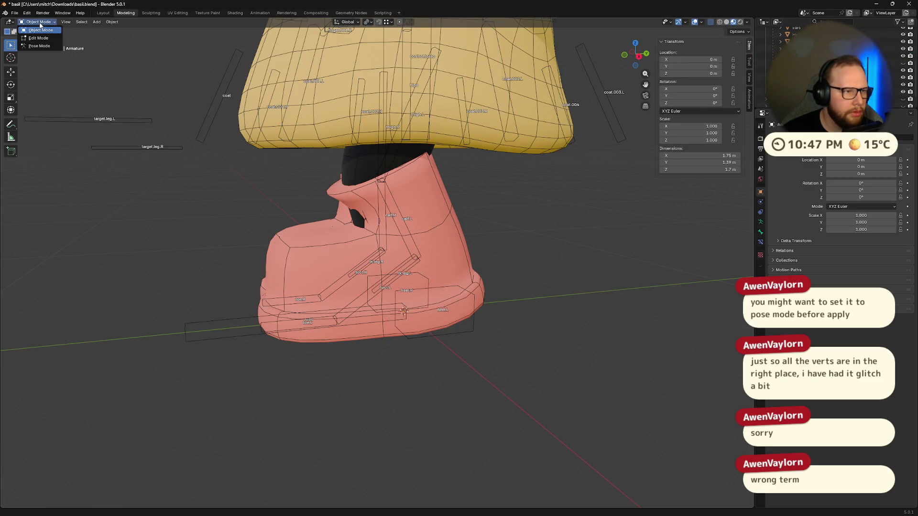
left_click(48, 46)
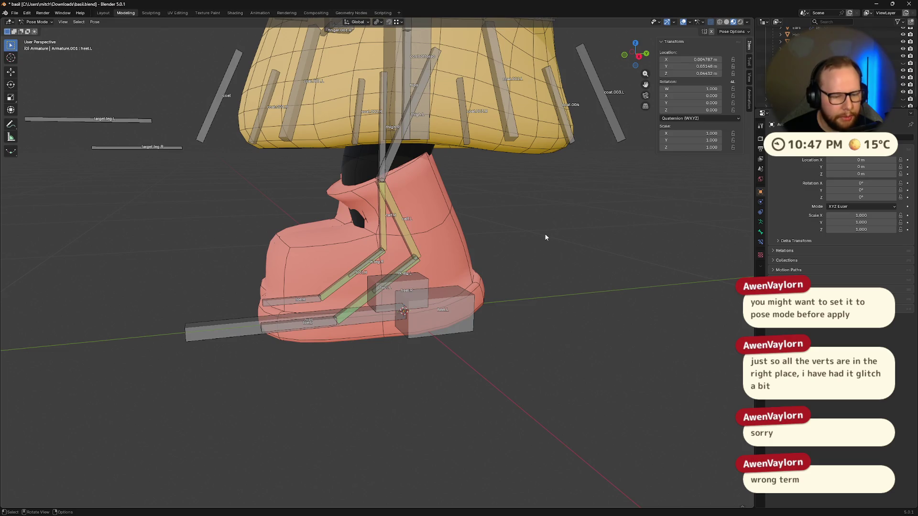
key("a")
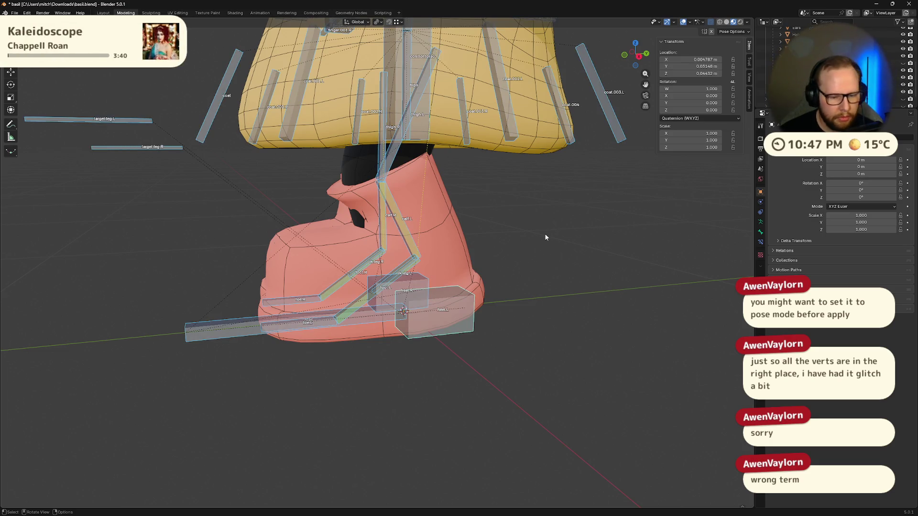
key("alt+g")
key("alt+a")
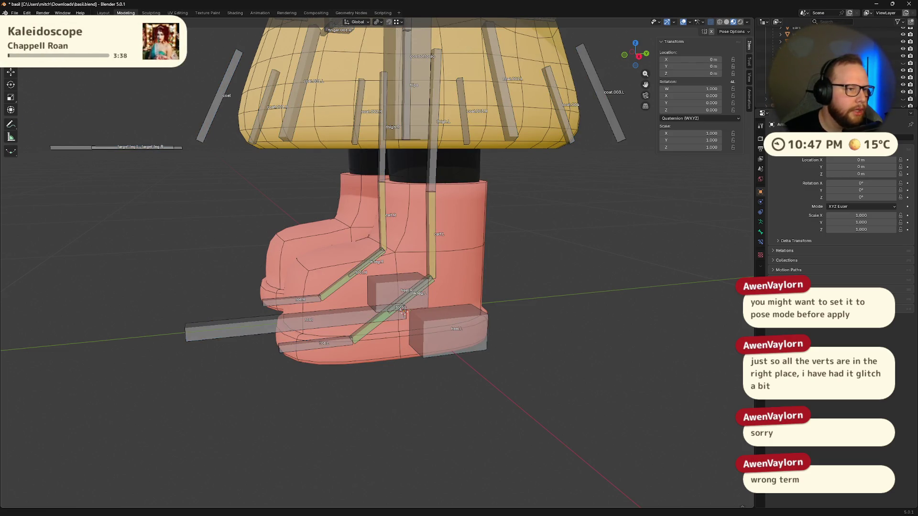
key("ctrl+Tab")
Apply the Data Transfer modifier on the selected leg mesh
left_click(793, 56)
left_click(761, 201)
scroll(893, 306, "down", 3)
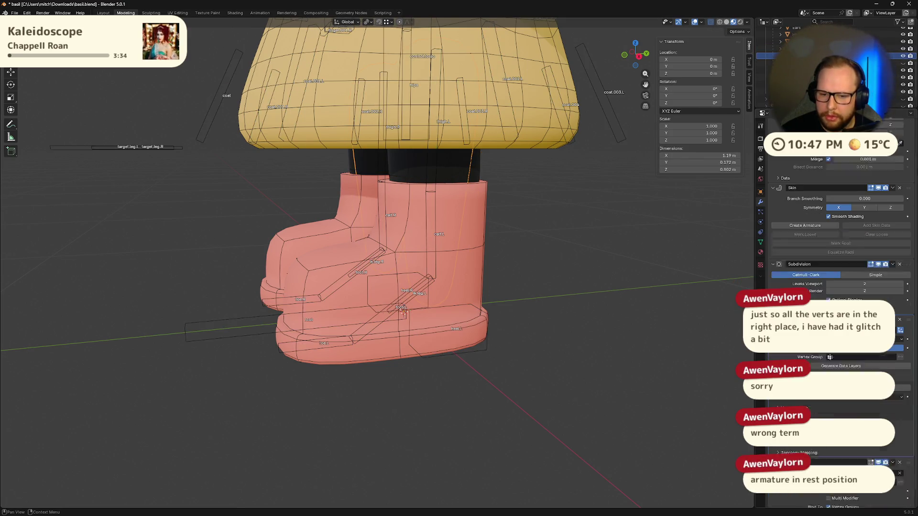
left_click(892, 306)
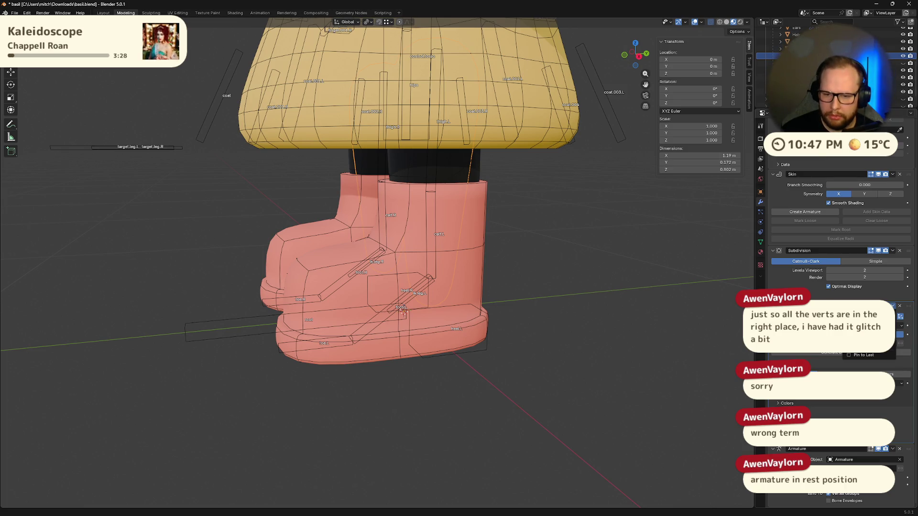
left_click(898, 335)
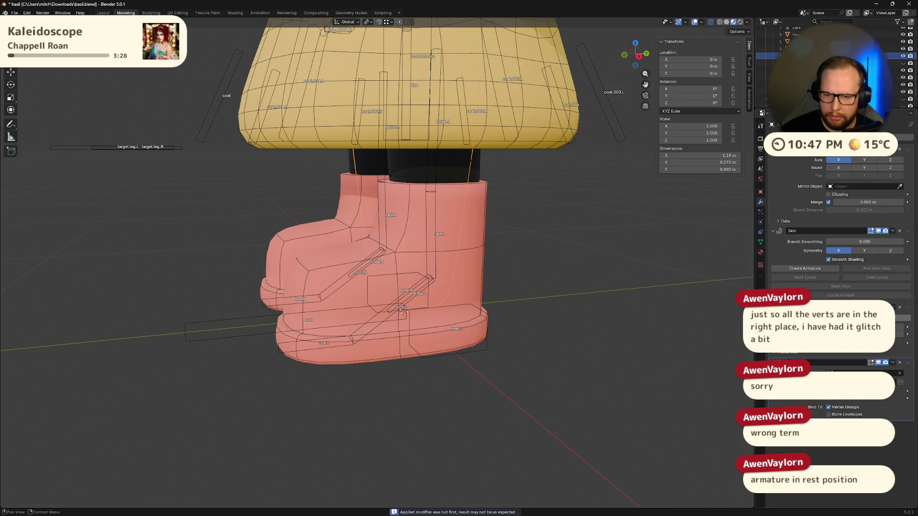
Add the other leg mesh to the selection, move its Data Transfer to the top, and apply it
key("ctrl")
left_click(627, 327, "ctrl")
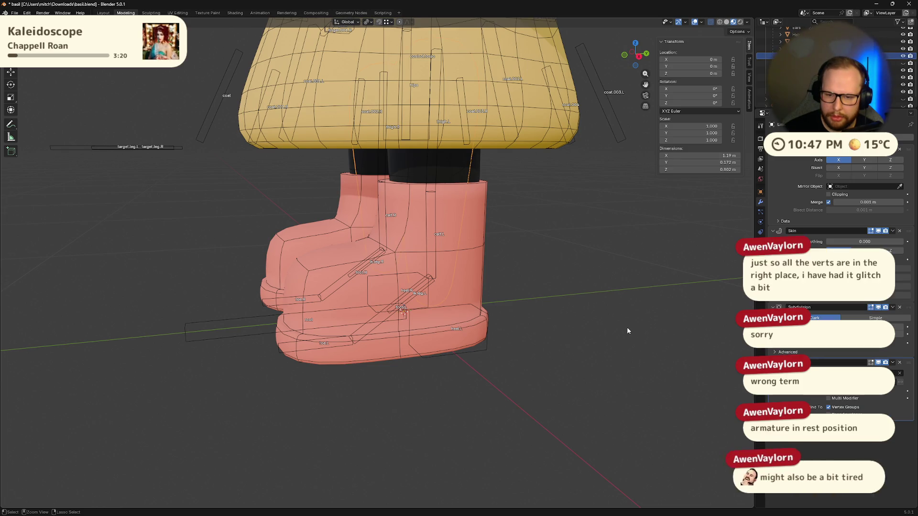
left_click_drag(908, 362, 827, 171)
middle_click_drag(627, 328, 593, 330)
left_click(898, 150)
left_click(859, 166)
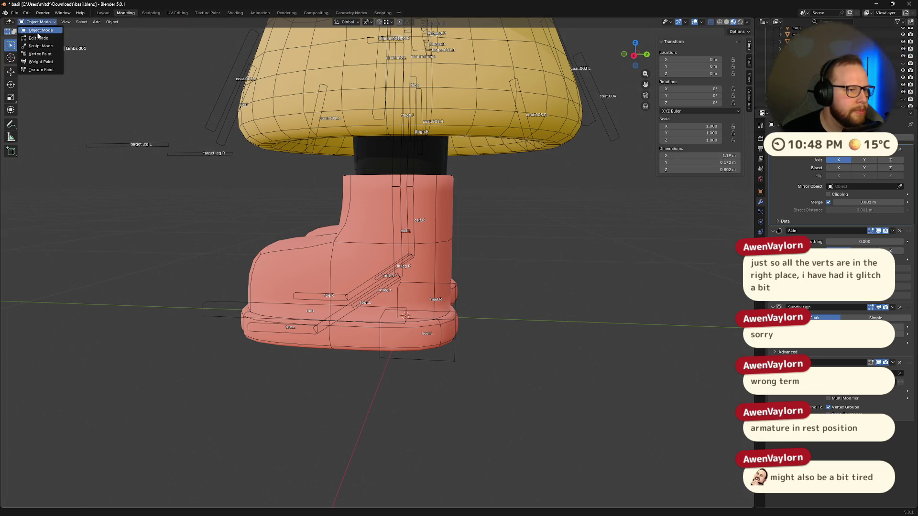
Select heel.L in the armature's Pose Mode, raise it, then undo the move
left_click(455, 355)
key("Tab")
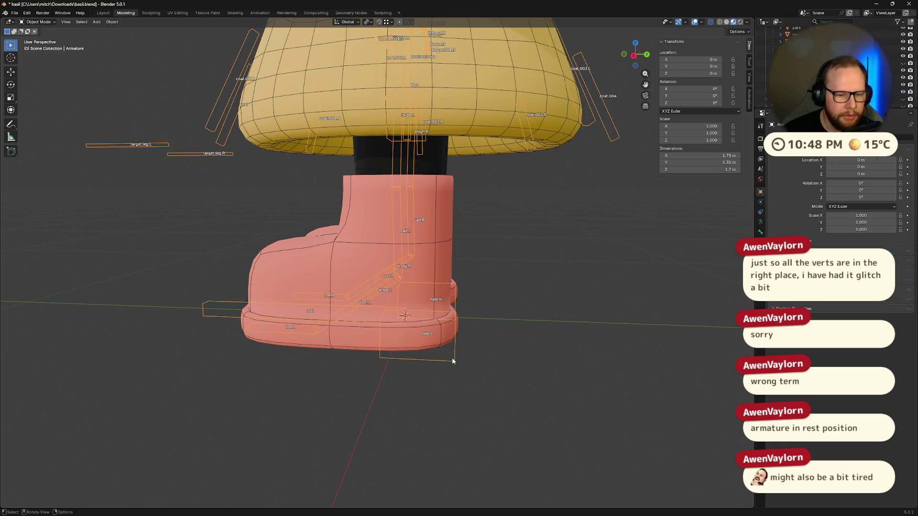
left_click(452, 358)
key("Tab")
key("ctrl+Tab")
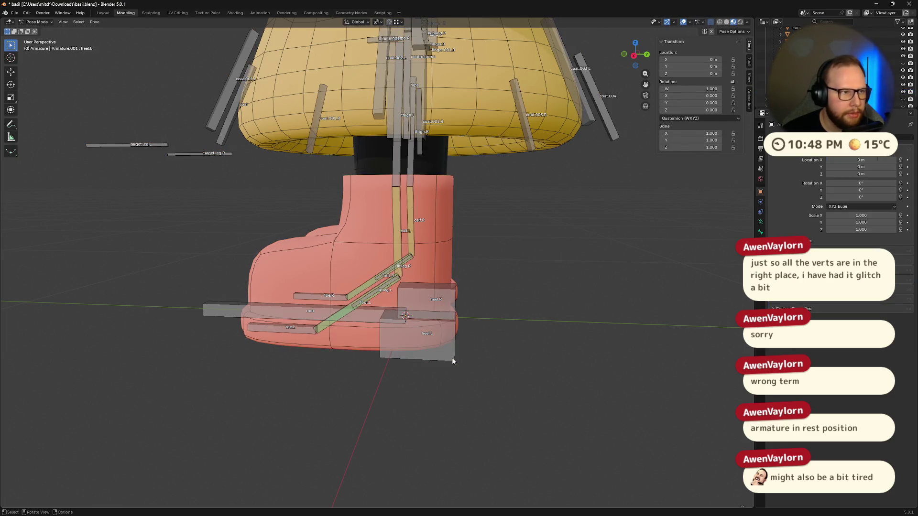
left_click(455, 358)
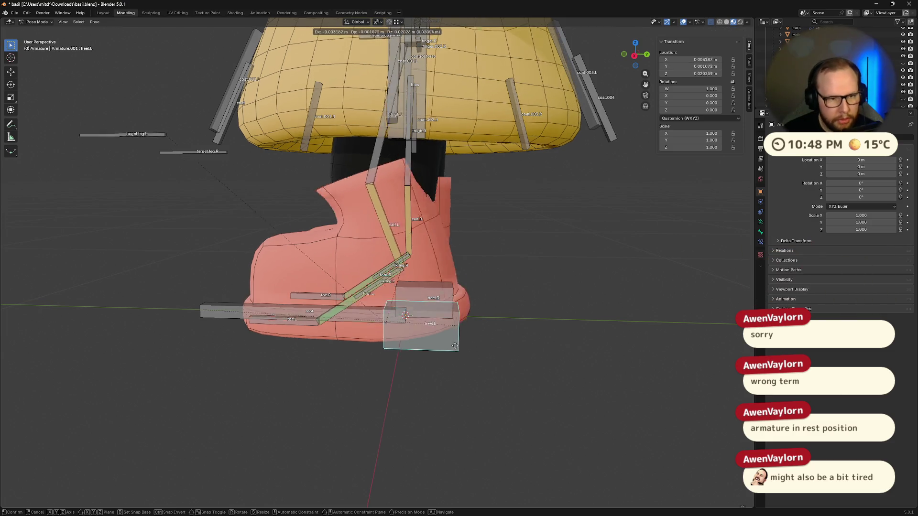
left_click_drag(455, 358, 454, 338)
key("ctrl+z")
middle_click_drag(453, 338, 477, 348)
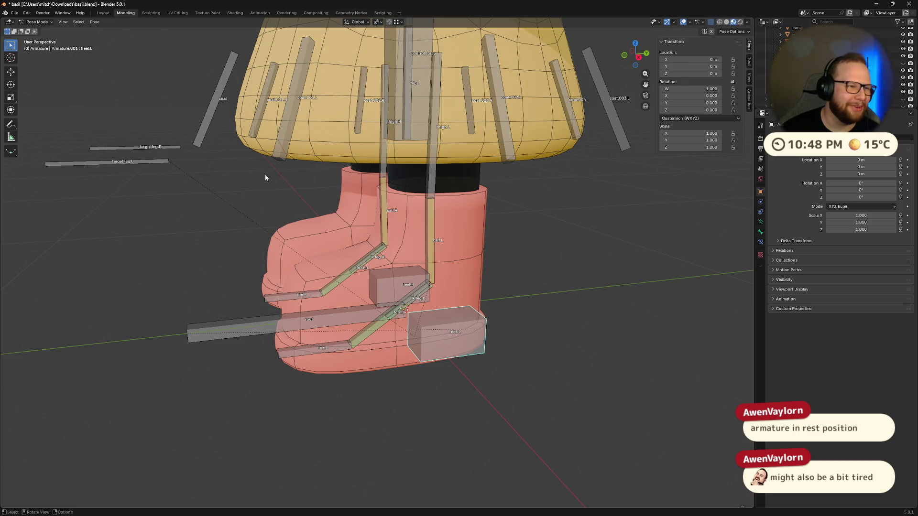
Return the armature to Object Mode and select Limbs.001 to inspect its modifiers
left_click(37, 22)
left_click(38, 30)
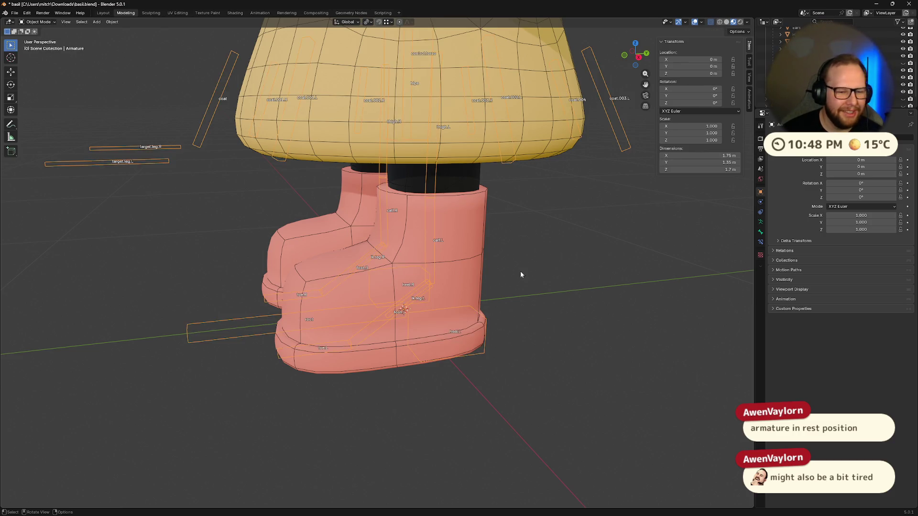
key("ctrl+Tab")
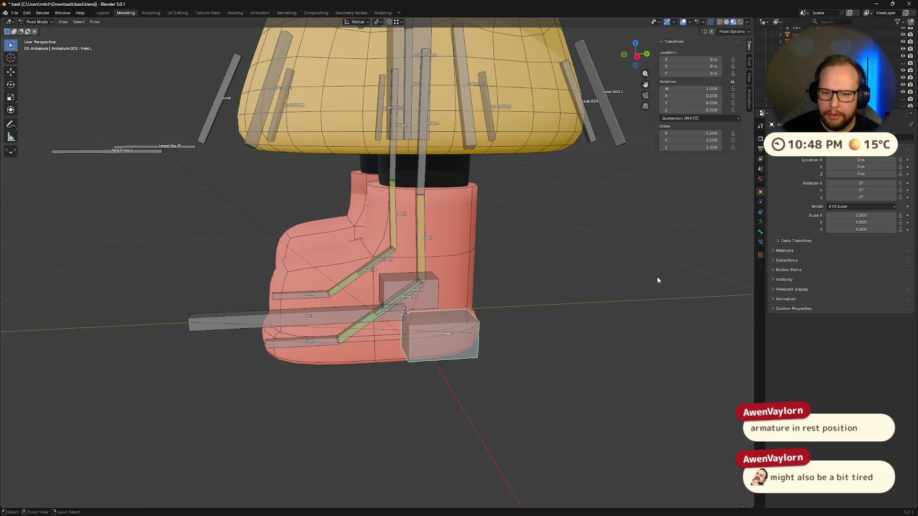
key("ctrl+Tab")
key("ctrl+Tab")
key("ctrl+Tab")
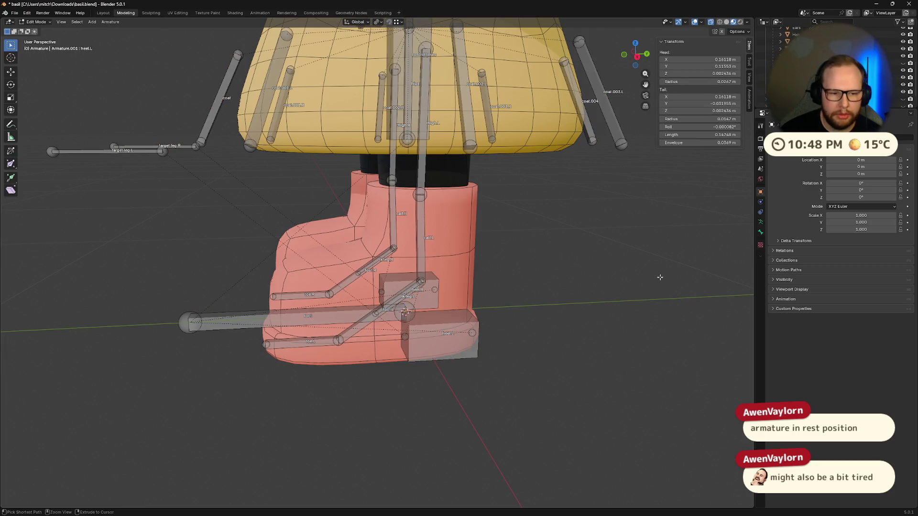
left_click(767, 56)
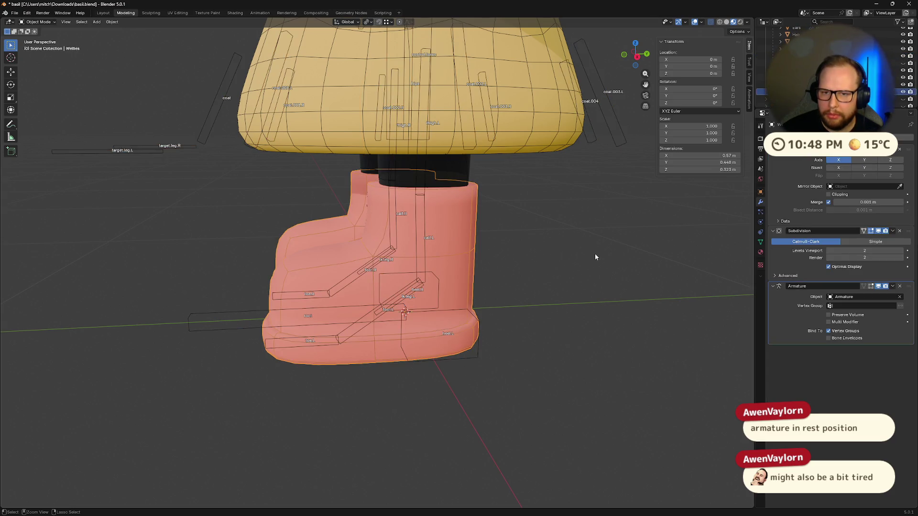
left_click(768, 56)
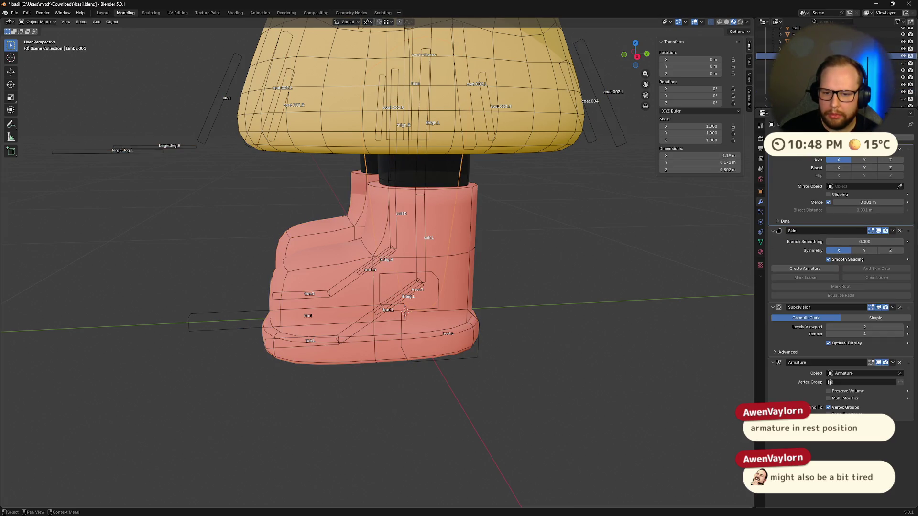
key("ctrl+z")
key("ctrl+shift+z")
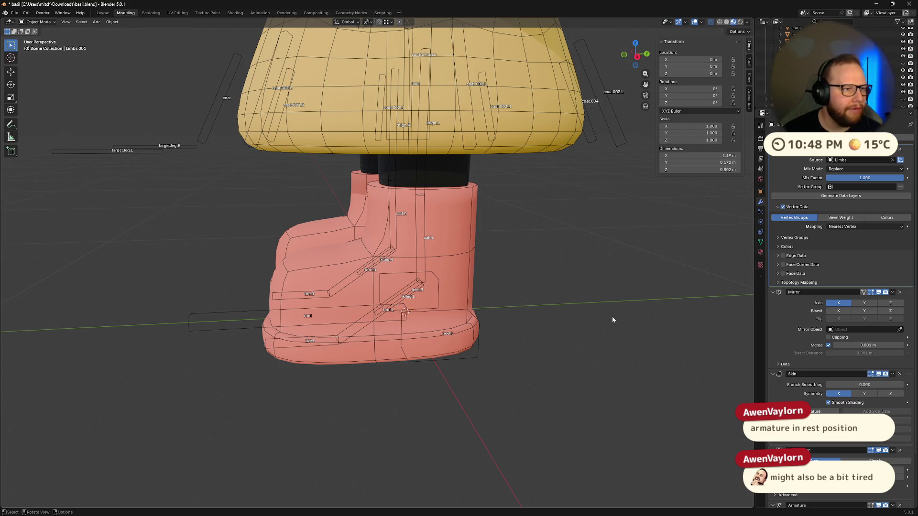
Pose the armature again, raising heel.L so the boot bends, then return to Object Mode
left_click(476, 355)
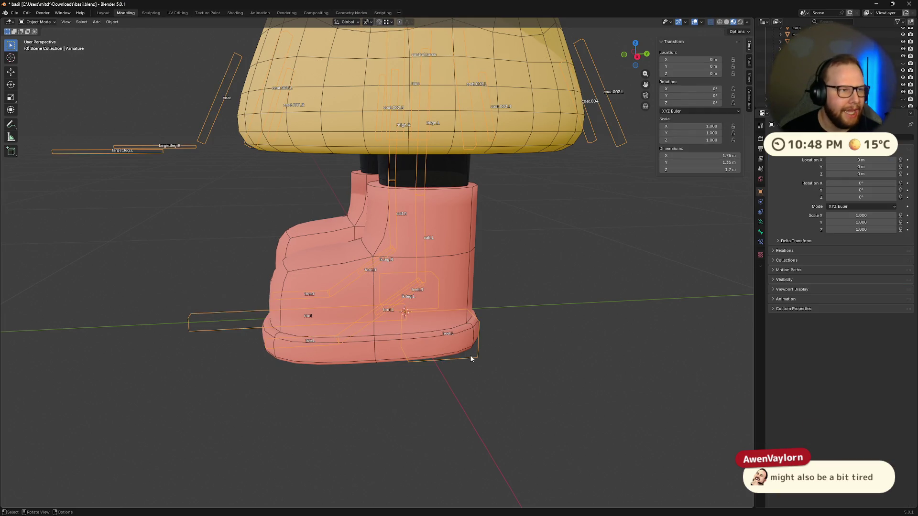
key("ctrl+Tab")
left_click_drag(475, 361, 472, 349)
mouse_move(472, 348)
middle_mouse_down()
mouse_move(491, 324)
mouse_move(462, 312)
mouse_move(501, 326)
mouse_move(454, 302)
middle_mouse_up()
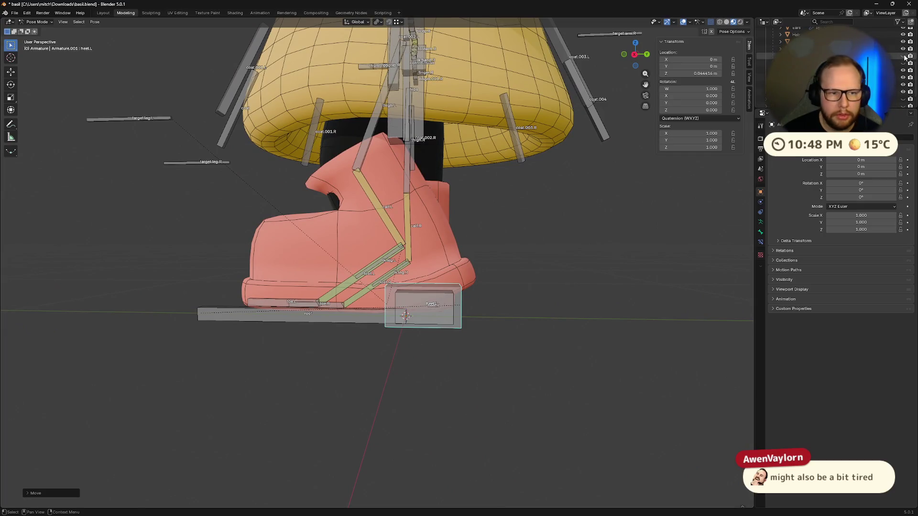
mouse_move(564, 230)
middle_mouse_down()
mouse_move(539, 250)
mouse_move(526, 246)
mouse_move(538, 242)
middle_mouse_up()
left_click(363, 243)
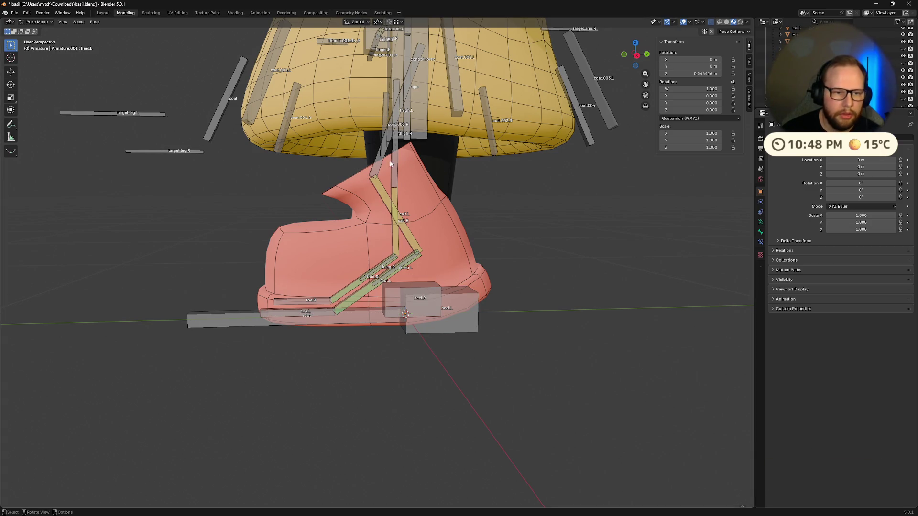
left_click(37, 22)
left_click(36, 27)
left_click(440, 154)
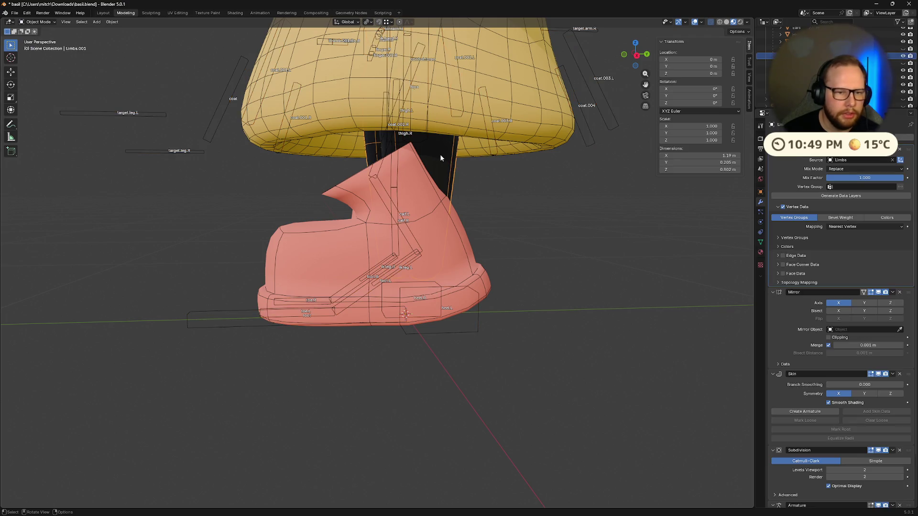
Move DataTransfer lower, then view Limbs.001's vertex groups such as thigh.L and calf.L
middle_click_drag(514, 188, 530, 189)
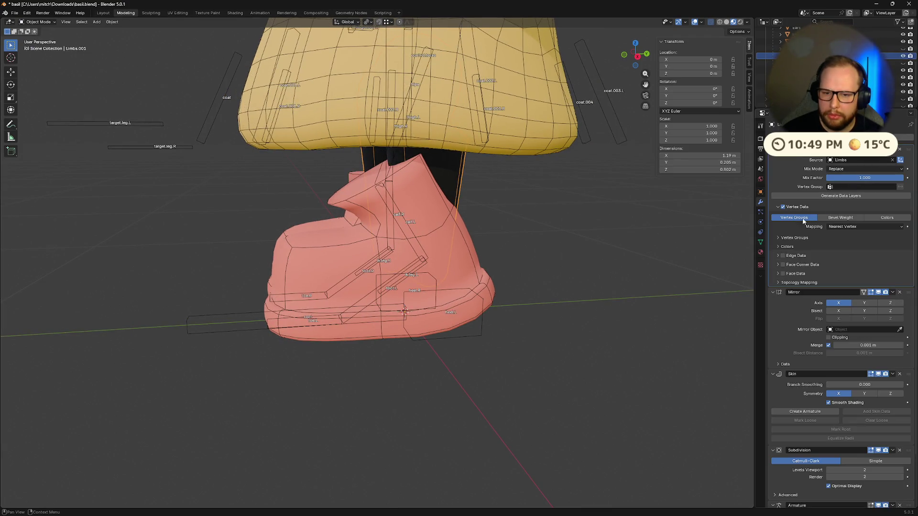
mouse_move(911, 153)
left_mouse_down()
mouse_move(915, 412)
mouse_move(914, 306)
left_mouse_up()
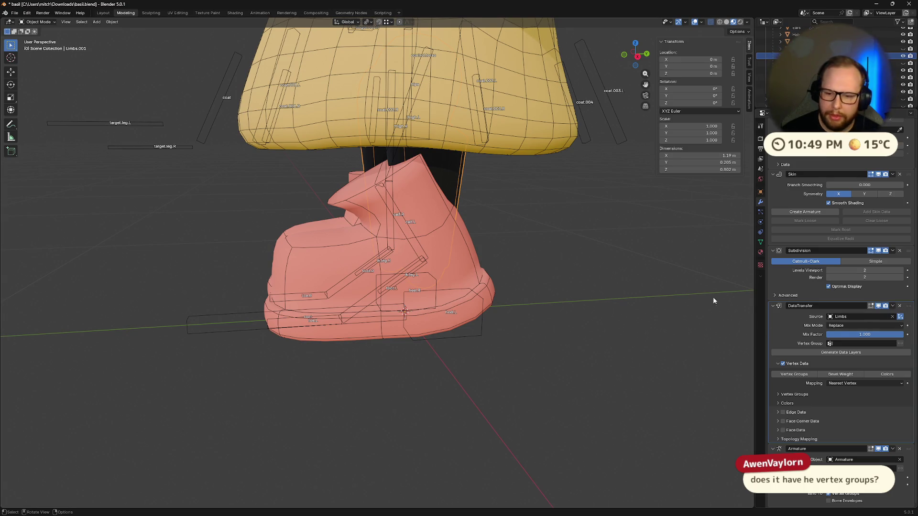
left_click(796, 49)
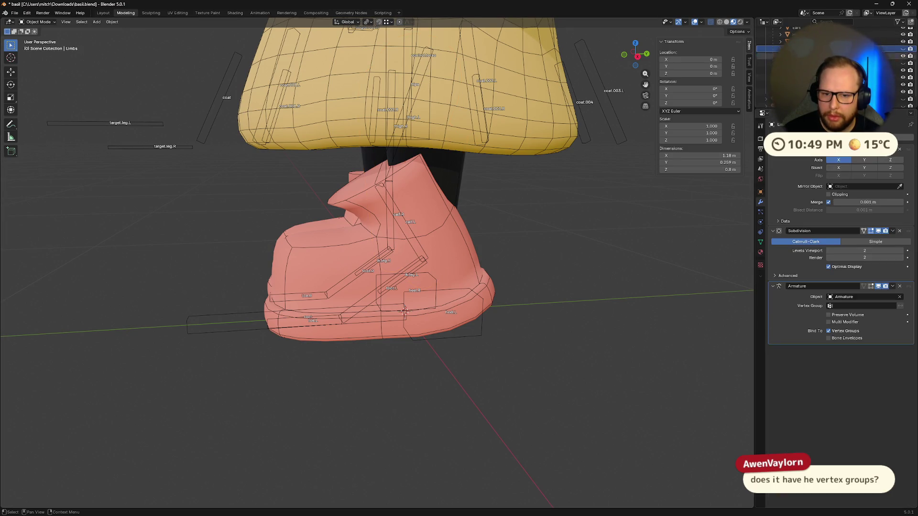
left_click(762, 232)
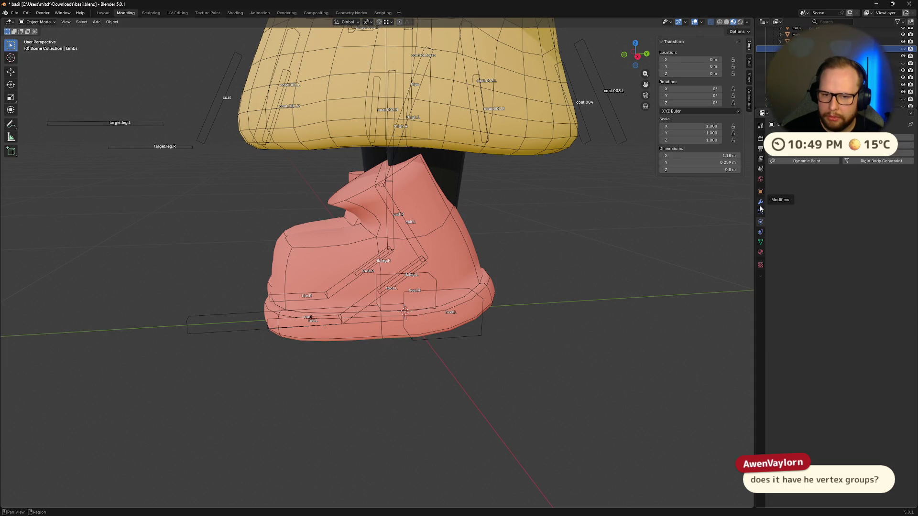
left_click(762, 202)
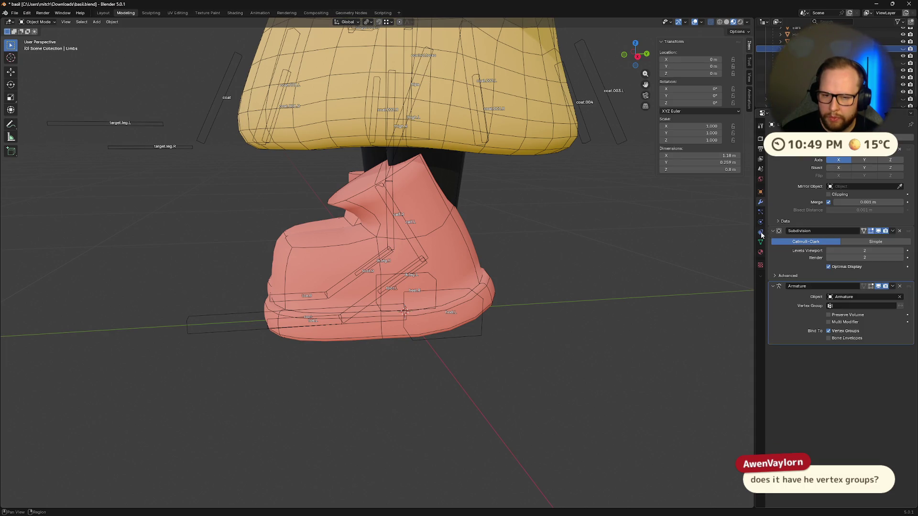
left_click(760, 213)
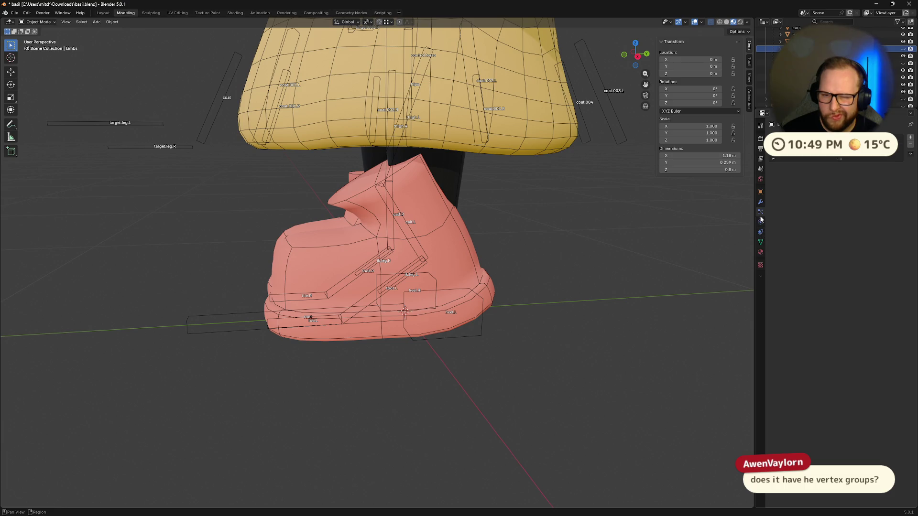
left_click(761, 243)
scroll(832, 213, "up", 6)
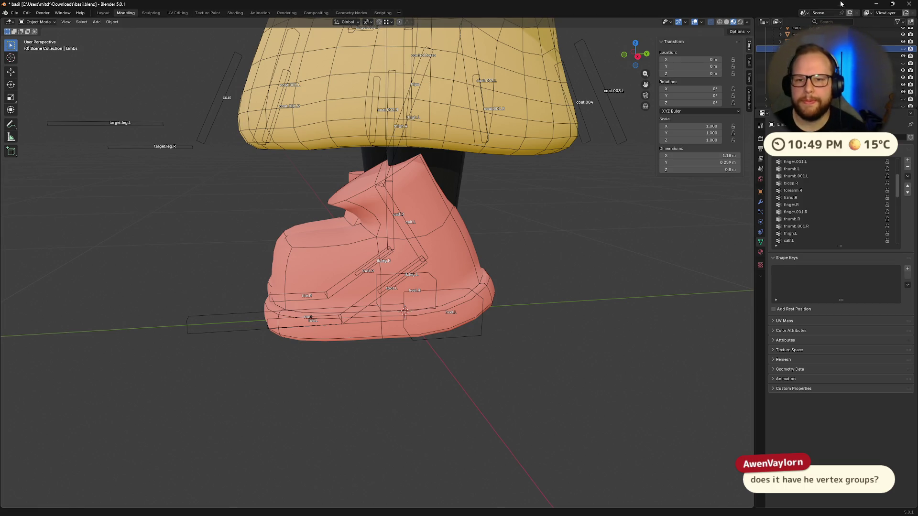
left_click(813, 56)
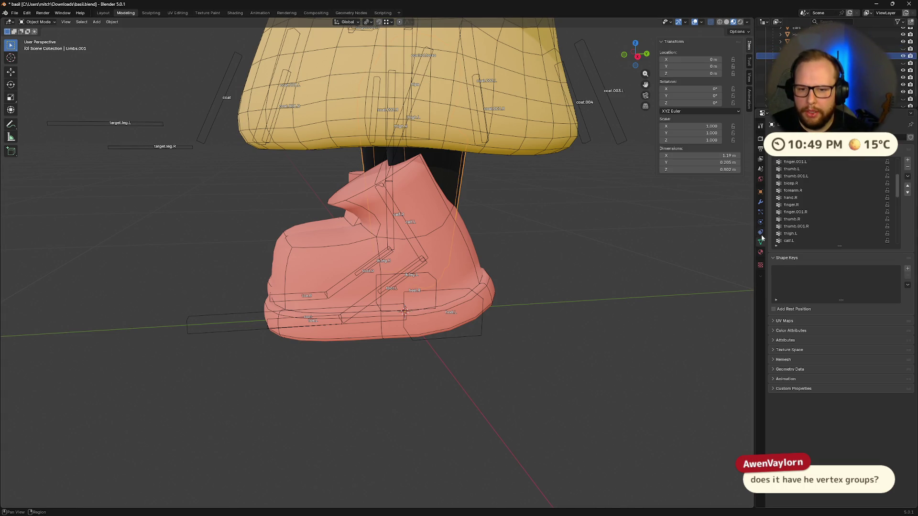
middle_click_drag(664, 265, 650, 260)
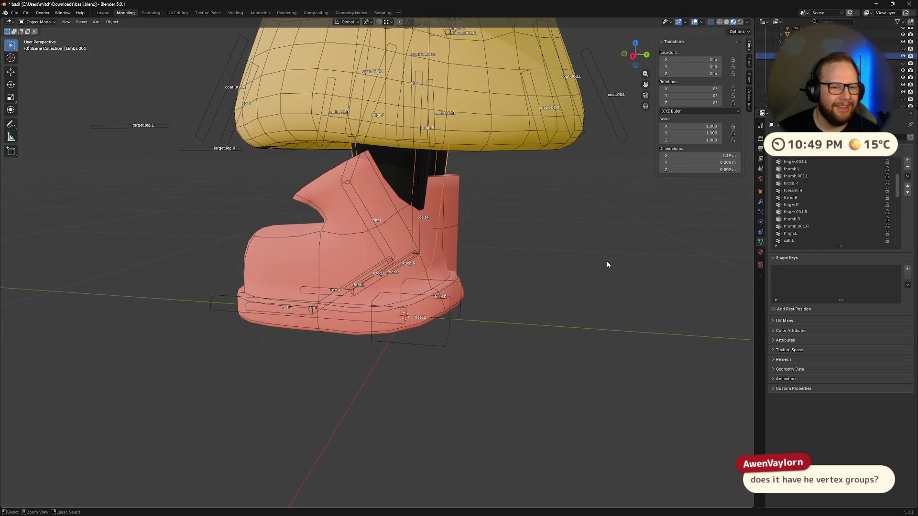
Pose the heel.L bone so the left leg bends, to test how the boot deforms
key("ctrl+z")
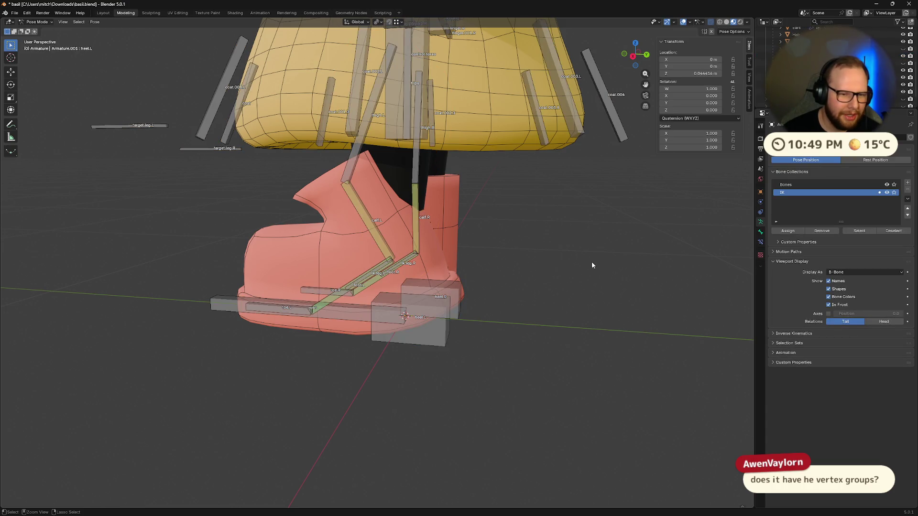
key("ctrl+z")
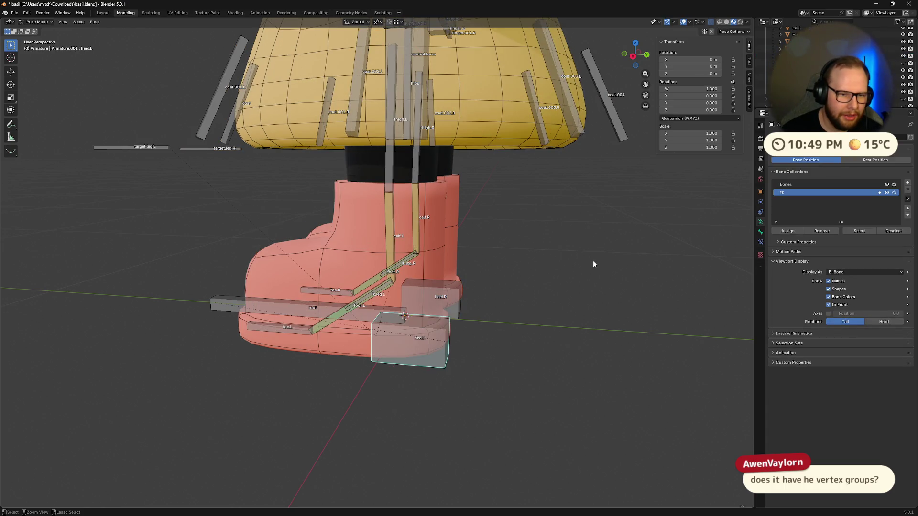
key("ctrl+z")
key("ctrl+shift+z")
key("ctrl+z")
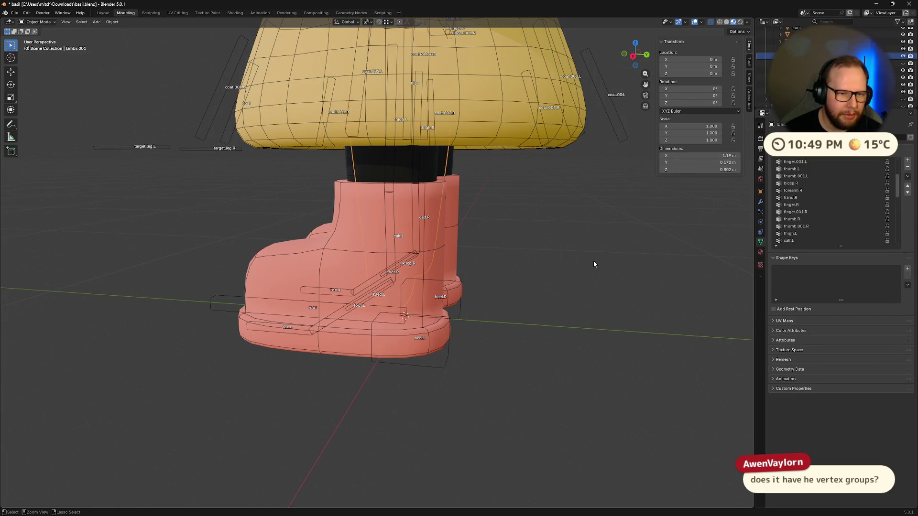
key("ctrl+shift+z")
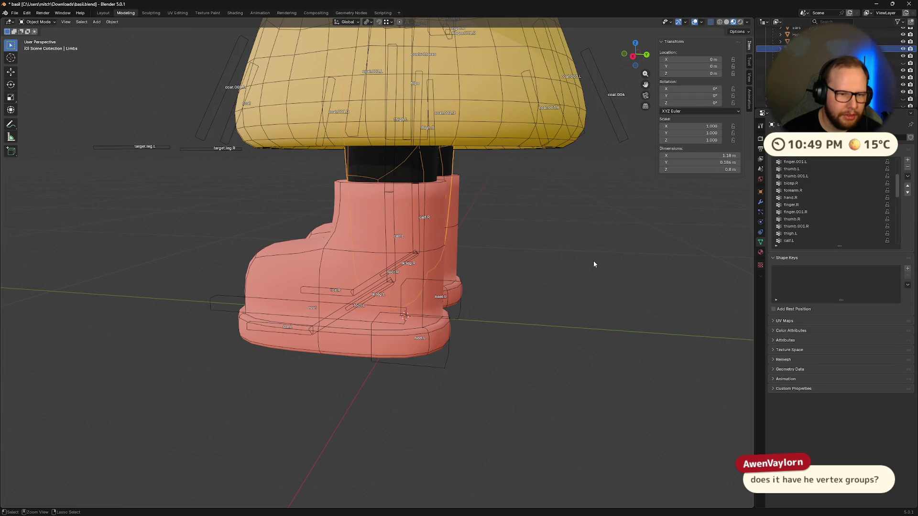
key("ctrl+shift+z")
middle_click_drag(593, 260, 589, 262)
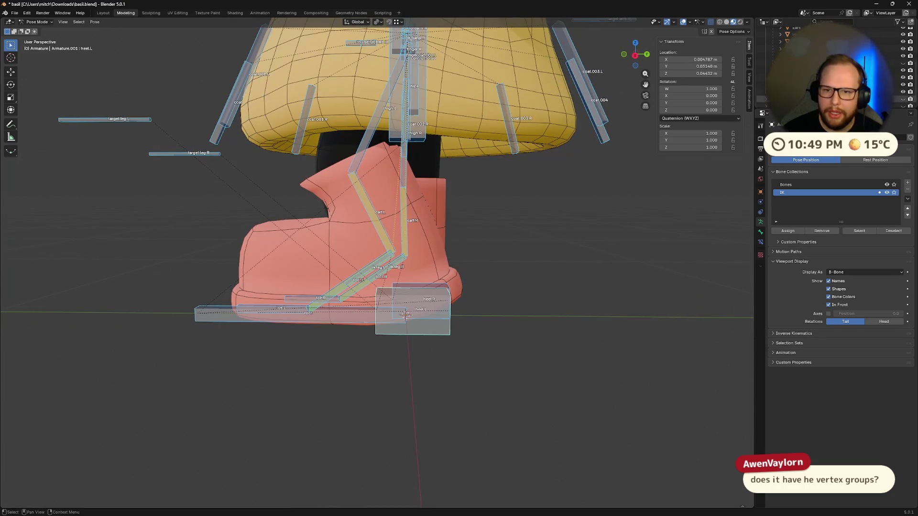
Unhide the body mesh, then select the Limbs boot mesh and view its modifier stack
left_click(903, 49)
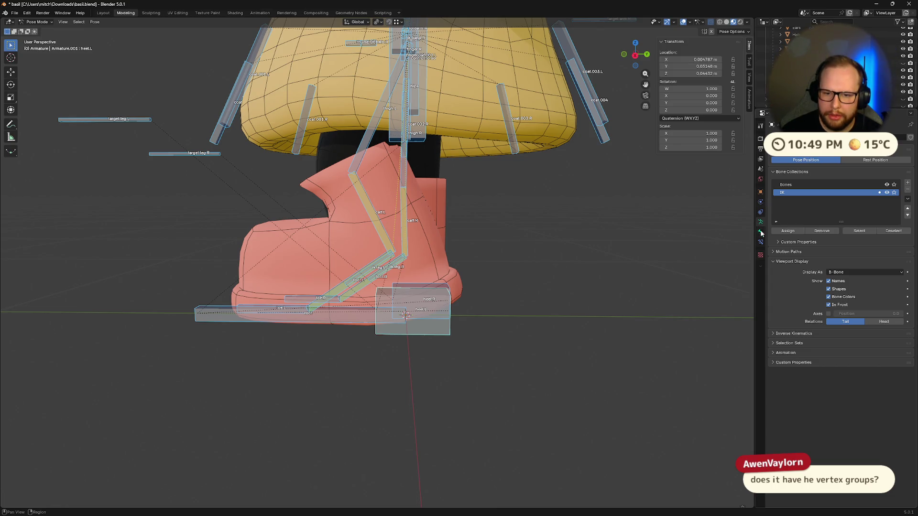
key("Tab")
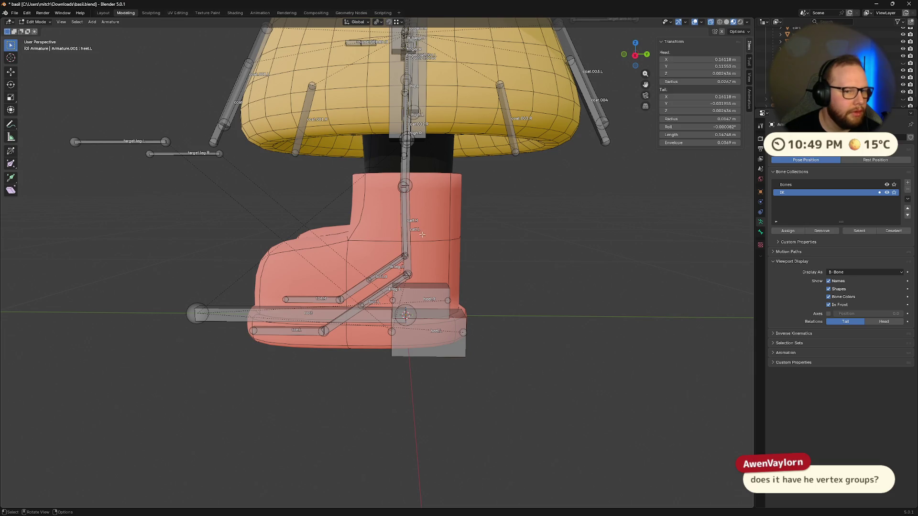
key("Tab")
left_click(345, 142)
middle_click_drag(345, 142, 420, 191)
left_click(761, 202)
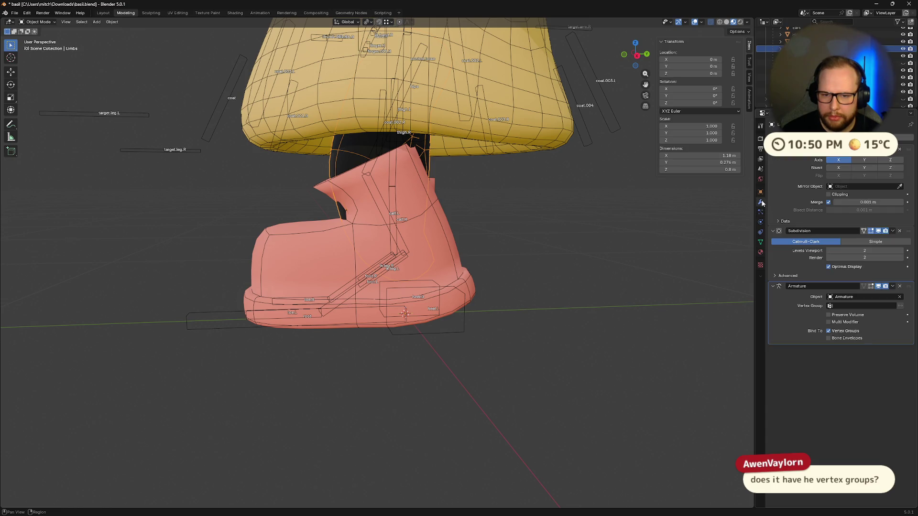
middle_click_drag(670, 285, 593, 291)
Select Limbs.001, apply its DataTransfer modifier, undo that, and check the Mix Mode choices
left_click(899, 56)
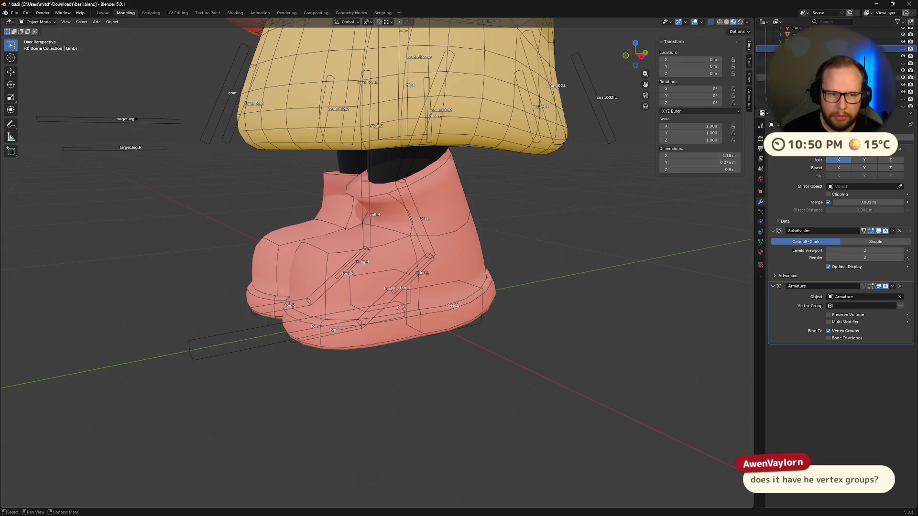
middle_click_drag(547, 219, 530, 201)
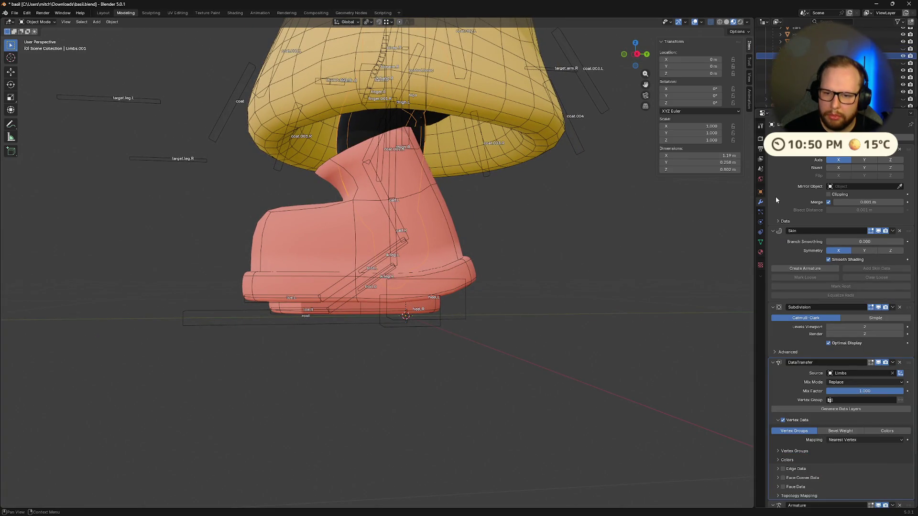
scroll(797, 356, "down", 3)
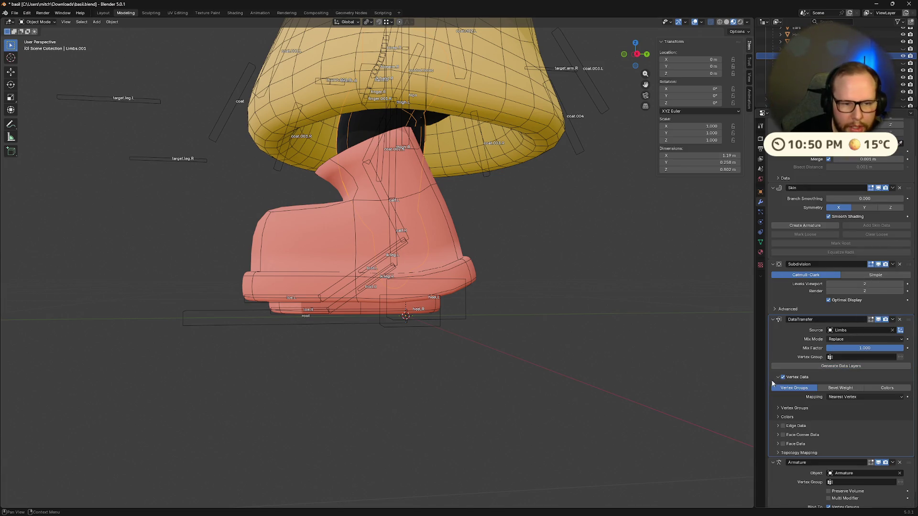
scroll(886, 313, "down", 1)
left_click(893, 306)
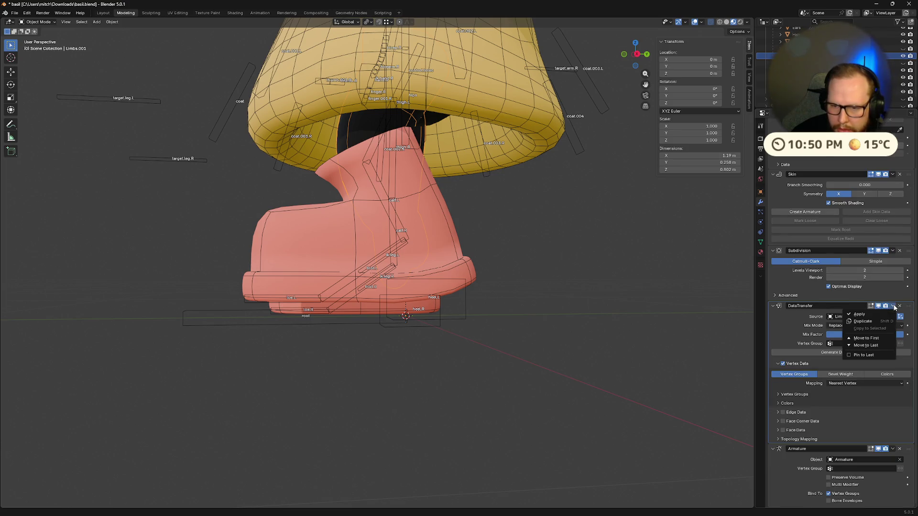
left_click(884, 317)
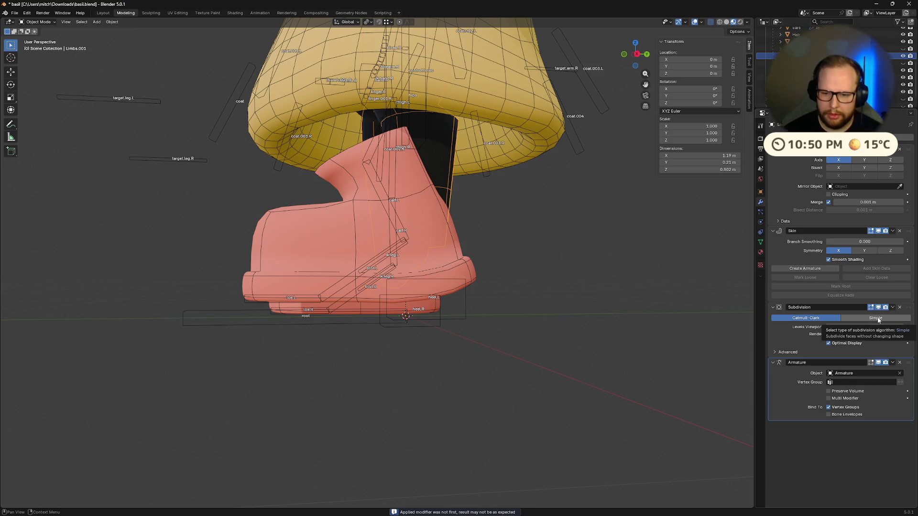
key("ctrl+z")
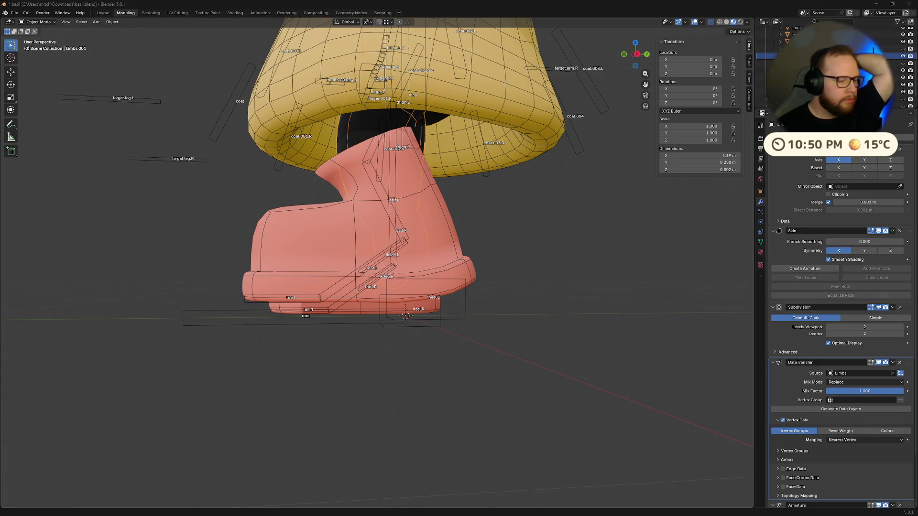
left_click(842, 384)
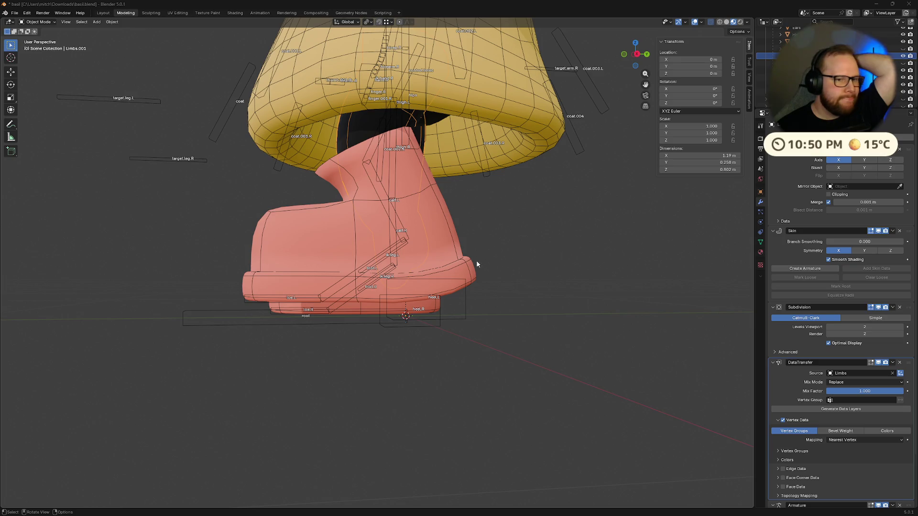
scroll(397, 305, "down", 3)
middle_click_drag(397, 304, 464, 320)
scroll(436, 308, "up", 3)
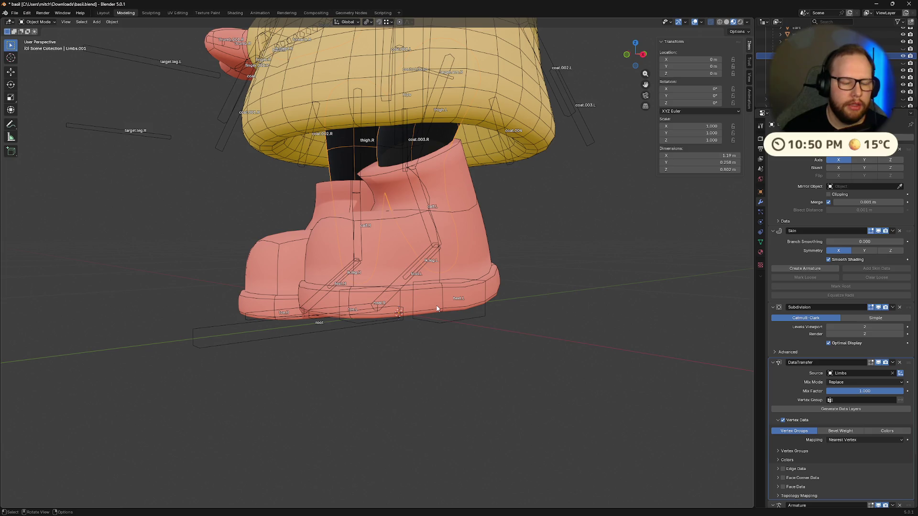
scroll(842, 382, "down", 3)
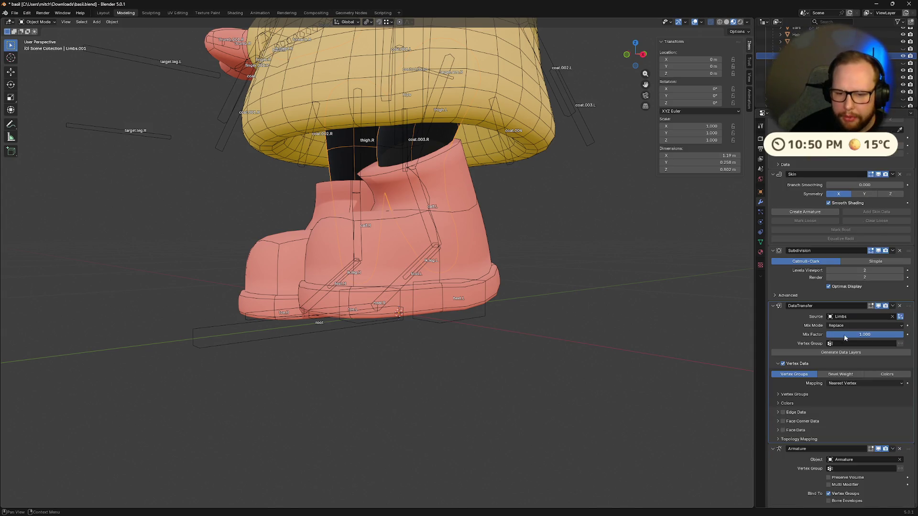
left_click_drag(908, 306, 907, 471)
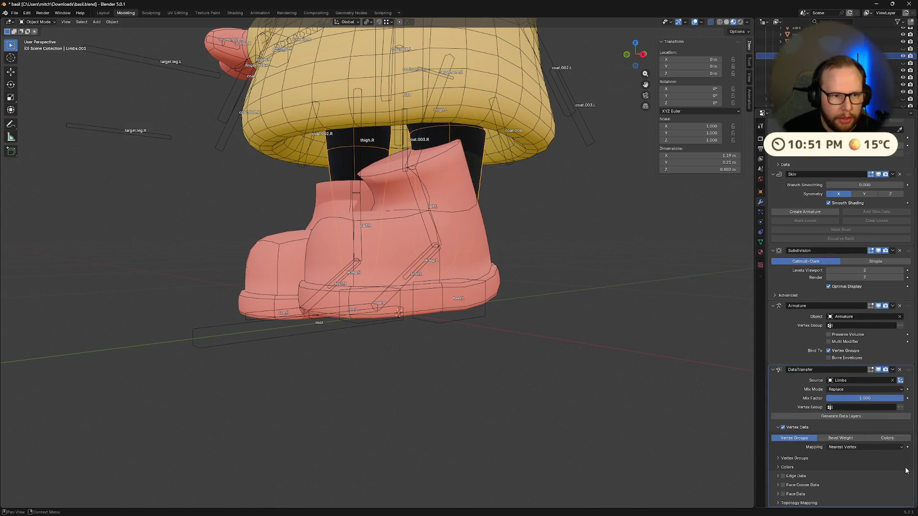
mouse_move(694, 411)
middle_mouse_down()
mouse_move(533, 389)
mouse_move(735, 380)
middle_mouse_up()
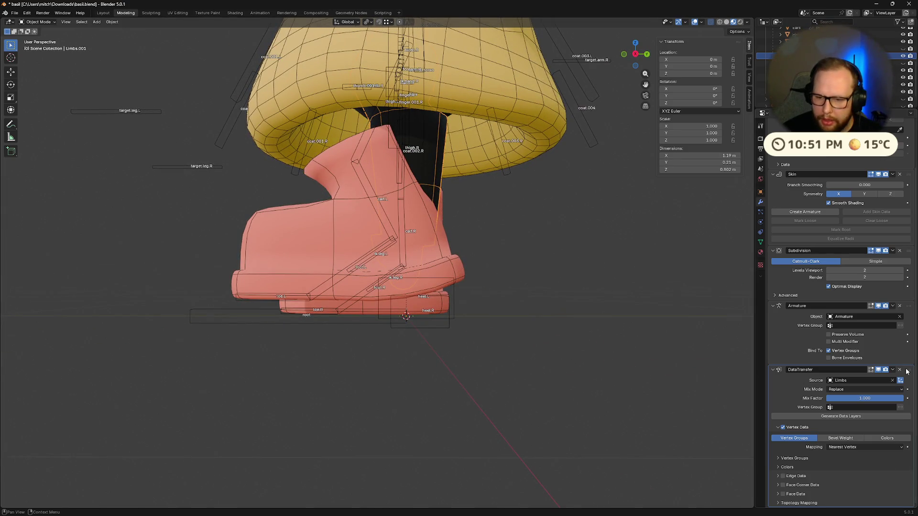
left_click_drag(907, 371, 907, 309)
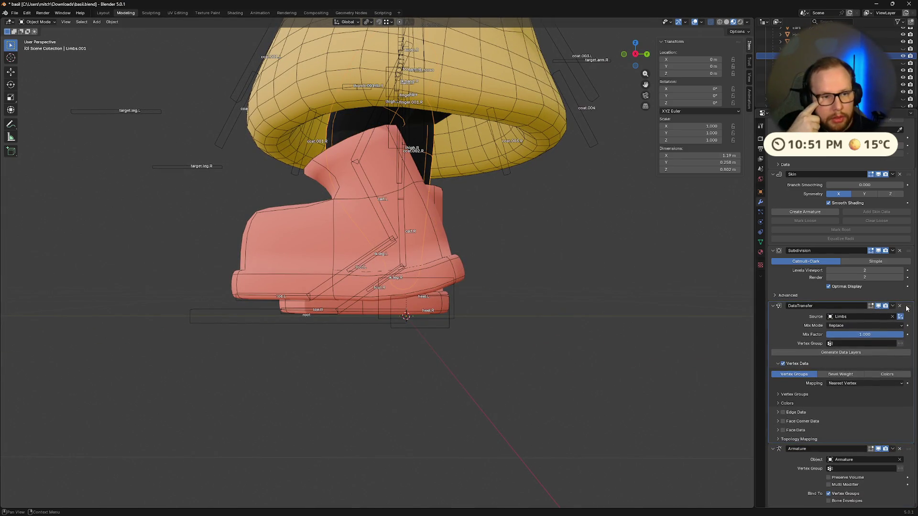
mouse_move(323, 186)
middle_mouse_down()
mouse_move(414, 232)
mouse_move(497, 210)
mouse_move(526, 218)
mouse_move(509, 230)
mouse_move(483, 205)
mouse_move(356, 217)
mouse_move(382, 208)
middle_mouse_up()
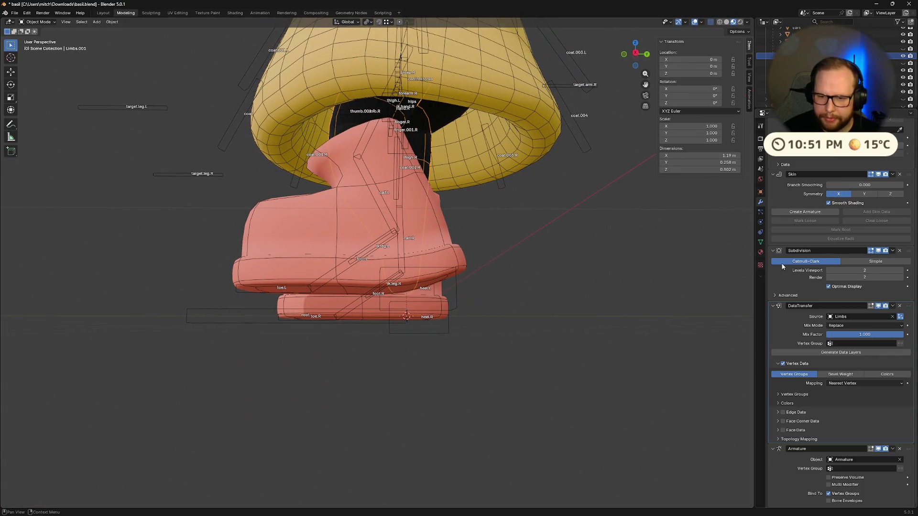
Check the DataTransfer vertex group and colour transfer settings without changing them
left_click(871, 344)
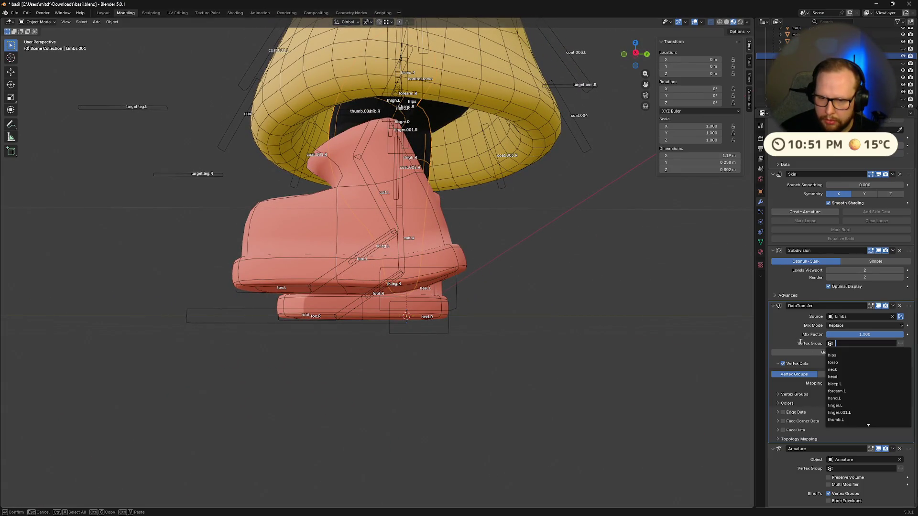
key("Escape")
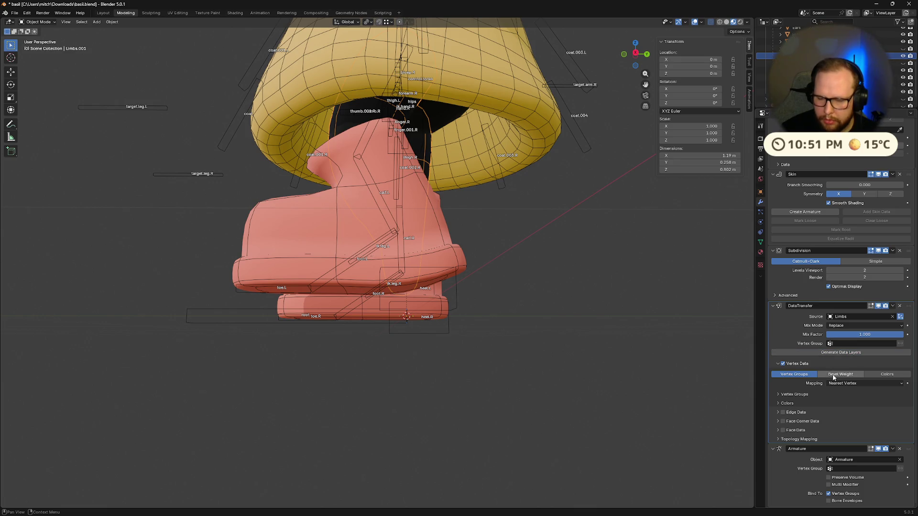
left_click(796, 394)
left_click(852, 409)
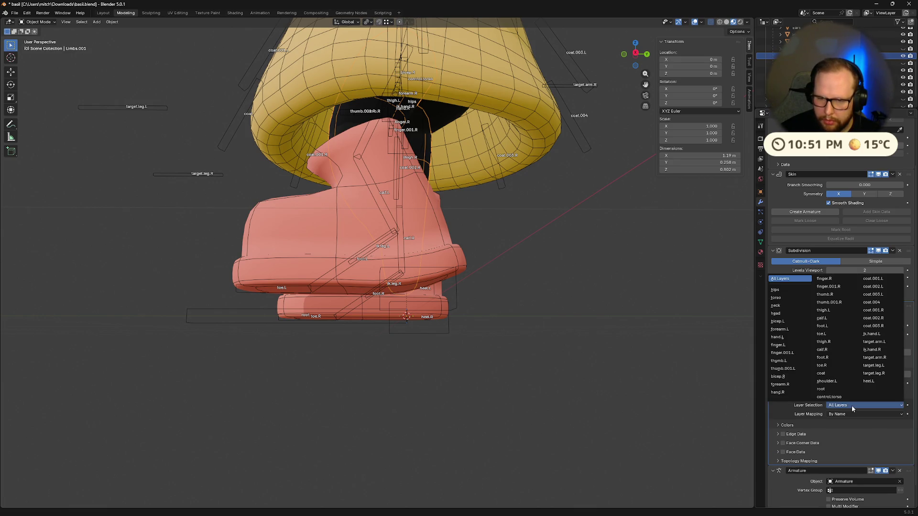
left_click(778, 425)
left_click(779, 425)
left_click(783, 396)
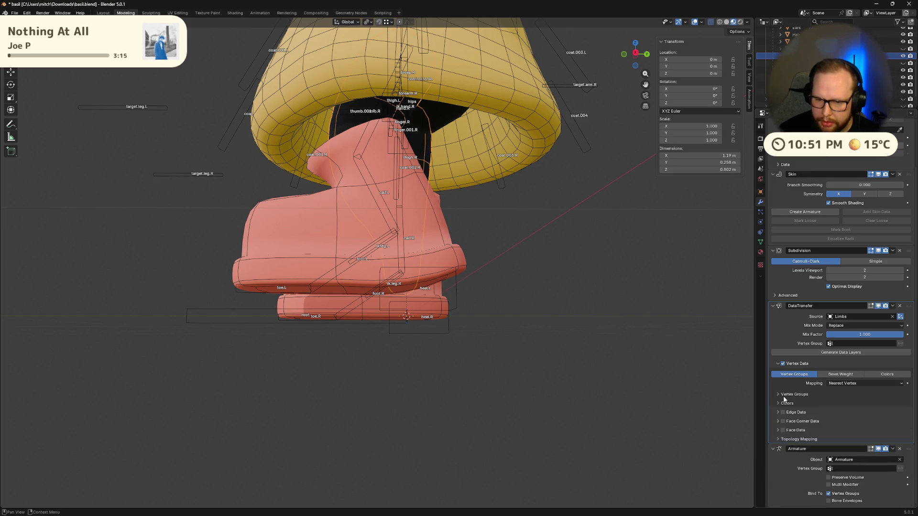
Move the DataTransfer modifier below Subdivision so it sits just above Armature
left_click(892, 306)
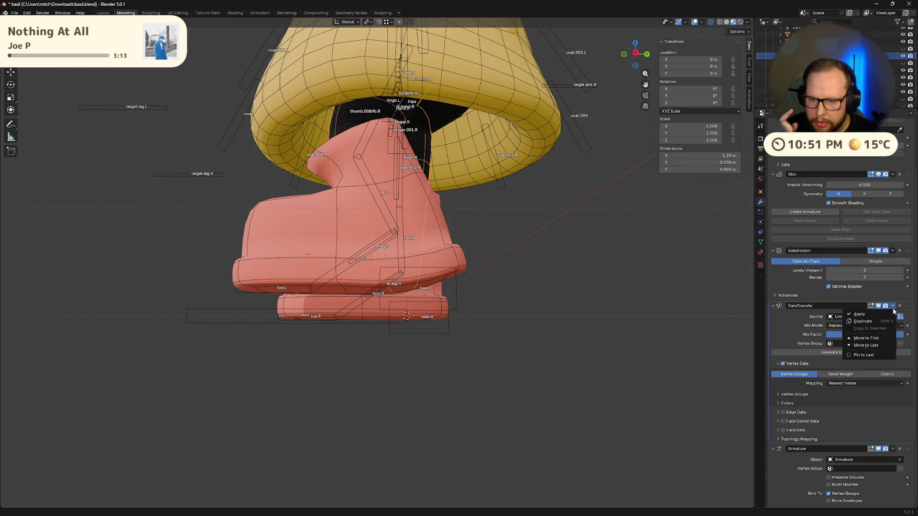
left_click_drag(908, 308, 908, 248)
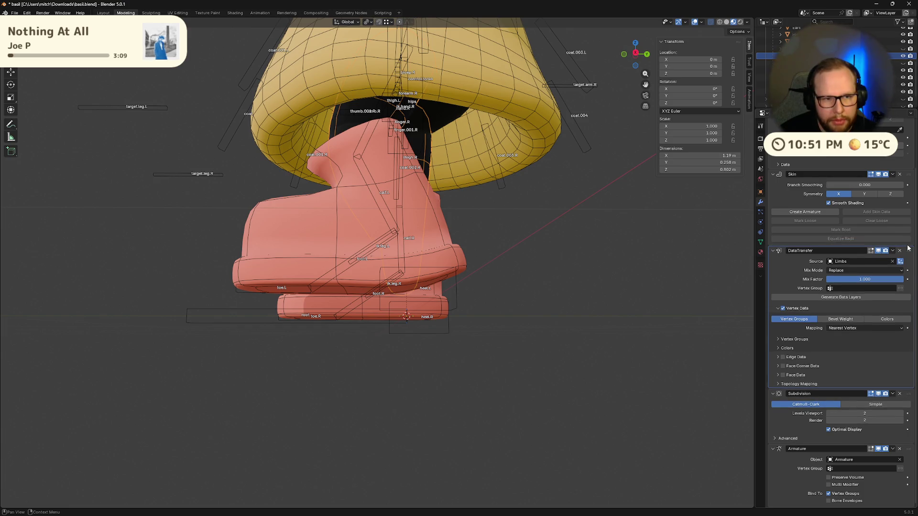
middle_click_drag(421, 238, 423, 240)
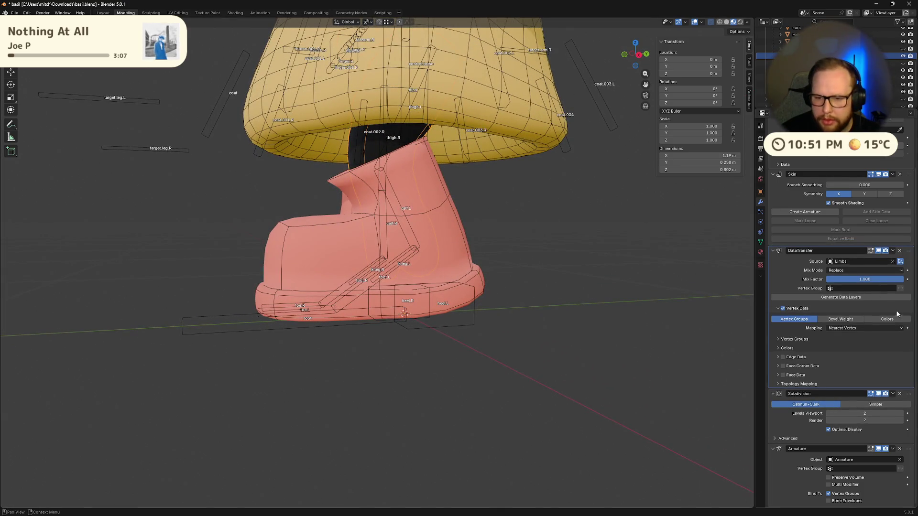
left_click_drag(907, 251, 908, 174)
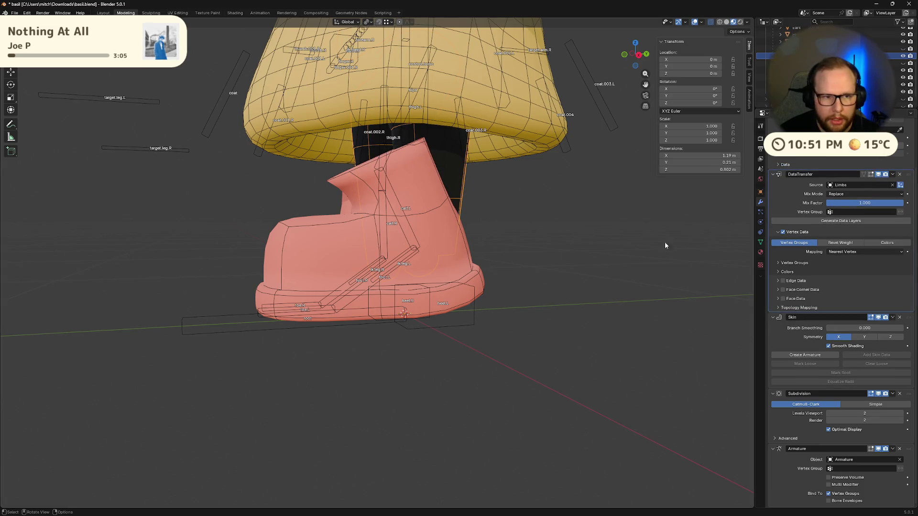
middle_click_drag(665, 245, 516, 249)
left_click_drag(907, 175, 907, 304)
mouse_move(743, 332)
middle_mouse_down()
mouse_move(595, 315)
mouse_move(617, 332)
mouse_move(694, 323)
middle_mouse_up()
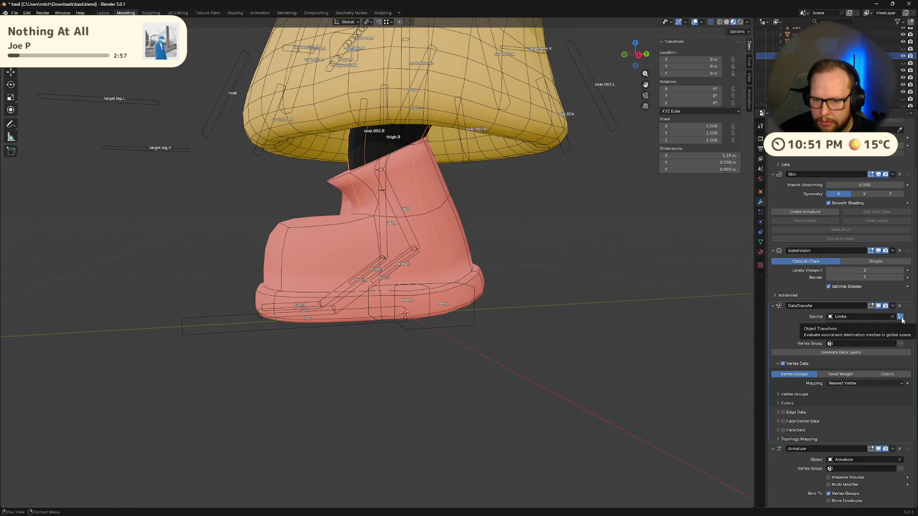
Leave Object Transform on and Mix Mode on Replace, then generate the data layers
left_click(901, 317)
left_click(901, 318)
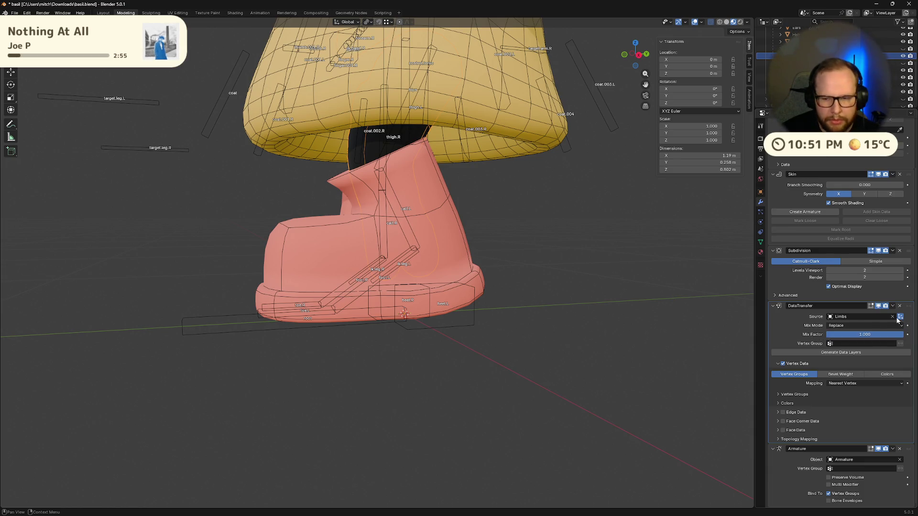
left_click(860, 327)
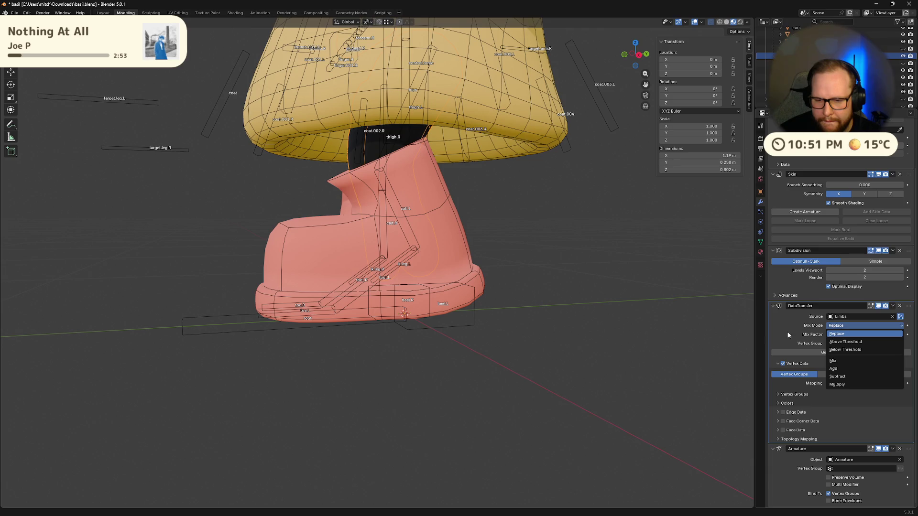
left_click(770, 328)
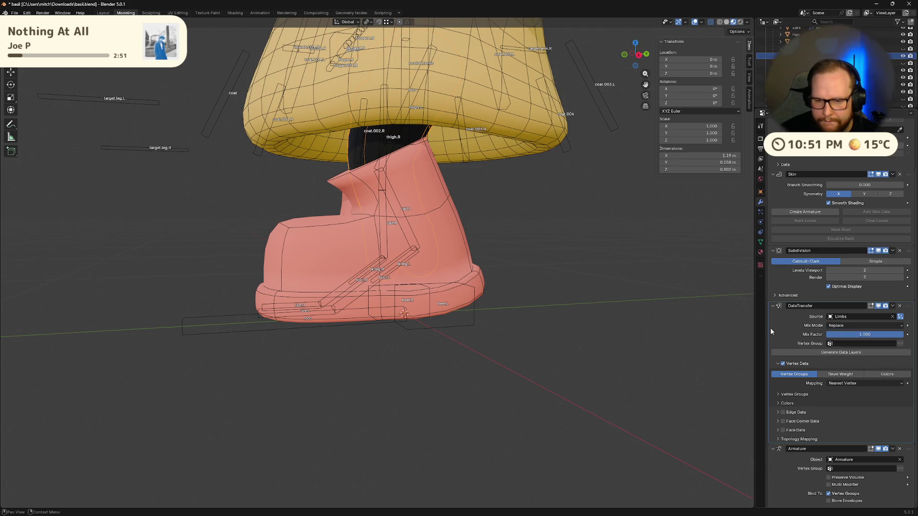
left_click(814, 354)
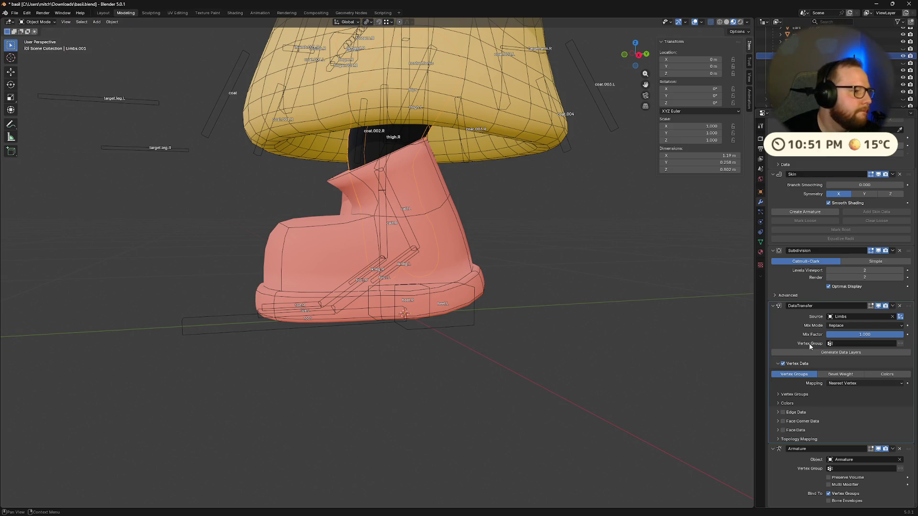
middle_click_drag(333, 182, 374, 204)
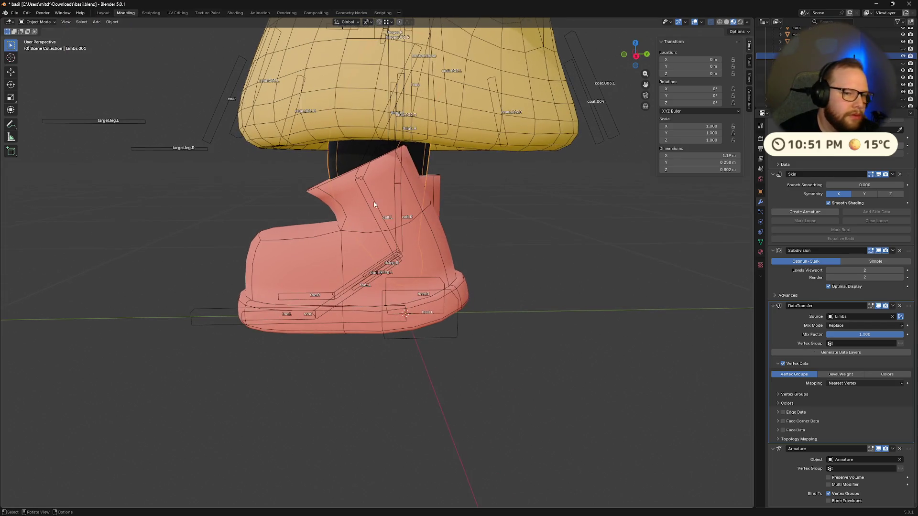
left_click(37, 23)
left_click(35, 66)
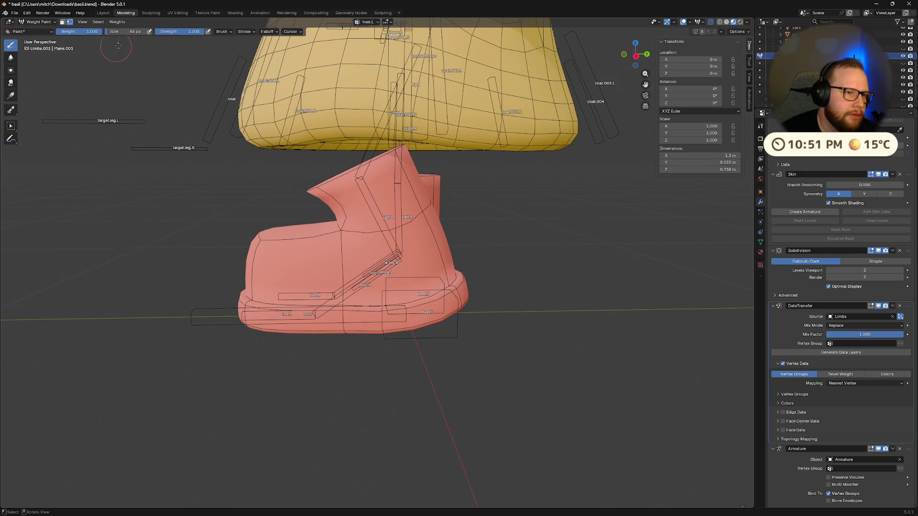
left_click(124, 22)
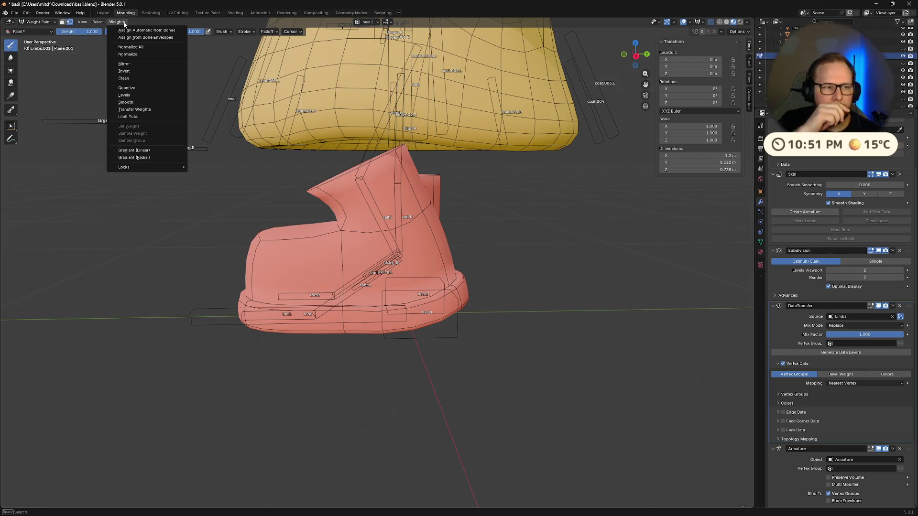
middle_click_drag(128, 203, 462, 200)
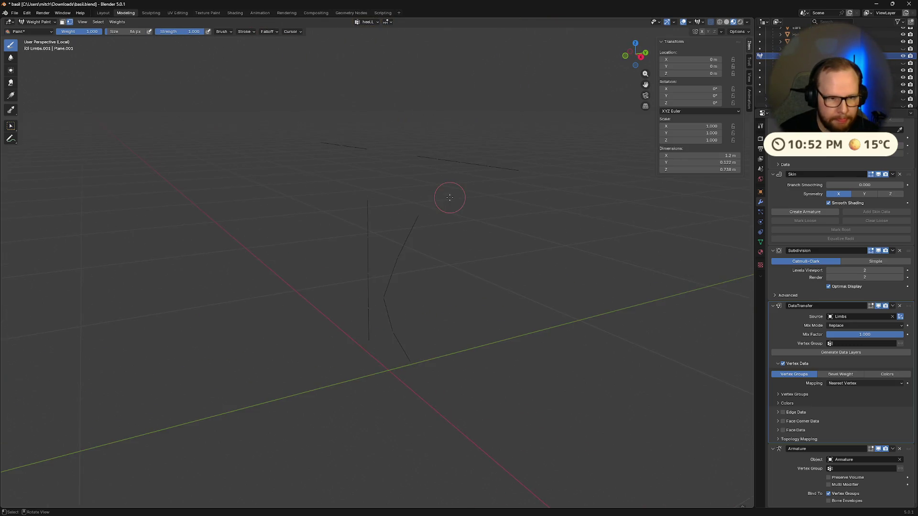
middle_click_drag(384, 197, 371, 190)
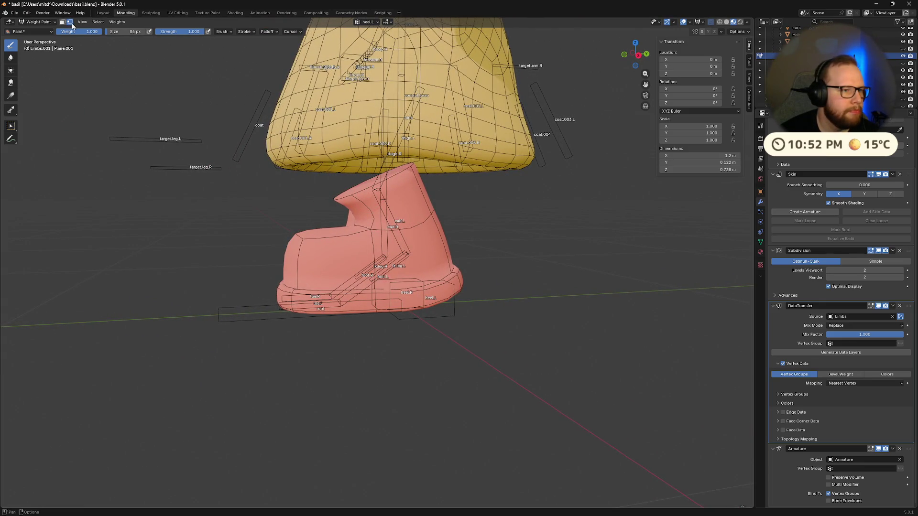
left_click(38, 22)
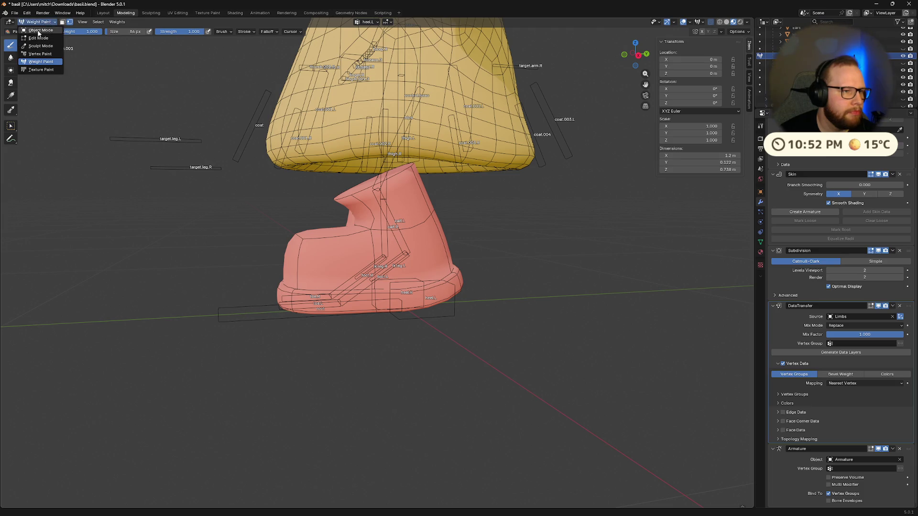
left_click(38, 31)
middle_click_drag(430, 229, 488, 231)
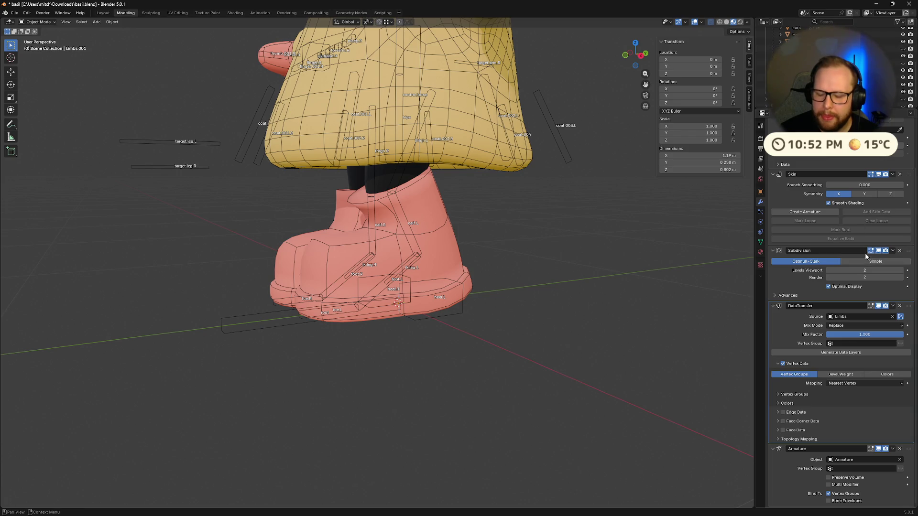
Apply the Skin modifier, then apply the DataTransfer modifier on the boot
left_click(893, 174)
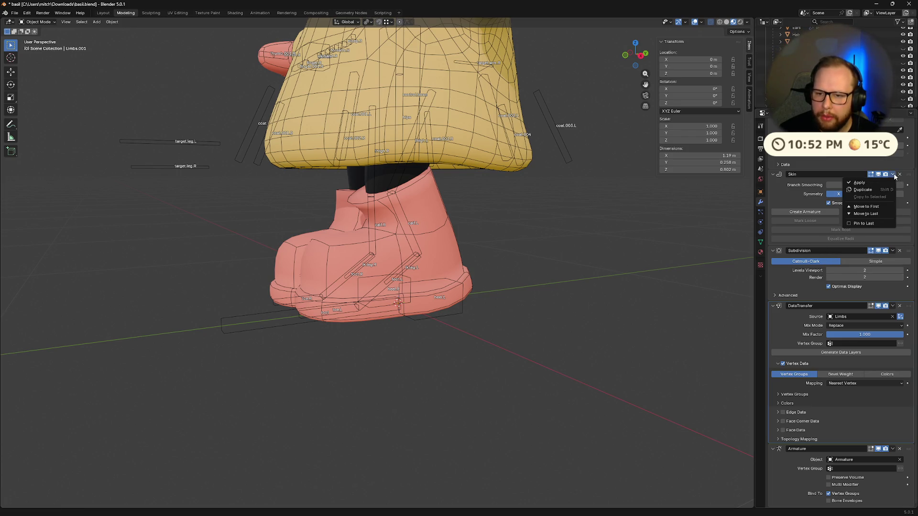
left_click(860, 183)
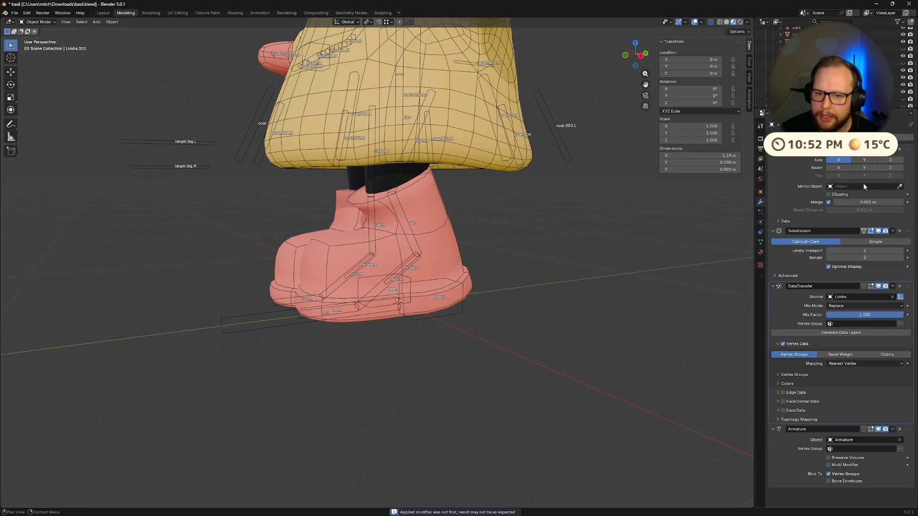
left_click(894, 287)
left_click(860, 293)
Inspect the pink boot from low front and side angles, then select the armature
mouse_move(645, 281)
middle_mouse_down()
mouse_move(610, 268)
mouse_move(609, 283)
middle_mouse_up()
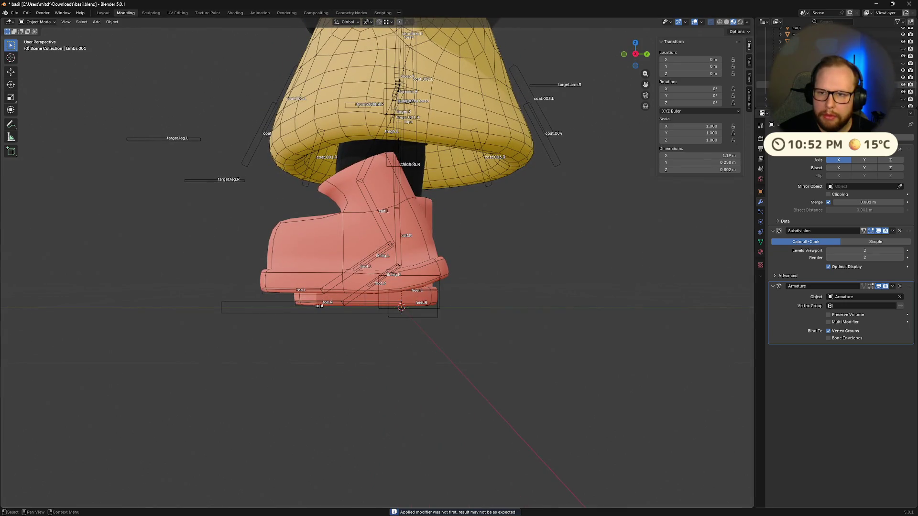
scroll(468, 148, "up", 3)
middle_click_drag(467, 148, 423, 128)
scroll(424, 128, "up", 2)
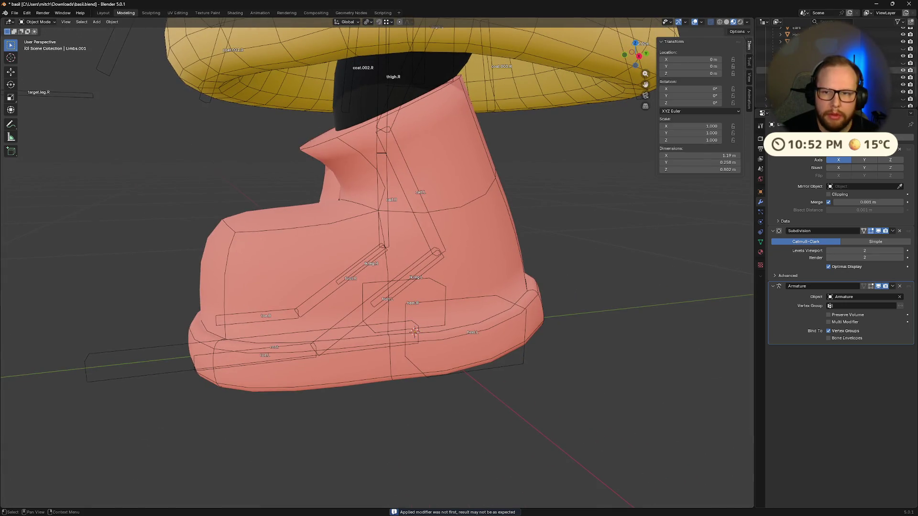
mouse_move(564, 177)
middle_mouse_down()
mouse_move(581, 176)
mouse_move(440, 158)
middle_mouse_up()
scroll(574, 168, "down", 2)
scroll(441, 157, "down", 3)
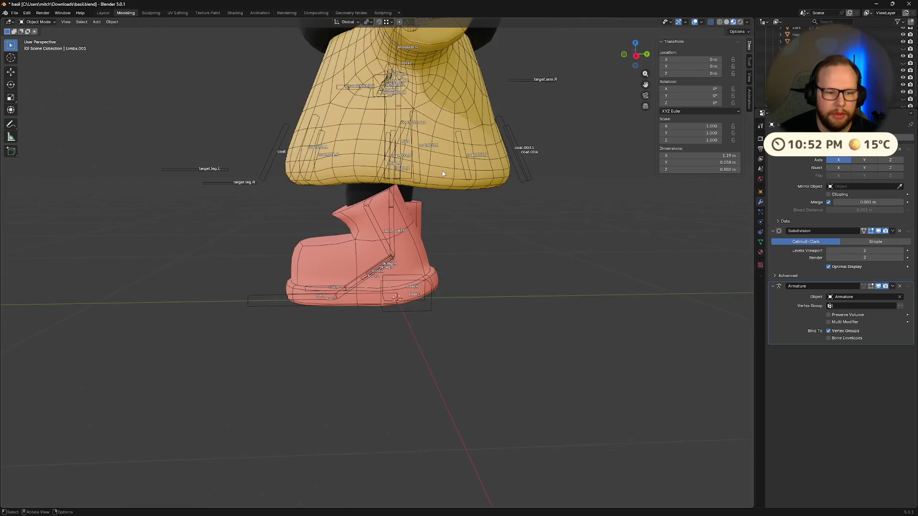
left_click(423, 309)
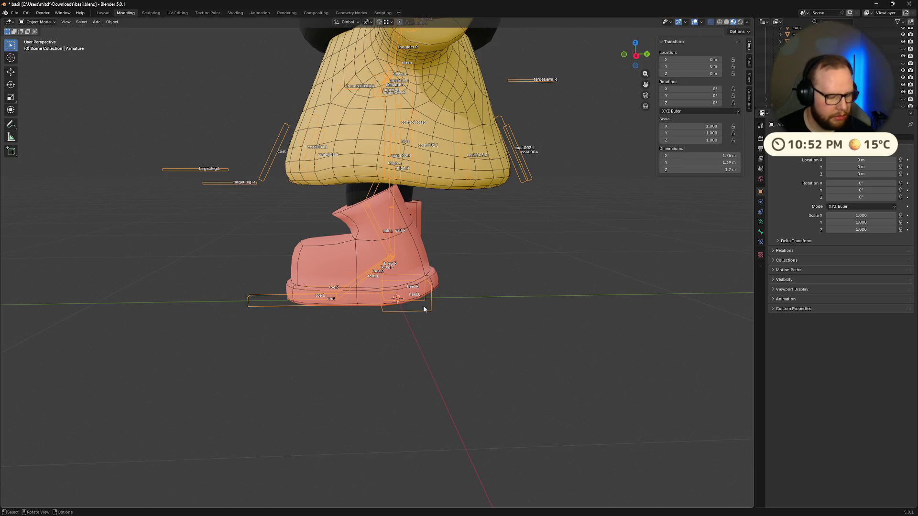
In Pose Mode, grab and move heel.L to check that the boot bends with the leg
key("ctrl+Tab")
scroll(430, 306, "up", 5)
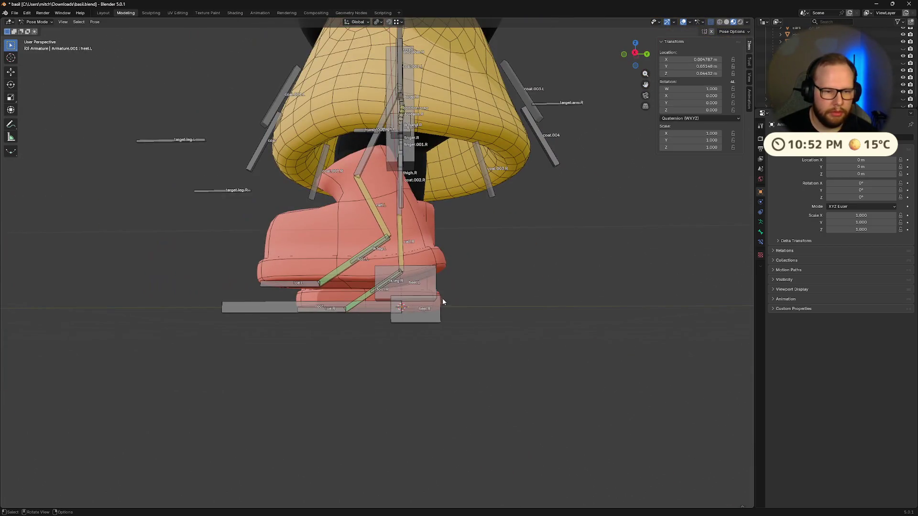
key("g")
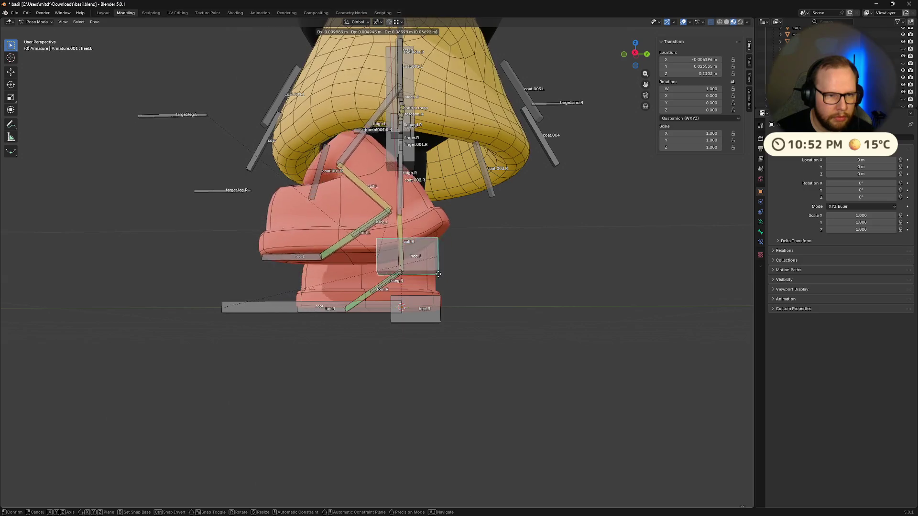
left_click(444, 311)
mouse_move(444, 312)
middle_mouse_down()
mouse_move(437, 342)
mouse_move(447, 343)
mouse_move(377, 204)
middle_mouse_up()
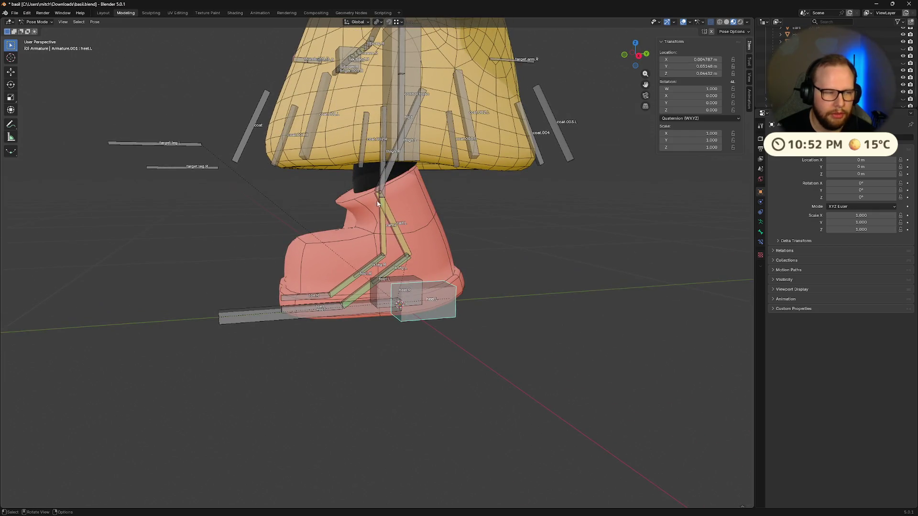
Switch back to Object Mode, then select and deselect the Wellies boot
left_click(37, 21)
left_click(49, 30)
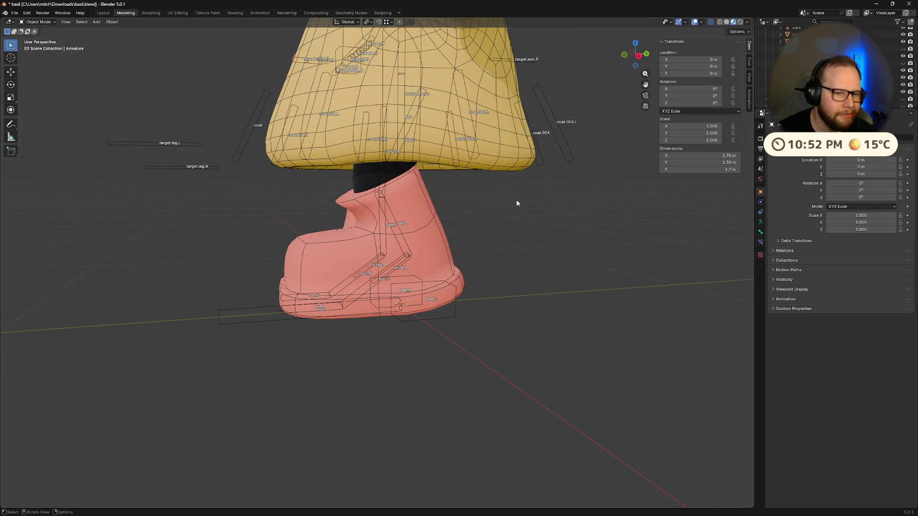
left_click(435, 226)
left_click(449, 311, "shift")
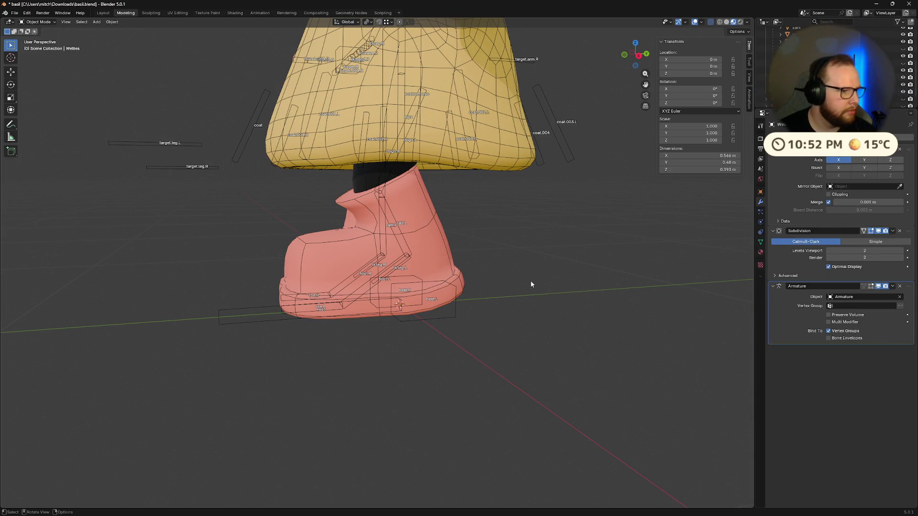
Put the Wellies boot in Weight Paint mode, show its calf.L weights, and set brush weight 0.7
left_click(452, 313, "shift")
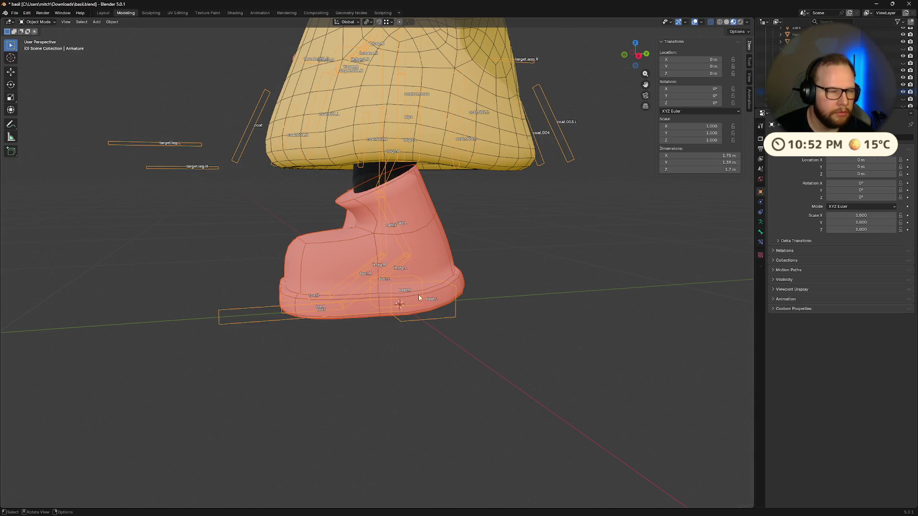
left_click(39, 21)
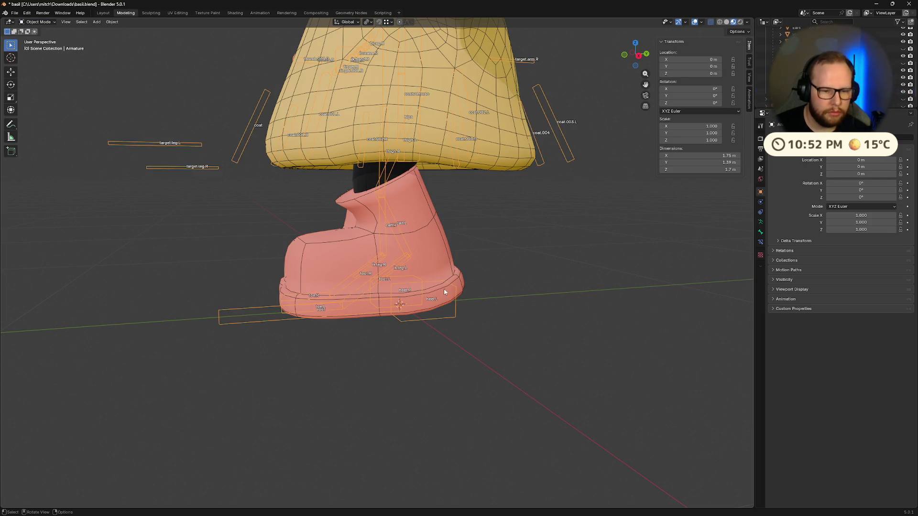
left_click(438, 266)
left_click(44, 21)
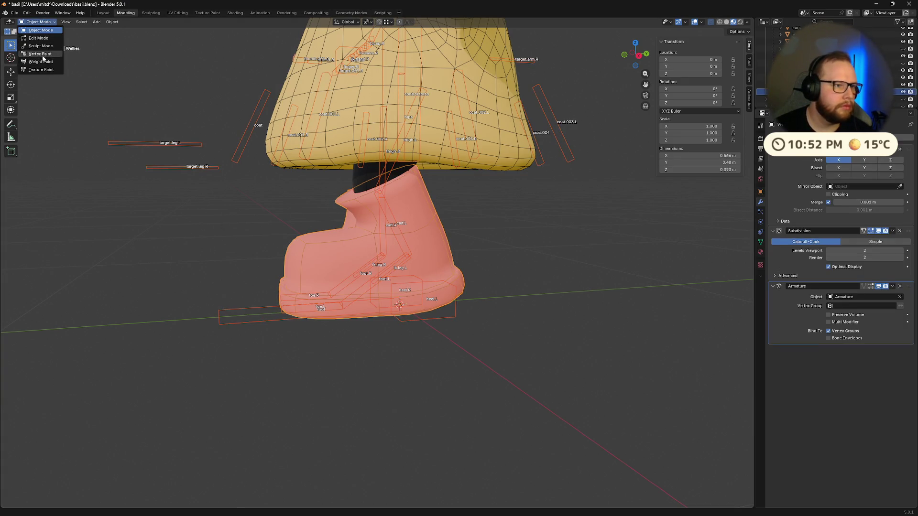
left_click(43, 59)
scroll(388, 193, "up", 3)
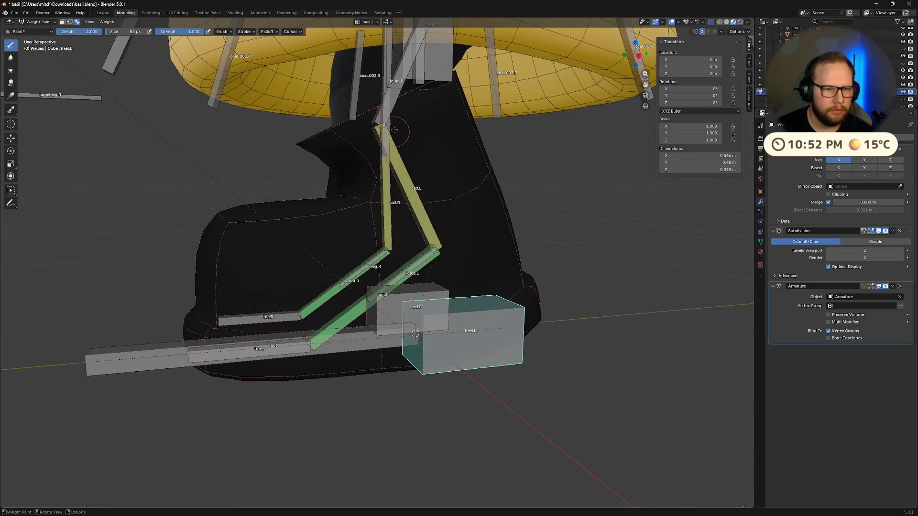
left_click(404, 179, "ctrl")
middle_click_drag(403, 180, 423, 169)
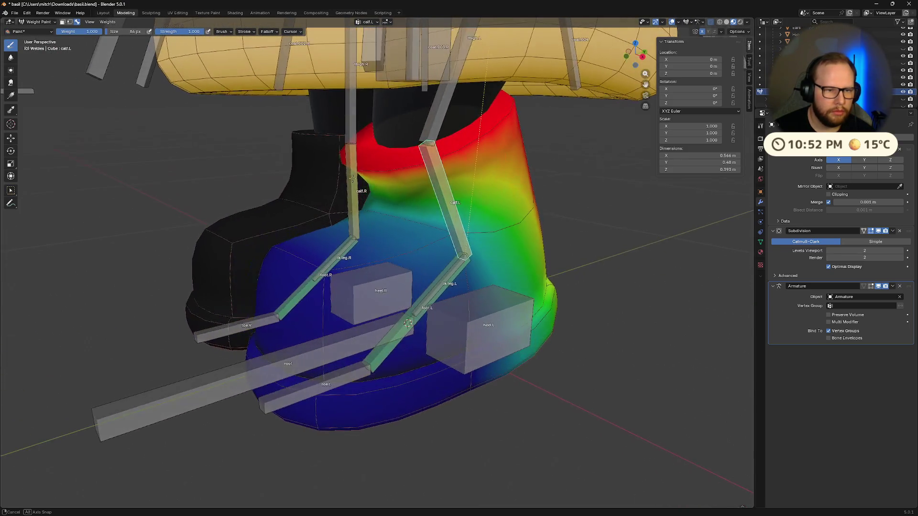
left_click(86, 29)
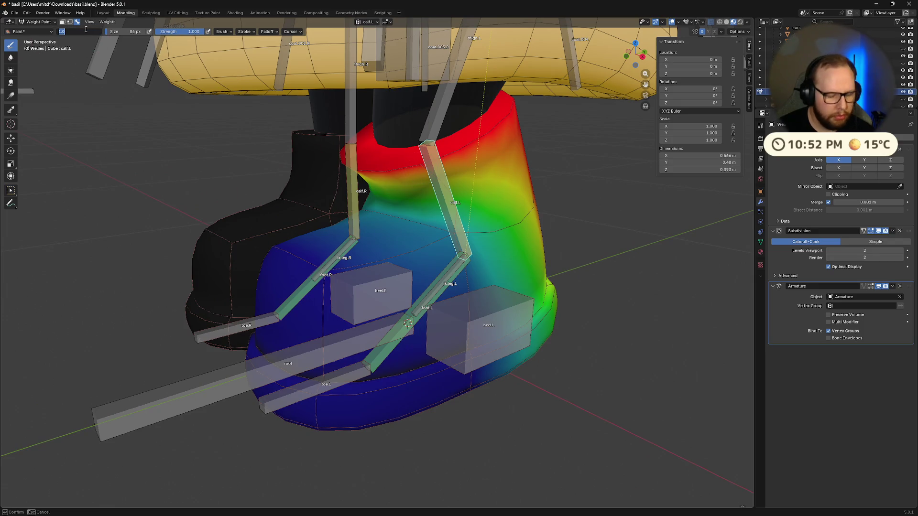
key("Return")
Paint over the boot's red top ring from several angles until it turns yellow-green
mouse_move(392, 171)
left_mouse_down()
mouse_move(478, 144)
mouse_move(402, 153)
left_mouse_up()
middle_click_drag(402, 153, 456, 160)
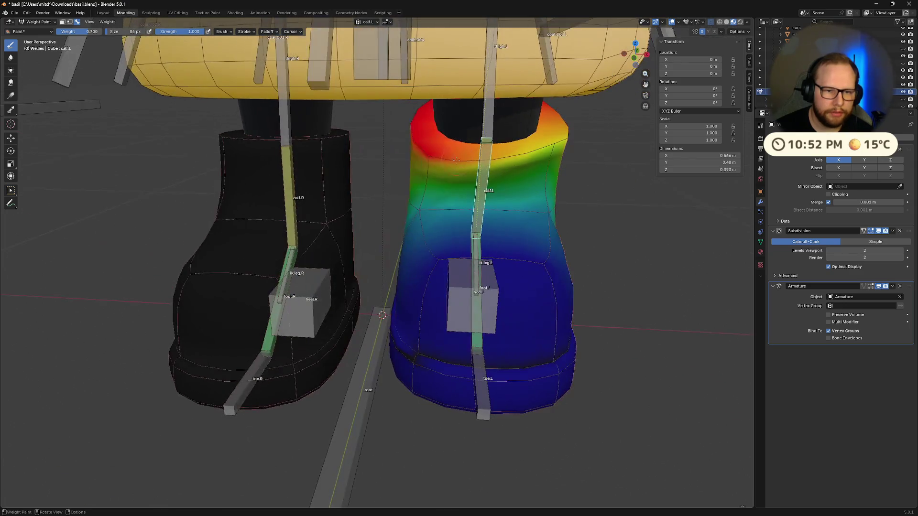
left_click_drag(457, 160, 428, 149)
middle_click_drag(559, 144, 406, 129)
left_click_drag(407, 129, 395, 127)
middle_click_drag(395, 127, 330, 91)
left_click_drag(323, 87, 268, 100)
middle_click_drag(268, 100, 198, 125)
middle_click_drag(488, 141, 449, 128)
mouse_move(506, 116)
middle_mouse_down()
mouse_move(348, 187)
mouse_move(307, 189)
mouse_move(254, 173)
middle_mouse_up()
left_click_drag(239, 163, 278, 181)
mouse_move(277, 182)
middle_mouse_down()
mouse_move(310, 212)
mouse_move(493, 178)
middle_mouse_up()
mouse_move(452, 143)
middle_mouse_down()
mouse_move(296, 146)
mouse_move(382, 145)
mouse_move(324, 147)
mouse_move(360, 250)
mouse_move(387, 239)
mouse_move(437, 239)
middle_mouse_up()
mouse_move(377, 231)
middle_mouse_down()
mouse_move(408, 192)
mouse_move(421, 238)
middle_mouse_up()
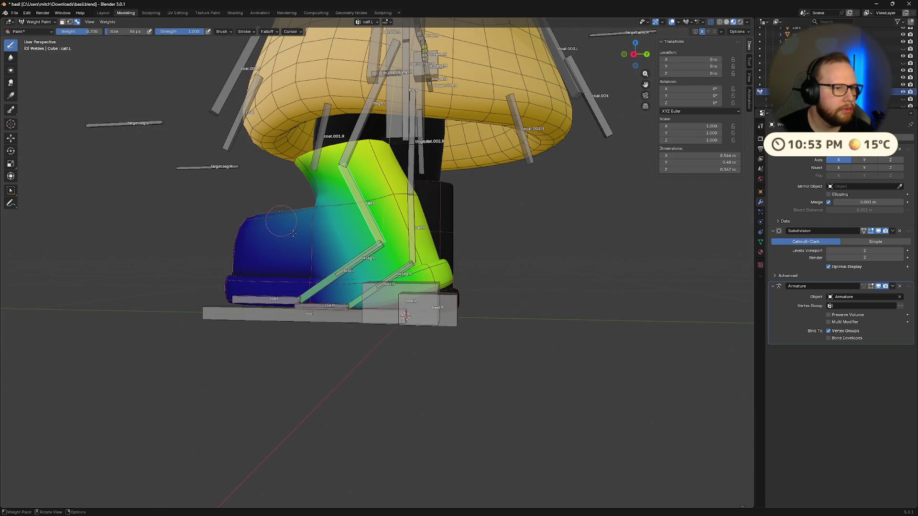
Select the heel.L bone and grab it with G to pull it away from the boot
left_click(409, 307, "ctrl")
middle_click_drag(410, 307, 417, 311)
key("g")
right_click(417, 261)
middle_click_drag(417, 260, 281, 316)
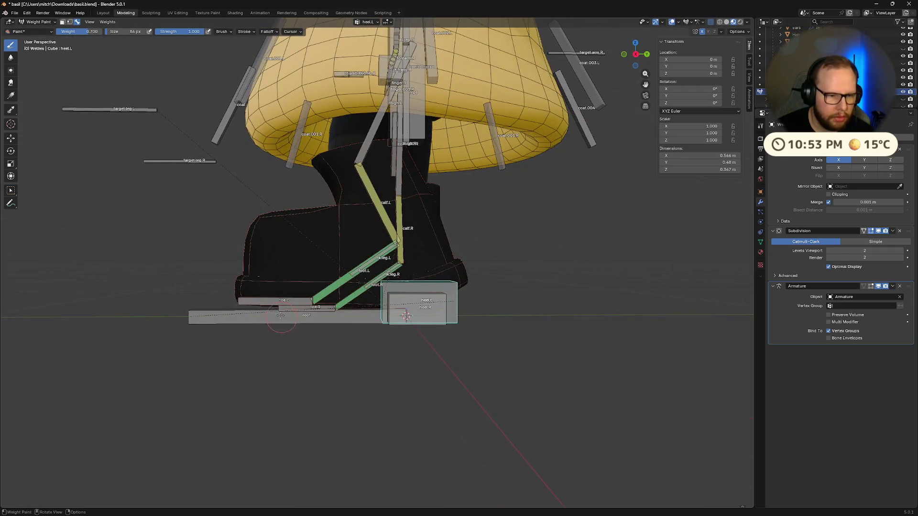
key("g")
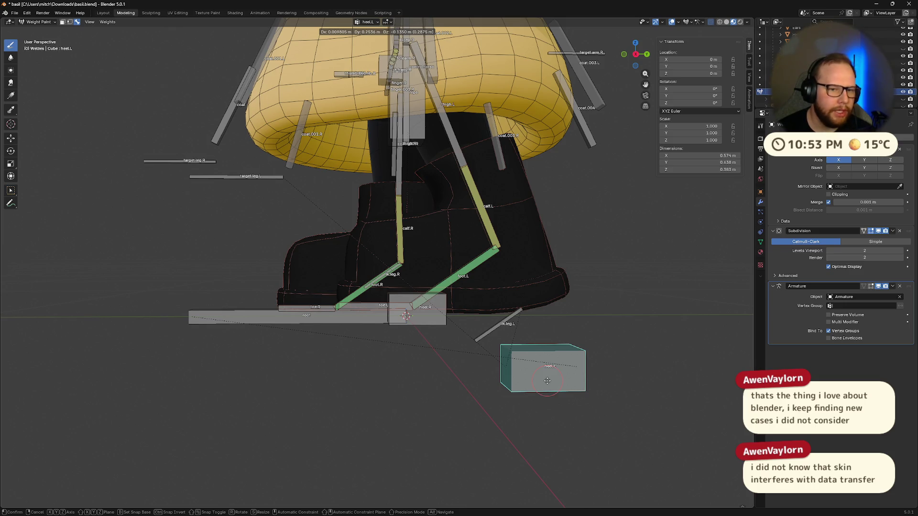
Cancel the pending heel move and look at the boots from several angles
left_click_drag(547, 381, 469, 376)
left_click(469, 375)
mouse_move(469, 375)
middle_mouse_down()
mouse_move(524, 349)
mouse_move(497, 326)
mouse_move(505, 323)
mouse_move(404, 263)
middle_mouse_up()
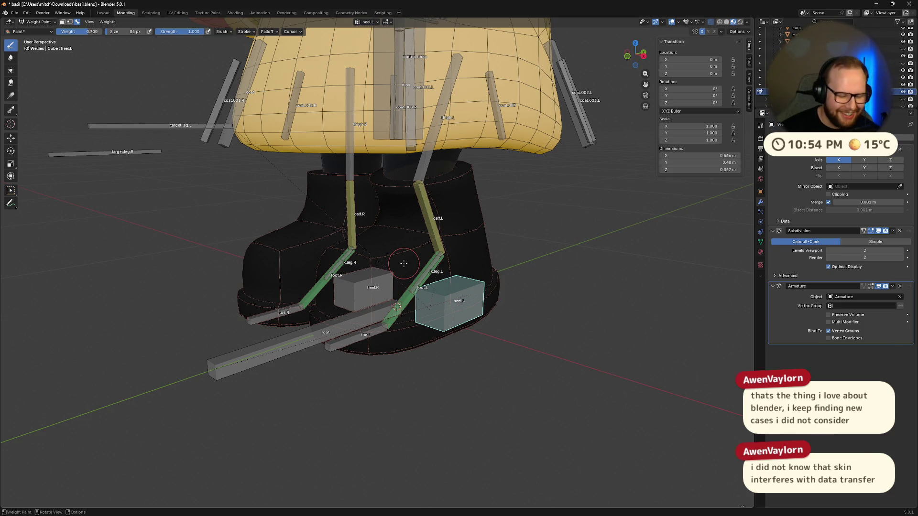
middle_click_drag(402, 312, 406, 315)
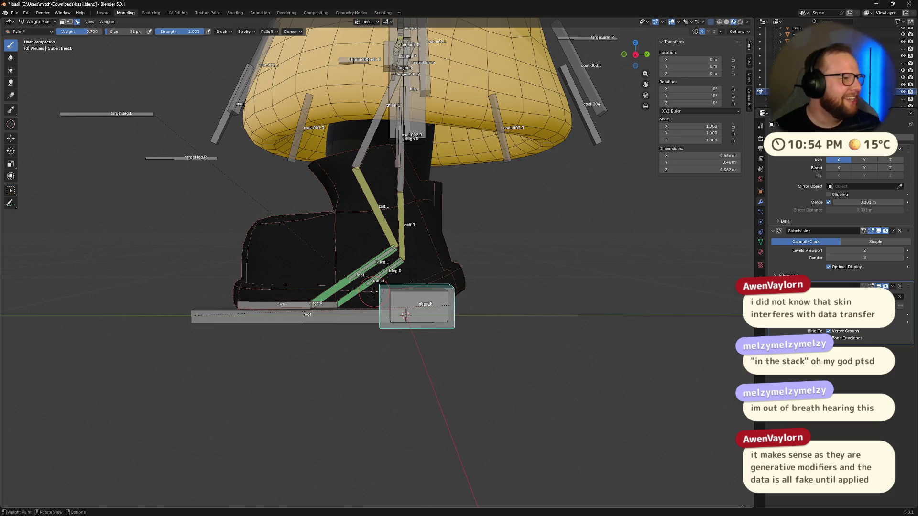
mouse_move(349, 290)
middle_mouse_down()
mouse_move(336, 296)
mouse_move(342, 281)
middle_mouse_up()
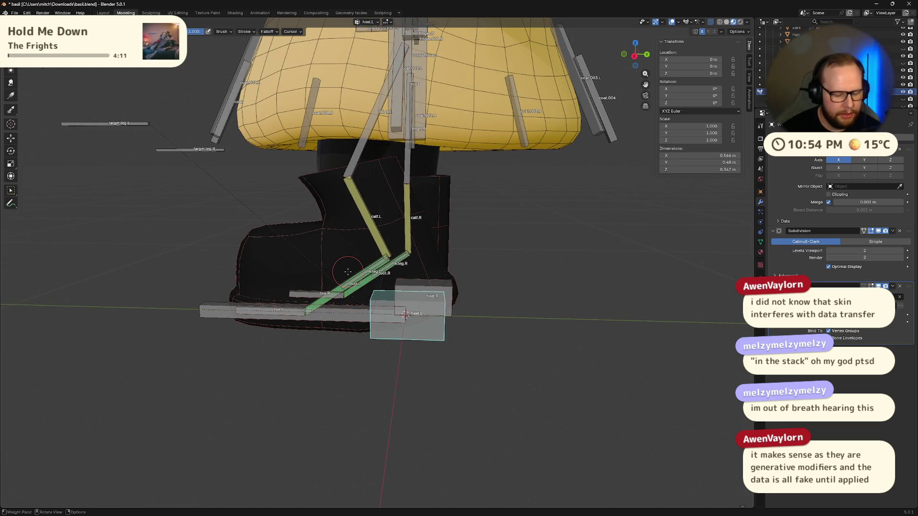
middle_click_drag(348, 271, 372, 249)
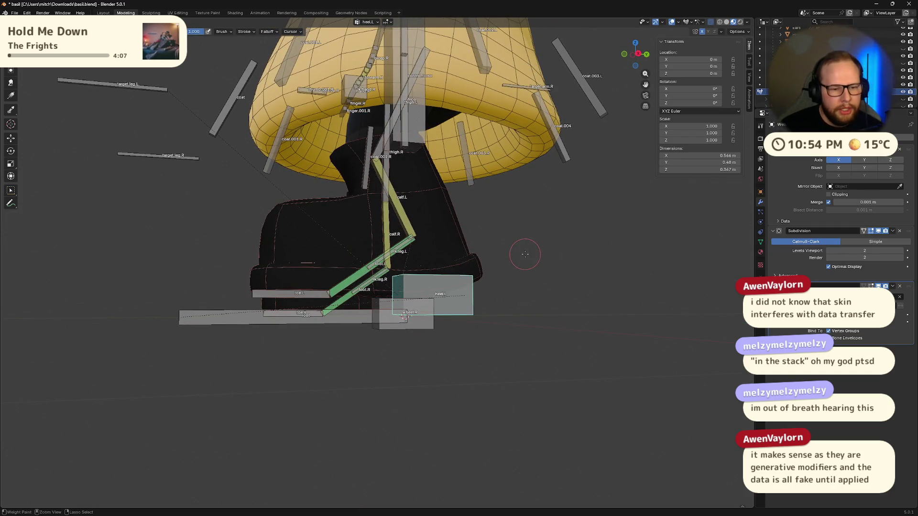
mouse_move(524, 254)
middle_mouse_down()
mouse_move(478, 269)
mouse_move(495, 271)
mouse_move(501, 240)
mouse_move(550, 260)
middle_mouse_up()
Raise heel.L twice to see the boot bend, undo back to rest, and return to Weight Paint
key("g")
left_click(473, 267)
key("ctrl+z")
key("g")
left_click(494, 273)
key("ctrl+z")
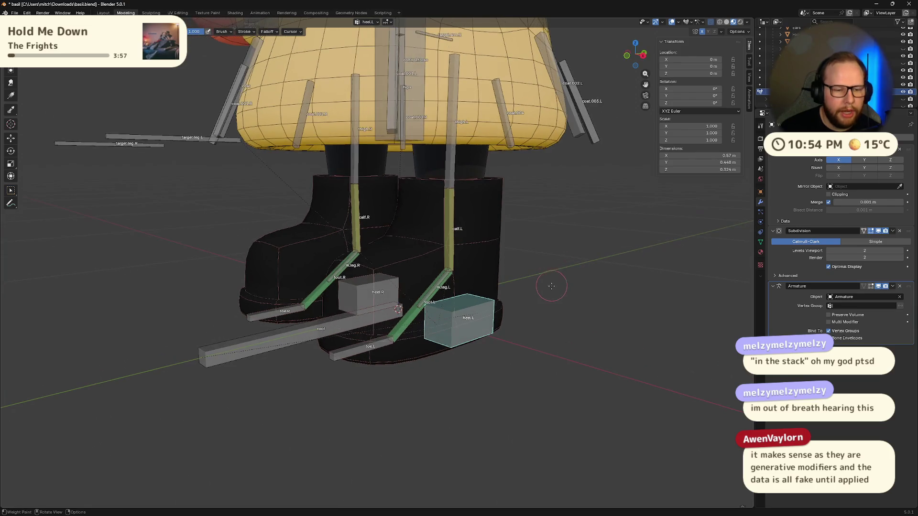
key("ctrl+z")
key("ctrl+z")
key("ctrl+Tab")
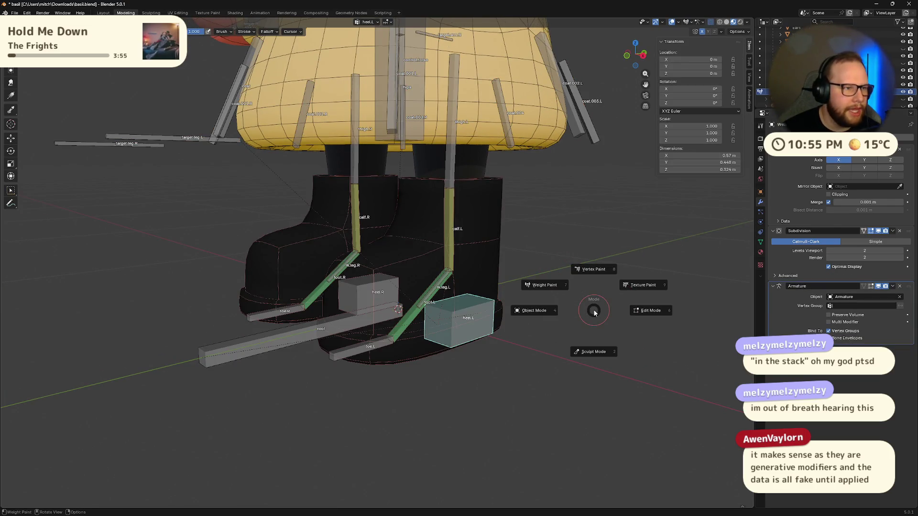
In Object Mode, parent the boot meshes to the armature With Automatic Weights
key("Escape")
key("ctrl+z")
key("ctrl+shift+z")
key("ctrl+Tab")
left_click(579, 324)
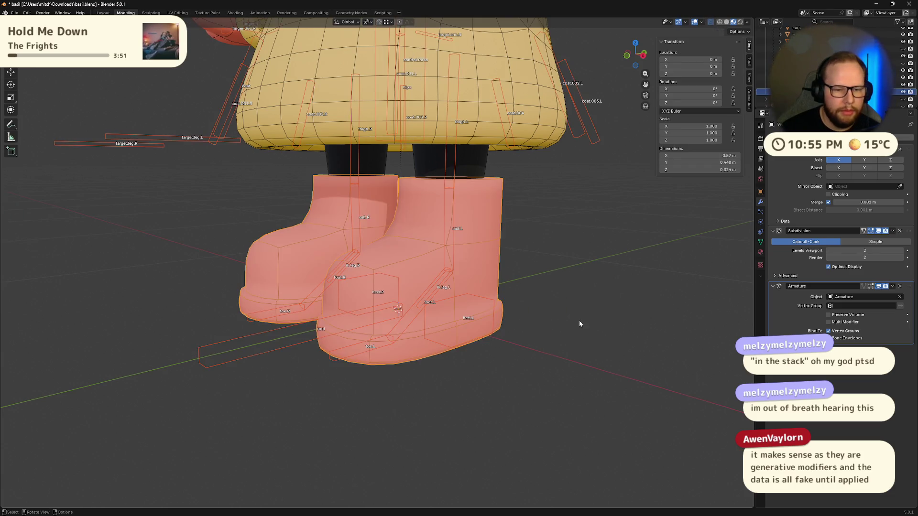
mouse_move(590, 303)
middle_mouse_down()
mouse_move(560, 268)
mouse_move(515, 342)
mouse_move(497, 343)
middle_mouse_up()
left_click(495, 340, "shift")
key("ctrl+p")
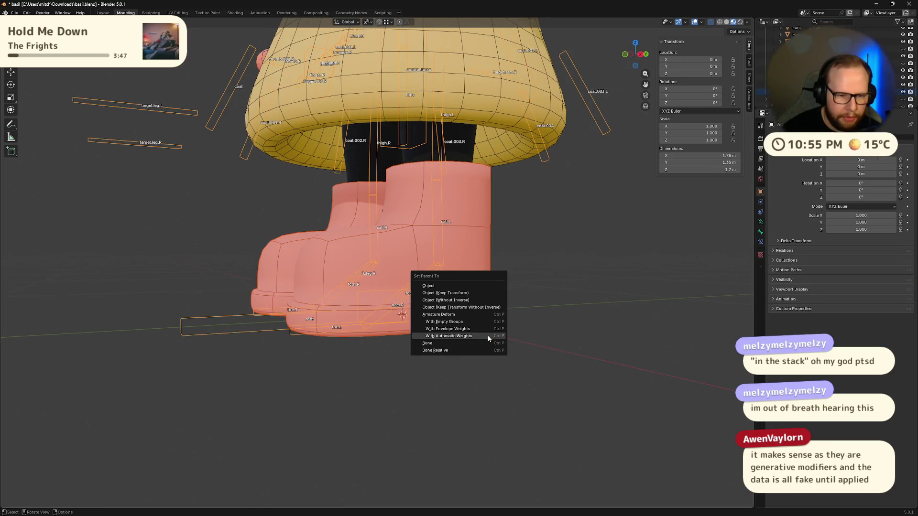
left_click(489, 337)
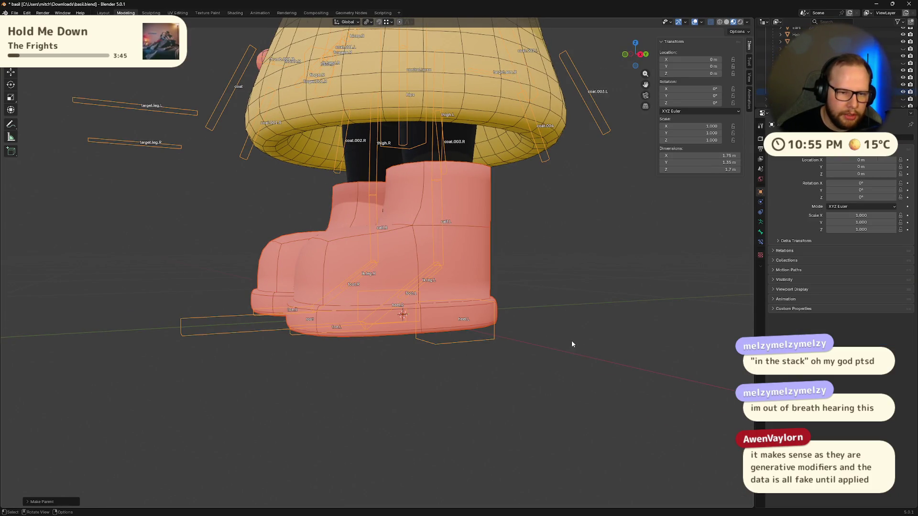
In Pose Mode, raise the heel.L bone to test how the boot deforms
middle_click_drag(571, 340, 448, 356)
key("Tab")
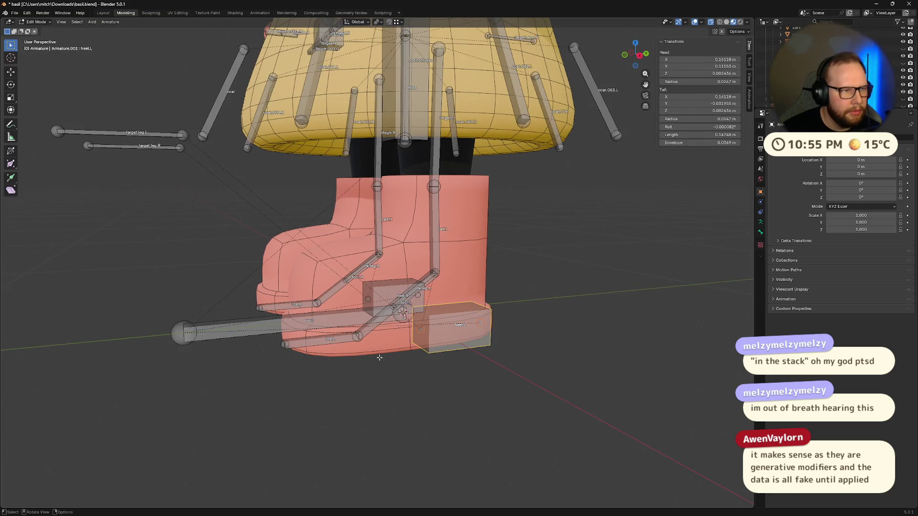
key("ctrl+Tab")
key("g")
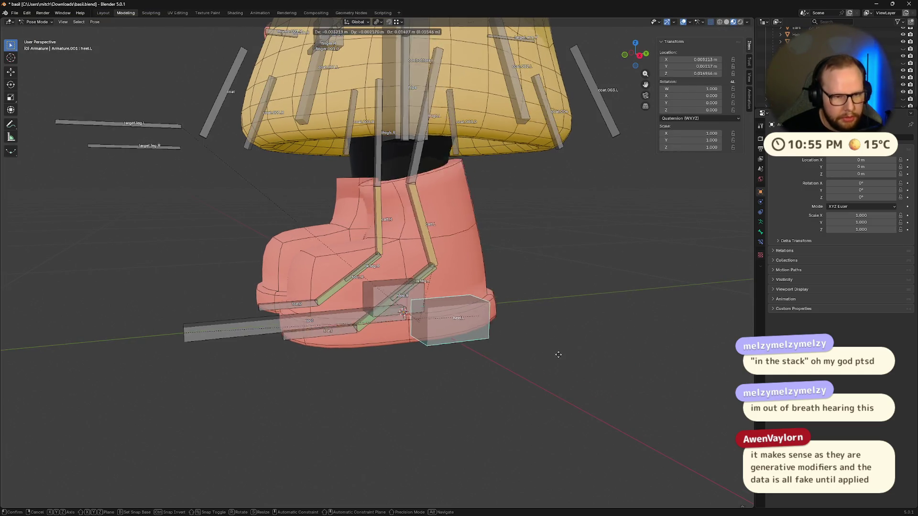
left_click(541, 334)
mouse_move(541, 334)
middle_mouse_down()
mouse_move(497, 313)
mouse_move(539, 299)
middle_mouse_up()
key("ctrl+z")
mouse_move(512, 337)
middle_mouse_down()
mouse_move(504, 308)
mouse_move(595, 334)
mouse_move(570, 285)
mouse_move(570, 261)
mouse_move(588, 255)
mouse_move(381, 352)
mouse_move(364, 312)
mouse_move(380, 326)
middle_mouse_up()
key("ctrl+shift+z")
Inspect the heel deformation from several angles, trying and cancelling an X rotation of the left toe bone
left_click(325, 297)
key("r")
key("x")
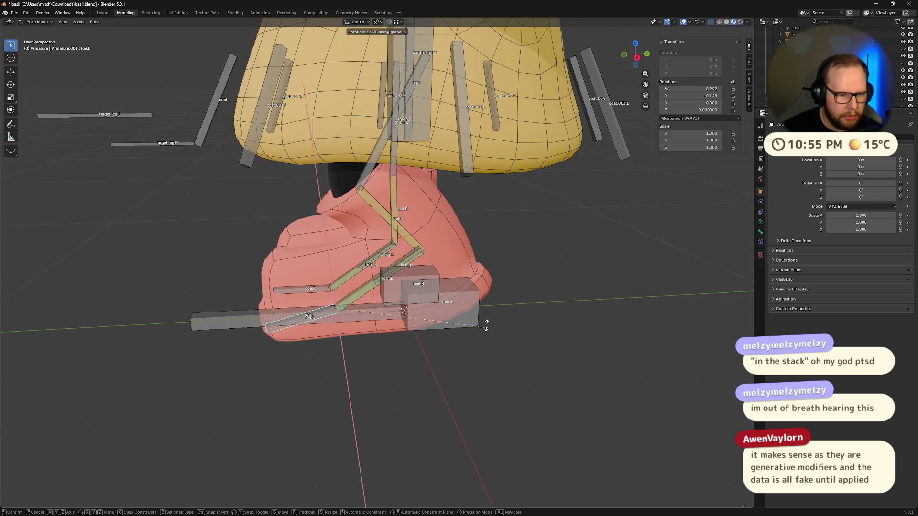
key("Escape")
mouse_move(390, 270)
middle_mouse_down()
mouse_move(471, 303)
mouse_move(395, 322)
mouse_move(486, 328)
mouse_move(418, 309)
mouse_move(385, 325)
middle_mouse_up()
left_click(469, 317)
middle_click_drag(469, 317, 464, 328)
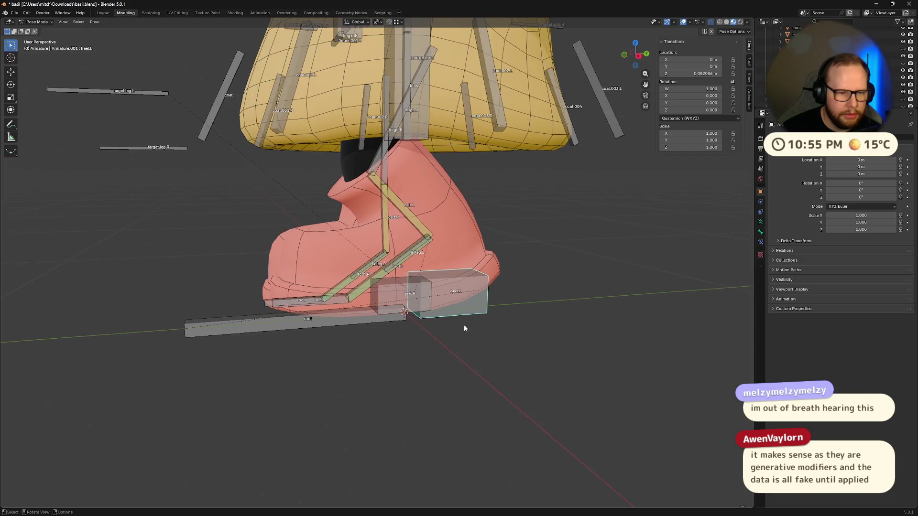
left_click(538, 283)
middle_click_drag(467, 244, 448, 257)
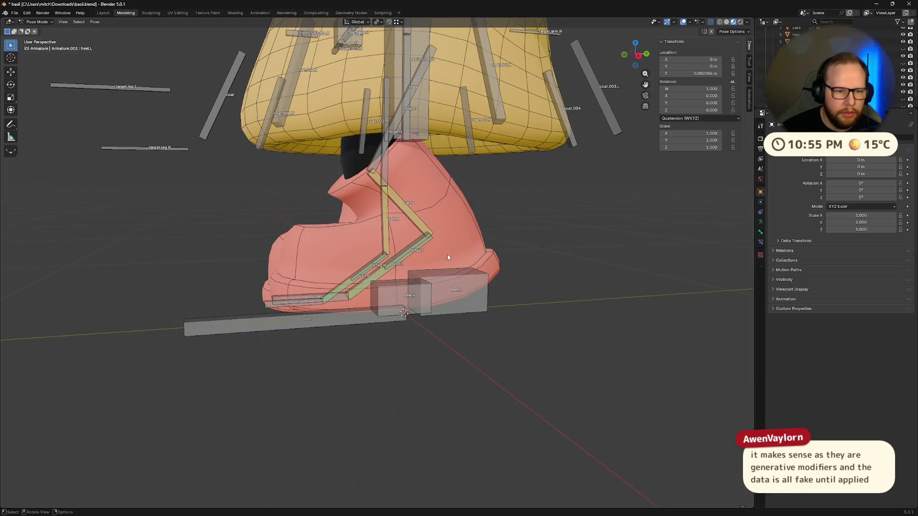
Return to Object Mode and select the armature and Wellies boot, with Wellies active
key("ctrl+Tab")
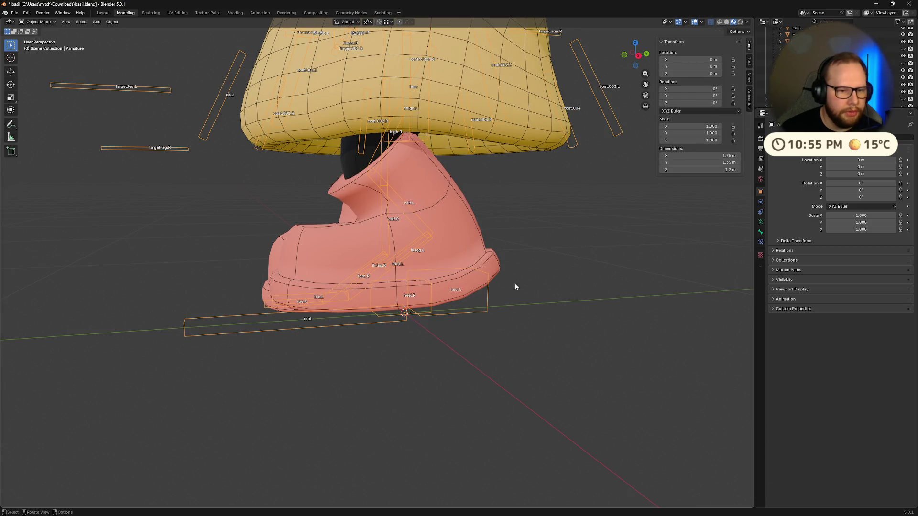
left_click(480, 310)
left_click(484, 306, "shift")
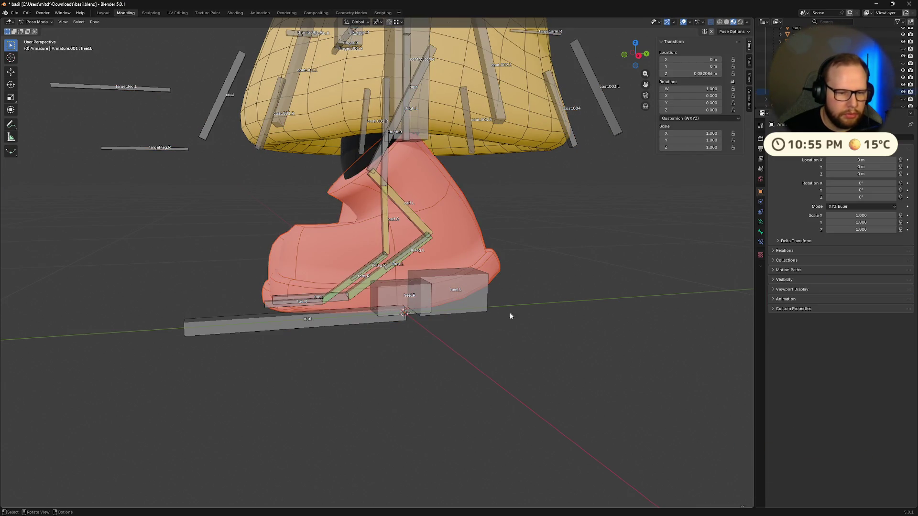
left_click(461, 249, "shift")
key("ctrl+Tab")
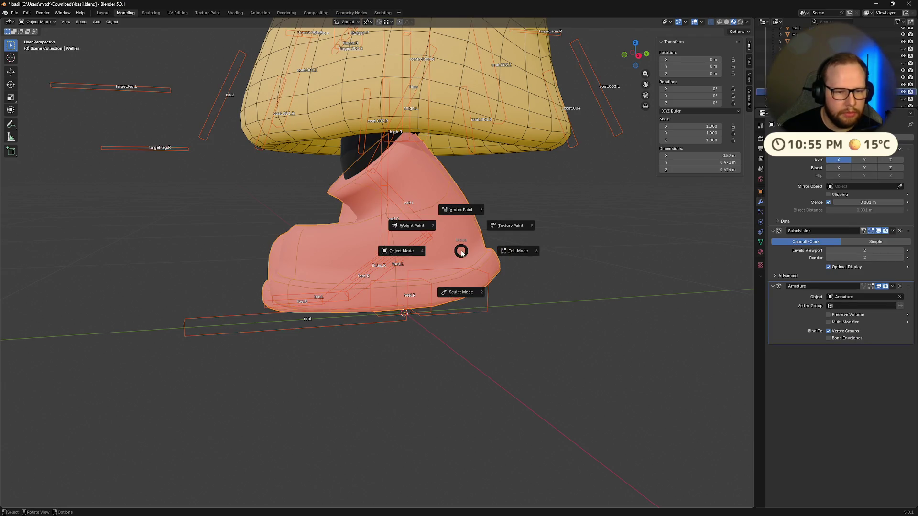
Put the Wellies boot in Weight Paint mode and display the calf.L weights
left_click(411, 225)
middle_click_drag(421, 268, 466, 273)
left_click(425, 201, "ctrl")
mouse_move(426, 201)
middle_mouse_down()
mouse_move(512, 251)
mouse_move(476, 234)
middle_mouse_up()
scroll(476, 234, "up", 4)
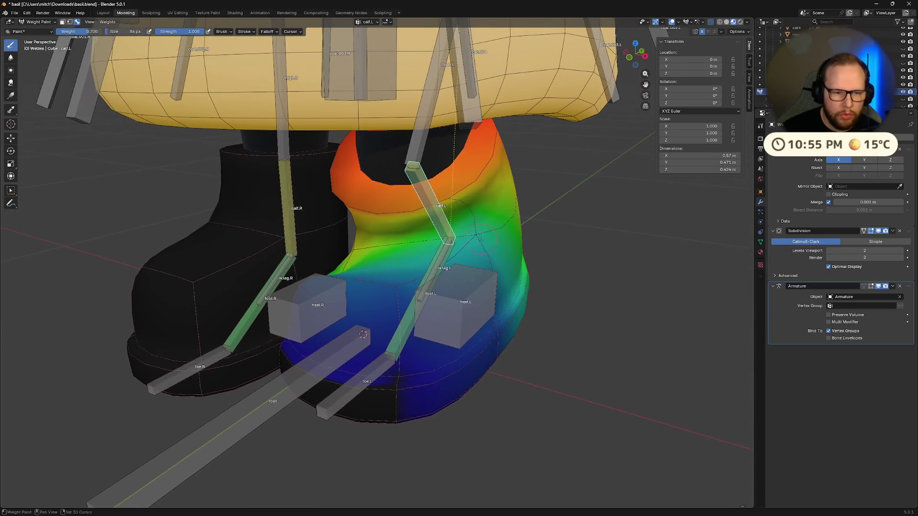
mouse_move(462, 236)
middle_mouse_down()
mouse_move(447, 225)
mouse_move(440, 234)
mouse_move(493, 254)
middle_mouse_up()
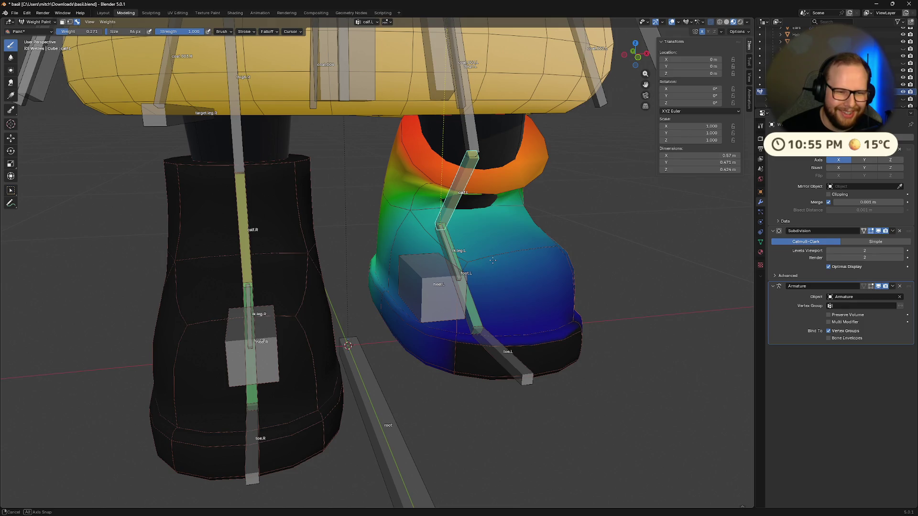
Set the brush weight to 0.1 and paint low weight near the calf joint
left_click(93, 33)
type("05")
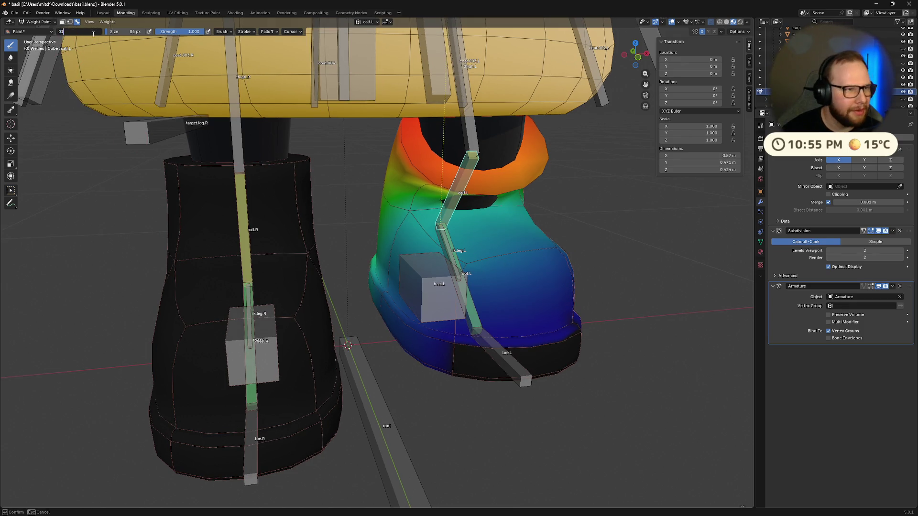
key("Return")
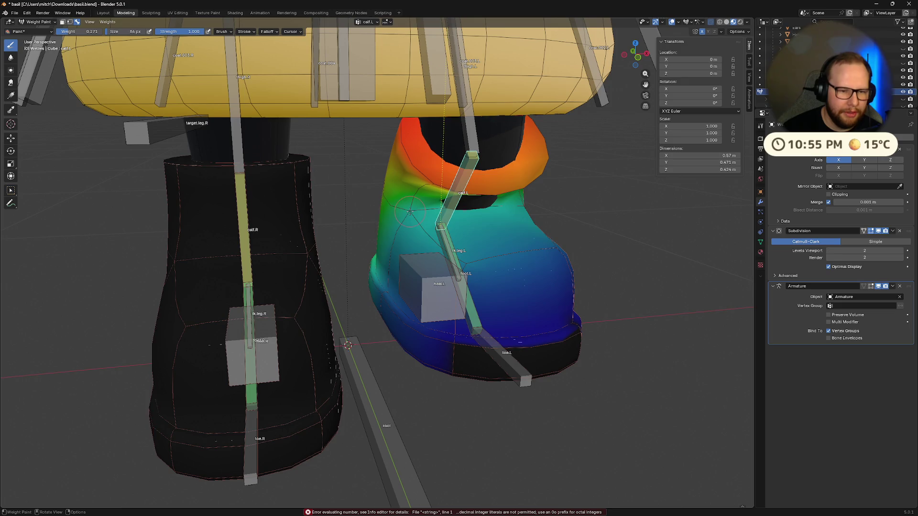
middle_click_drag(413, 221, 459, 206)
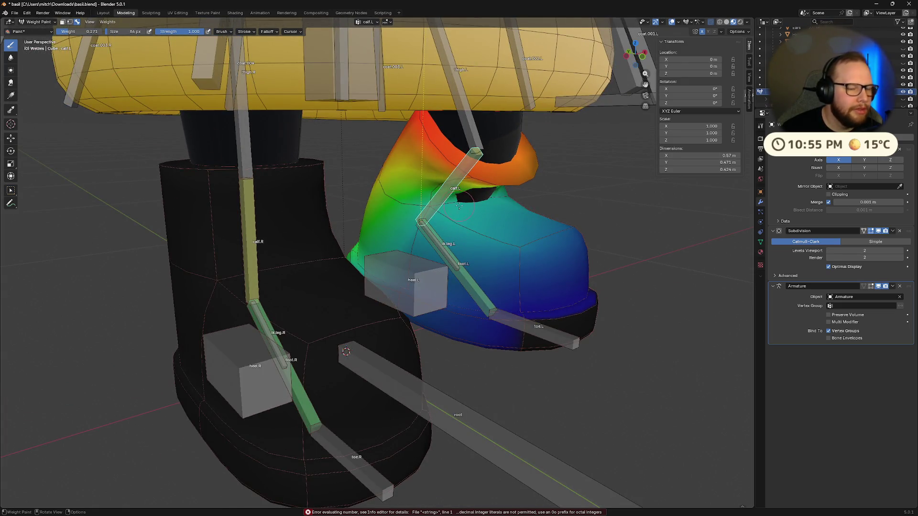
left_click(88, 32)
type("0")
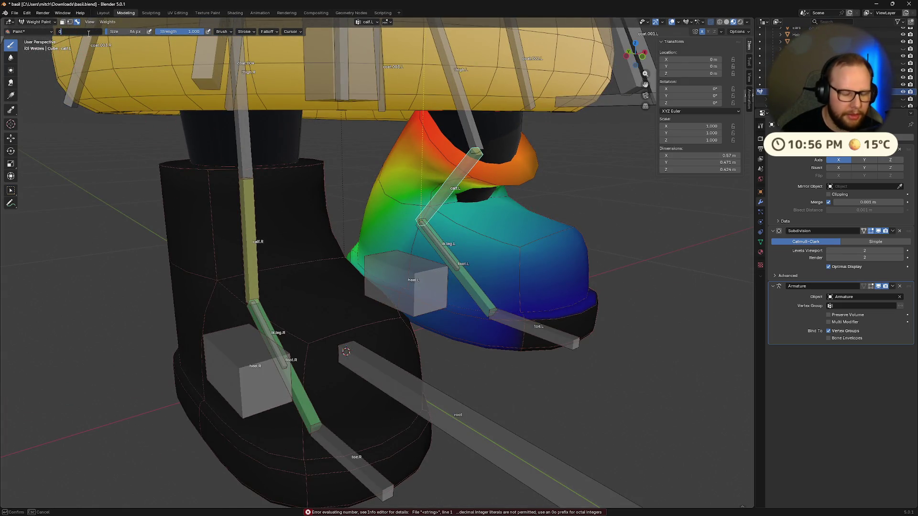
key("Return")
left_click(423, 195)
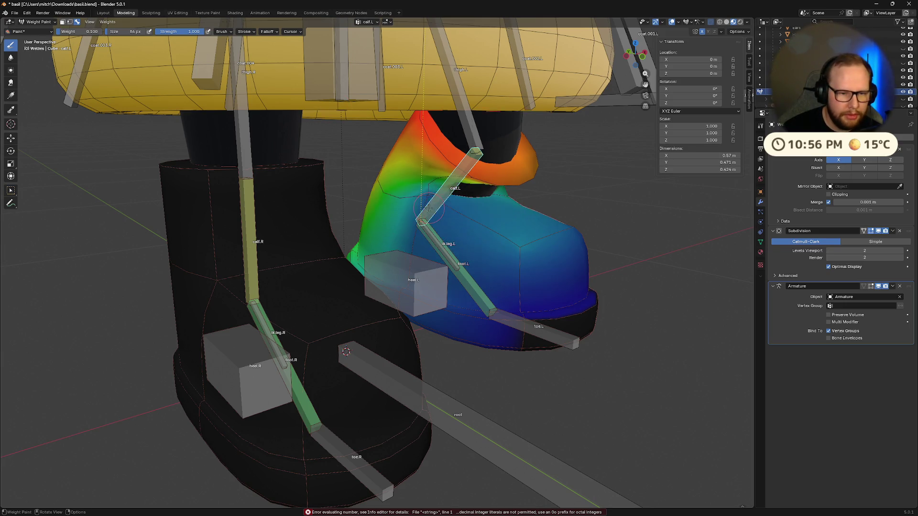
Paint 0.527 weight around the calf.L joint, then paint the boot's side
left_click_drag(74, 31, 95, 31)
left_click(434, 234)
mouse_move(434, 235)
middle_mouse_down()
mouse_move(474, 231)
mouse_move(397, 231)
mouse_move(403, 241)
middle_mouse_up()
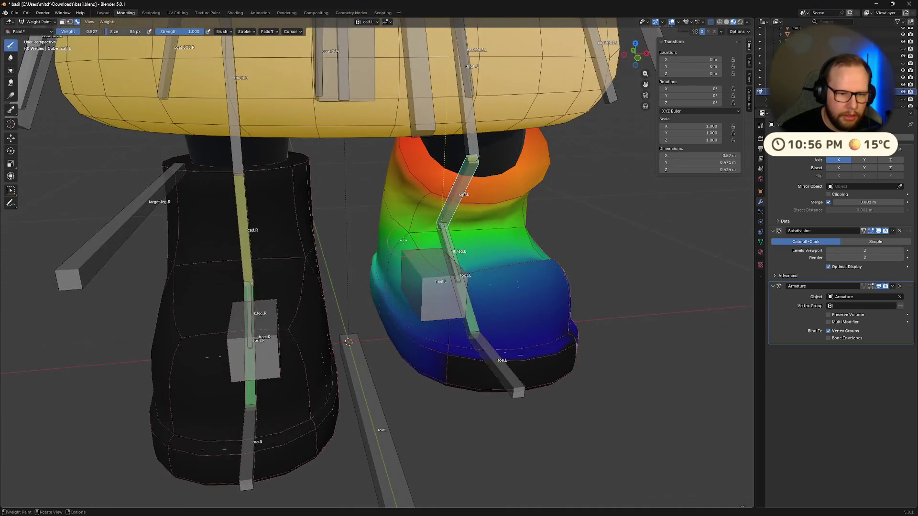
middle_click_drag(483, 238, 372, 244)
left_click_drag(84, 34, 62, 32)
left_click(502, 260)
Adjust the brush weight to 0.657 and then 0.497 while checking the boots from the front
mouse_move(359, 331)
middle_mouse_down()
mouse_move(474, 249)
mouse_move(561, 232)
mouse_move(383, 277)
middle_mouse_up()
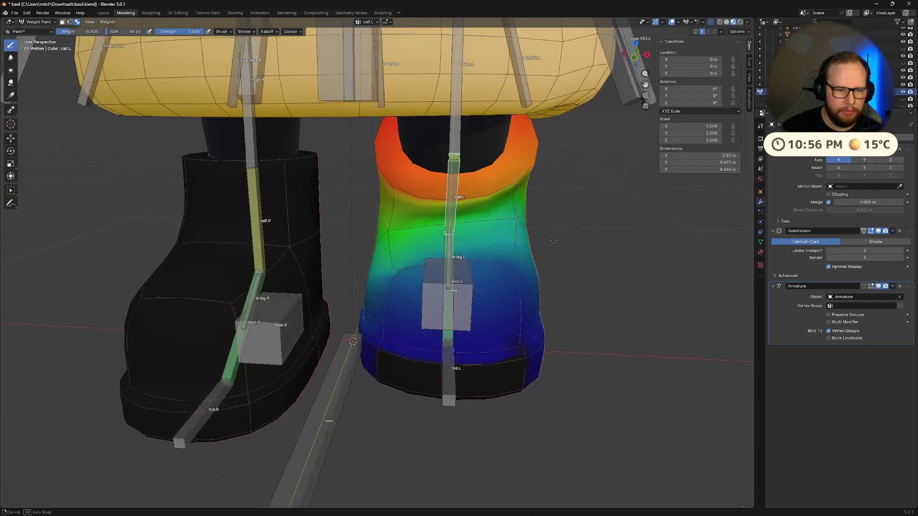
left_click_drag(71, 33, 86, 33)
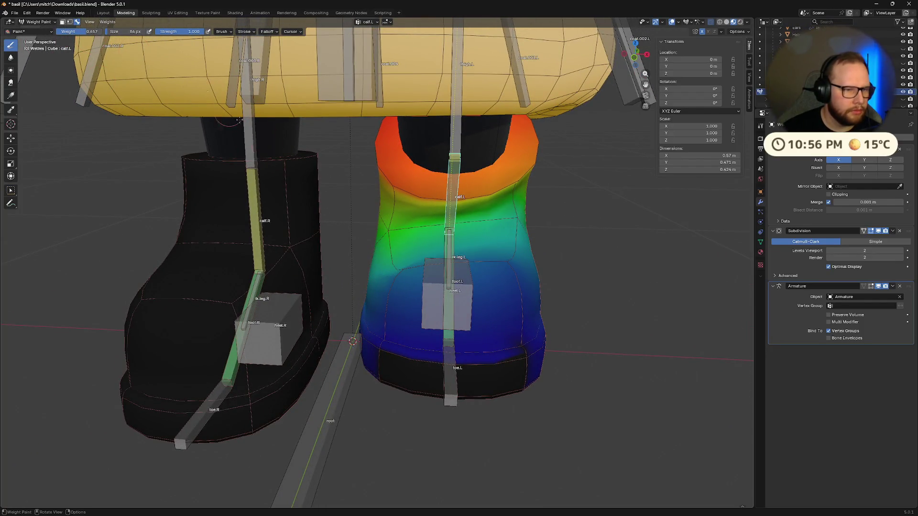
mouse_move(390, 233)
middle_mouse_down()
mouse_move(523, 234)
mouse_move(476, 237)
middle_mouse_up()
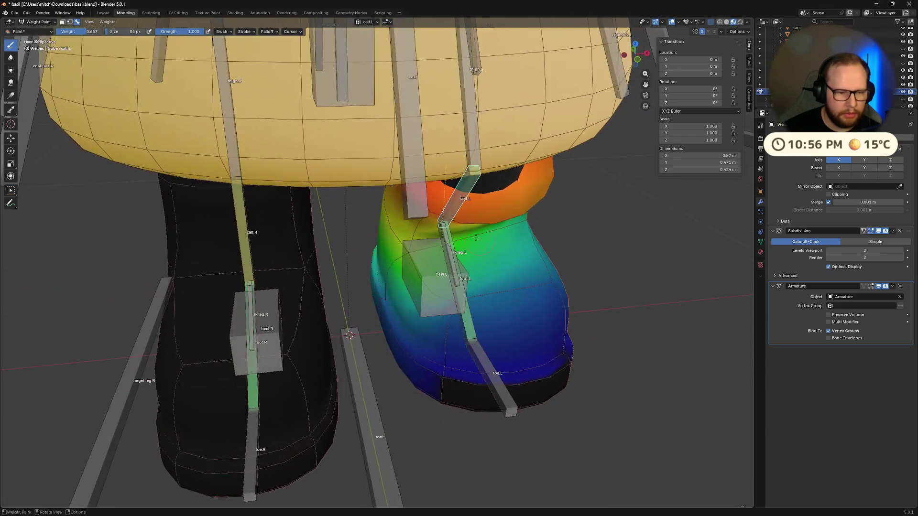
left_click_drag(93, 33, 81, 34)
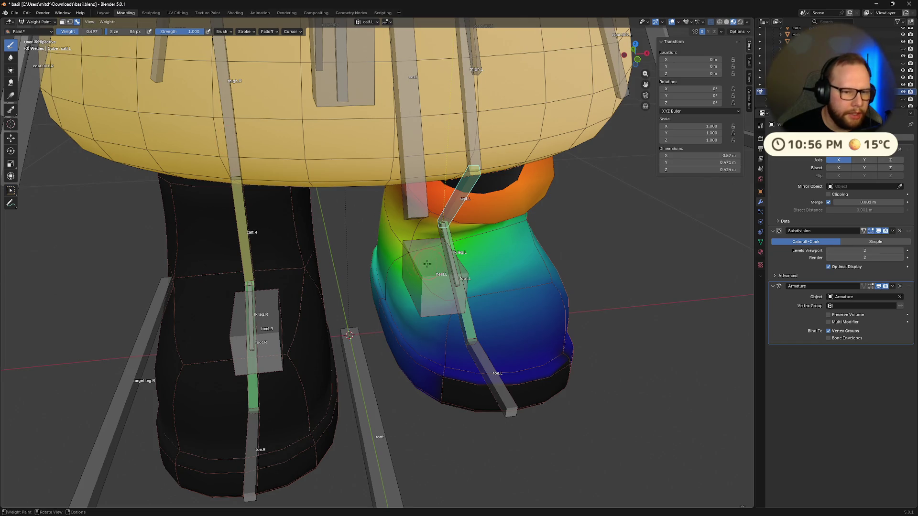
middle_click_drag(427, 263, 459, 224)
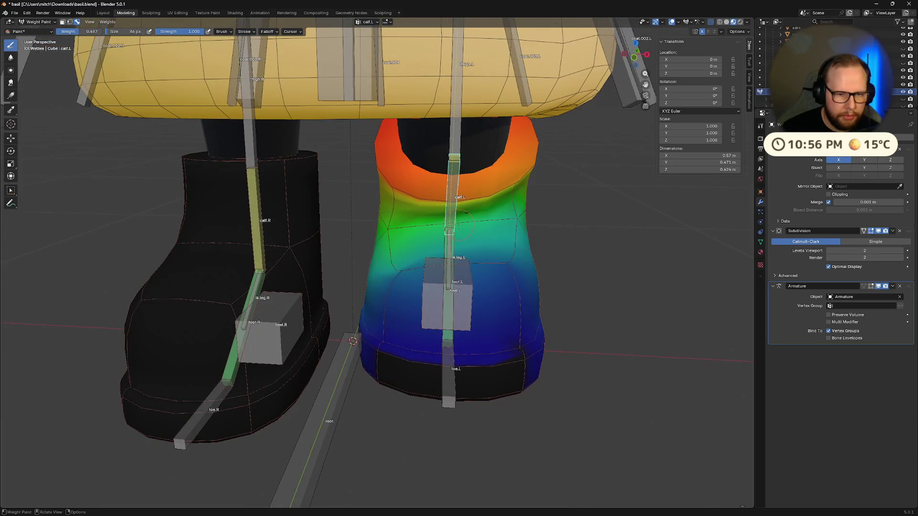